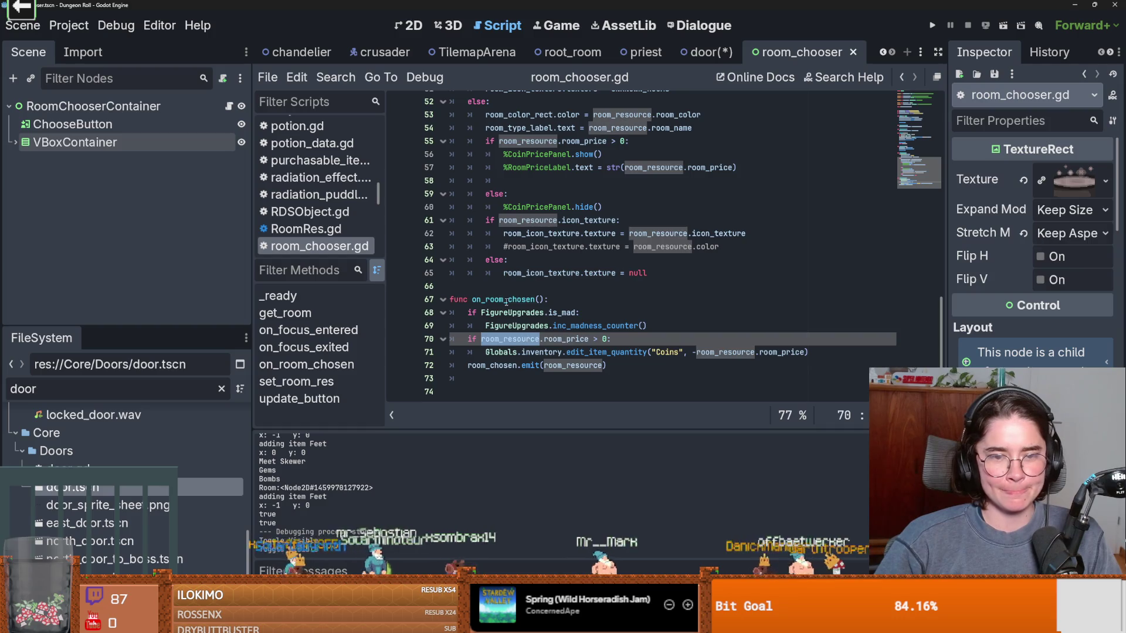
Step: Select room_chosen in the emit line and find its signal declaration in the chooser script
double_click(509, 365)
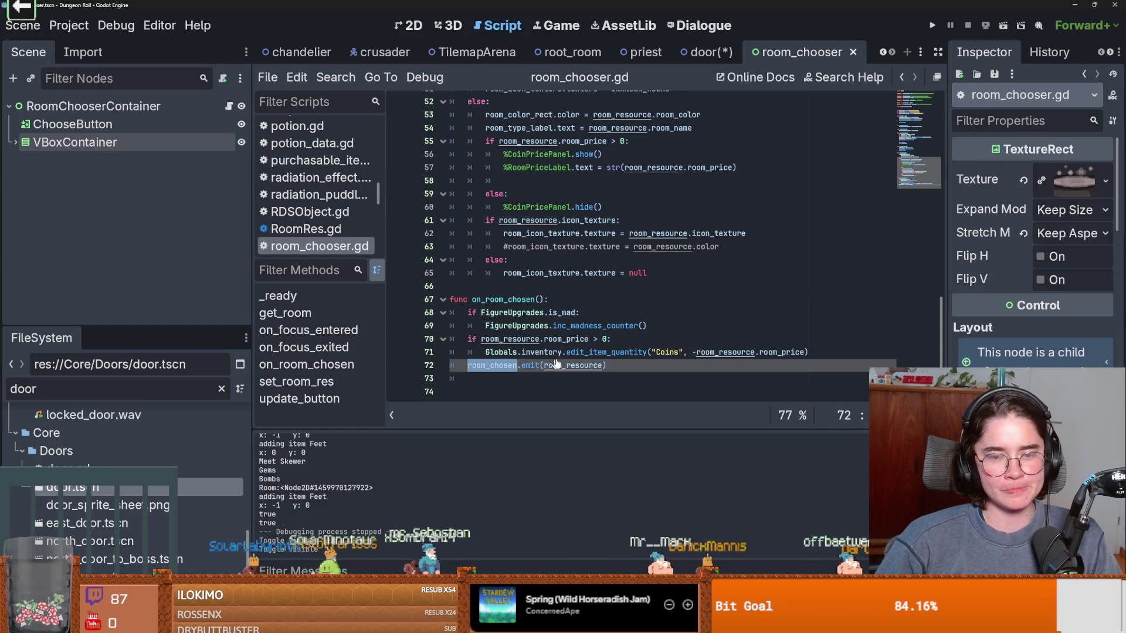
scroll(585, 350, "up", 10)
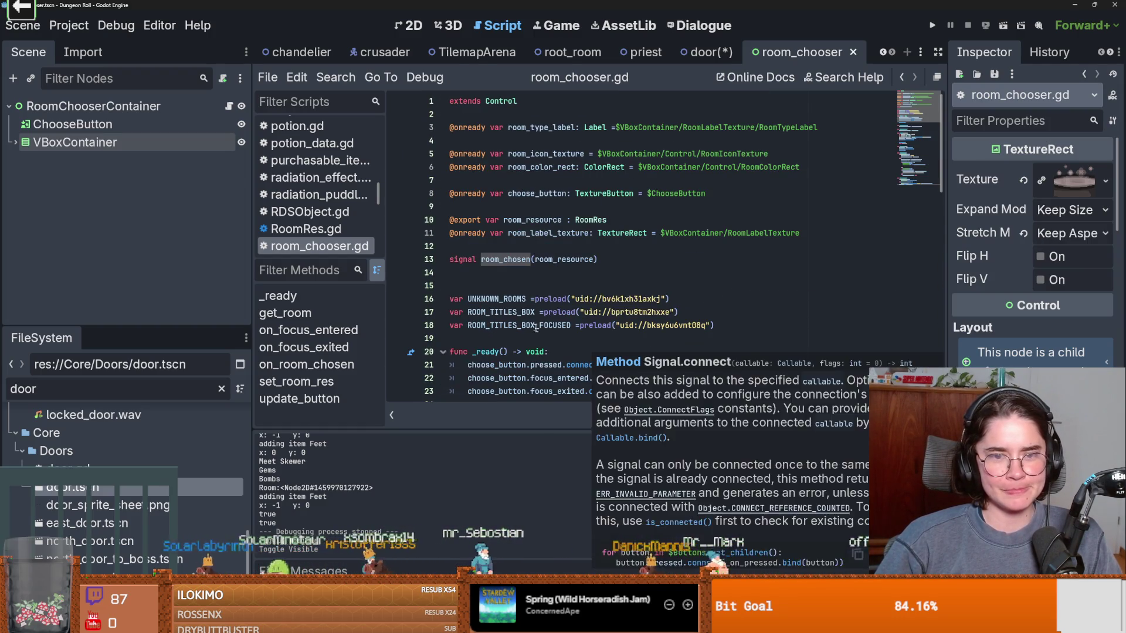
scroll(522, 324, "up", 2)
left_click(517, 224)
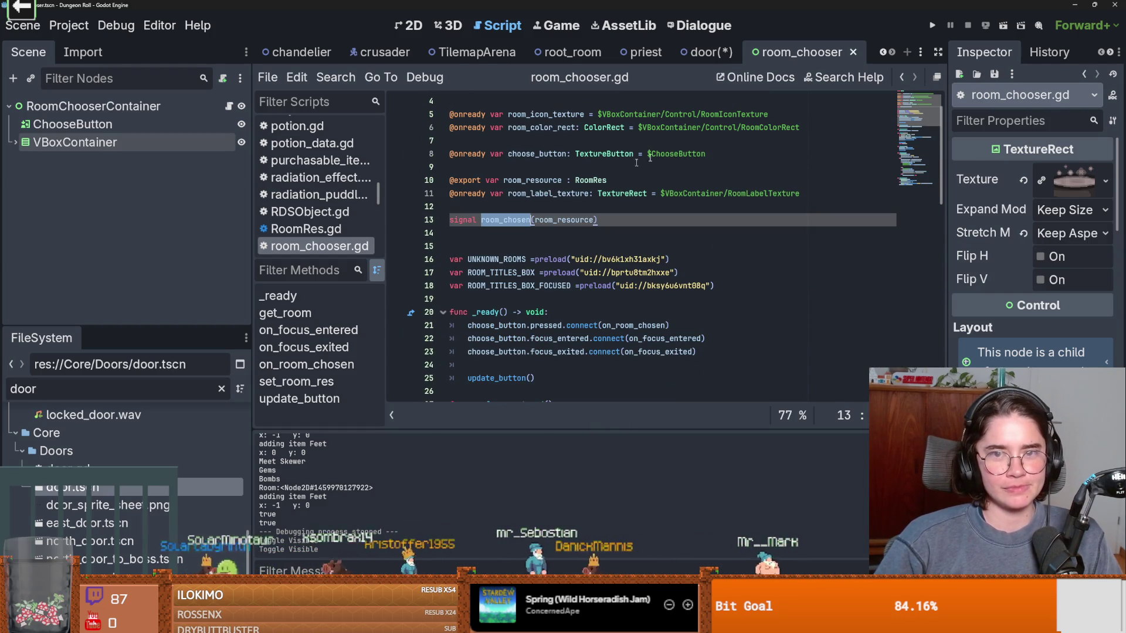
Step: Switch to the door.gd script and start a search within it
left_click(707, 51)
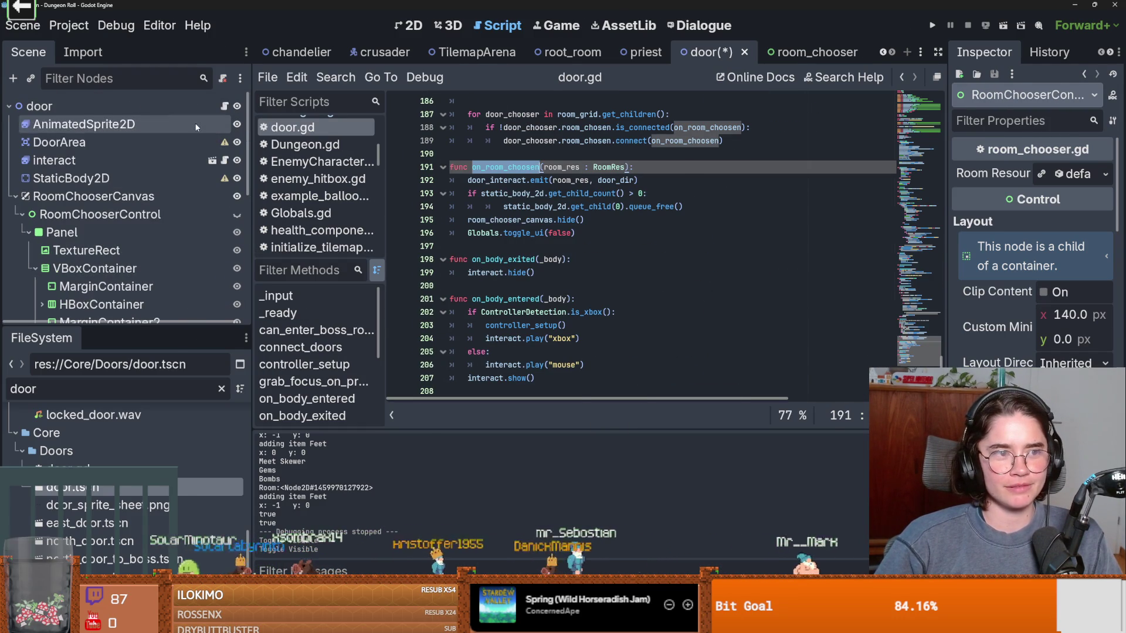
scroll(585, 282, "up", 20)
scroll(584, 281, "down", 3)
key("ctrl+f")
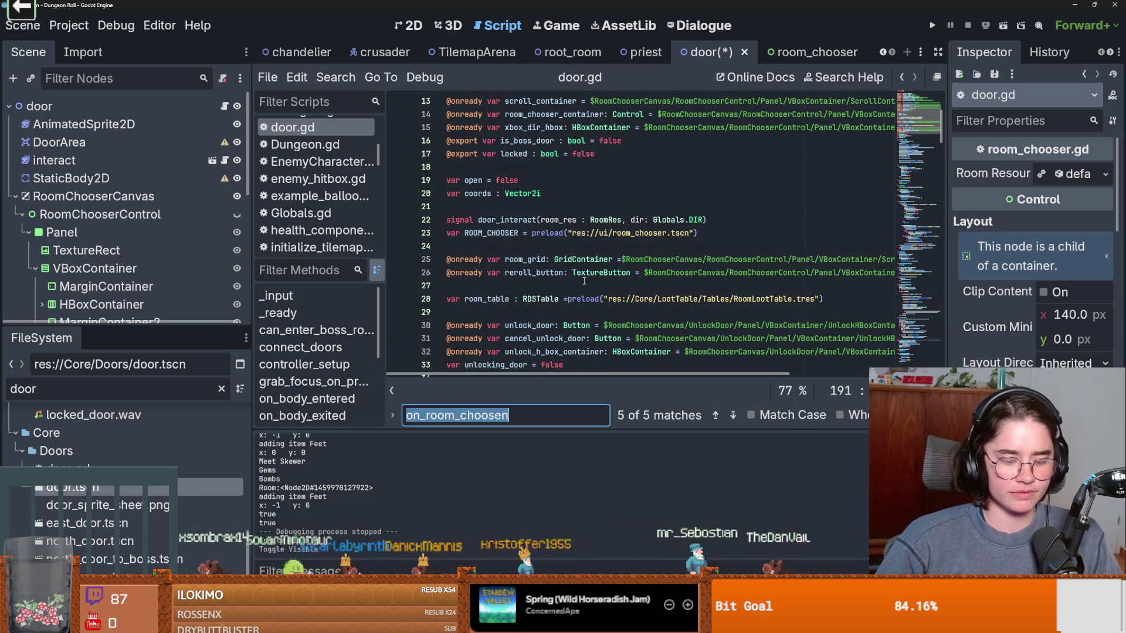
type("room_chosen")
key("Return")
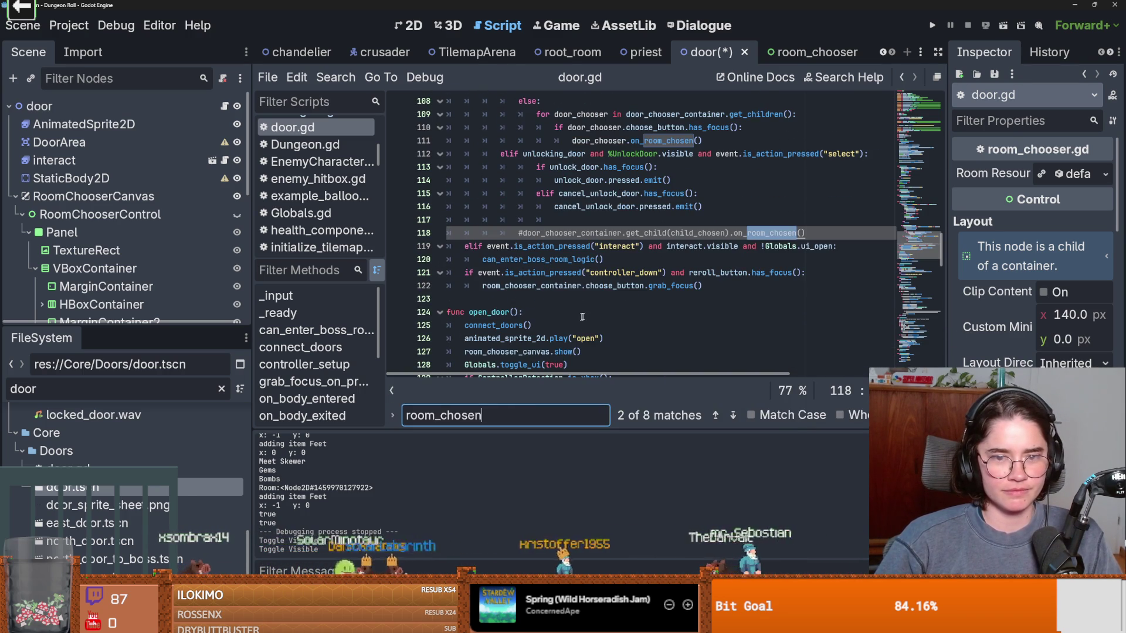
key("Return")
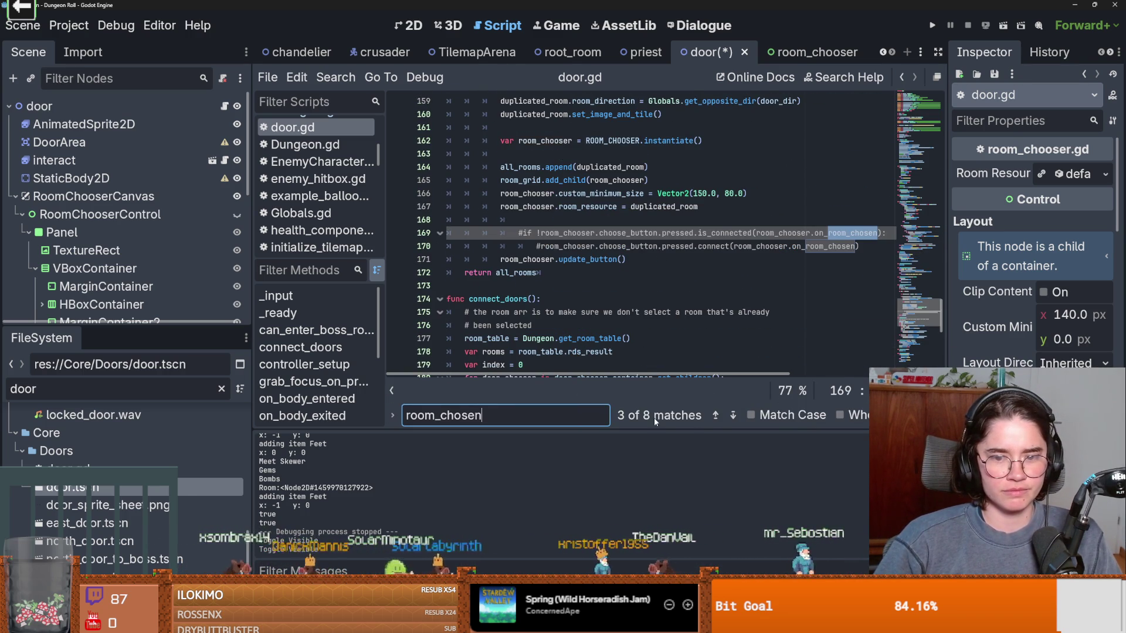
left_click(713, 416)
left_click(729, 416)
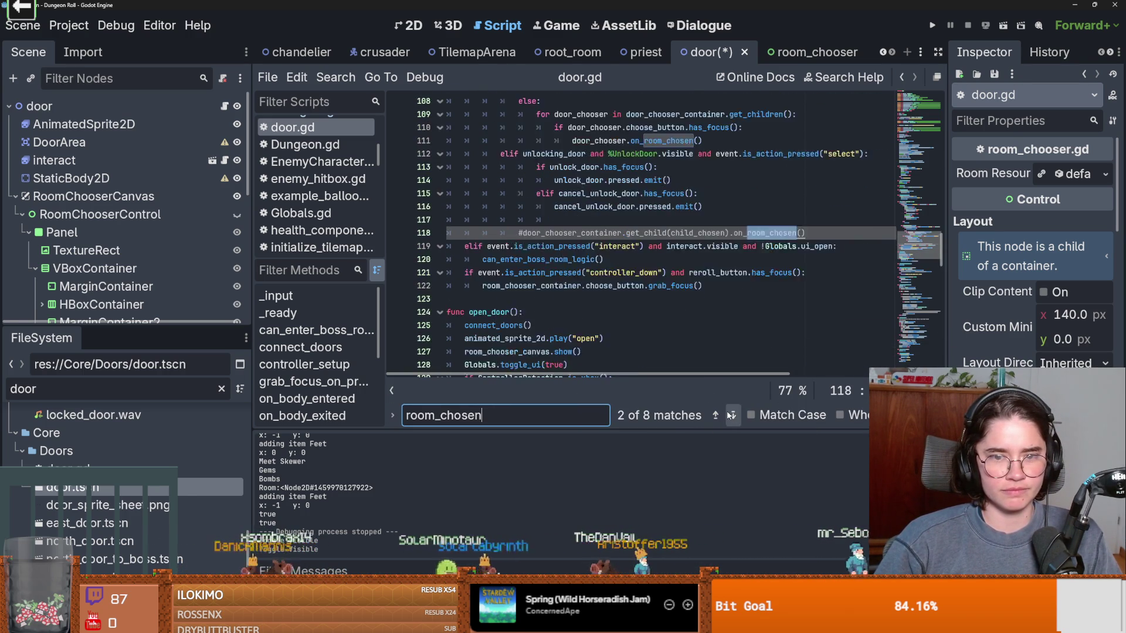
double_click(729, 415)
left_click(729, 415)
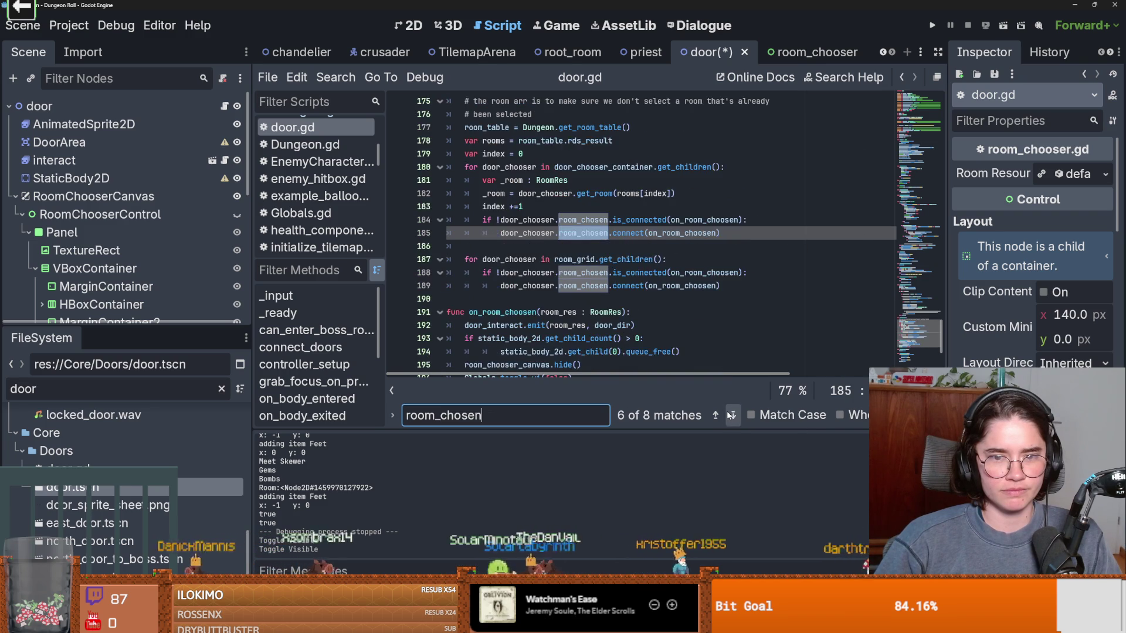
left_click(729, 415)
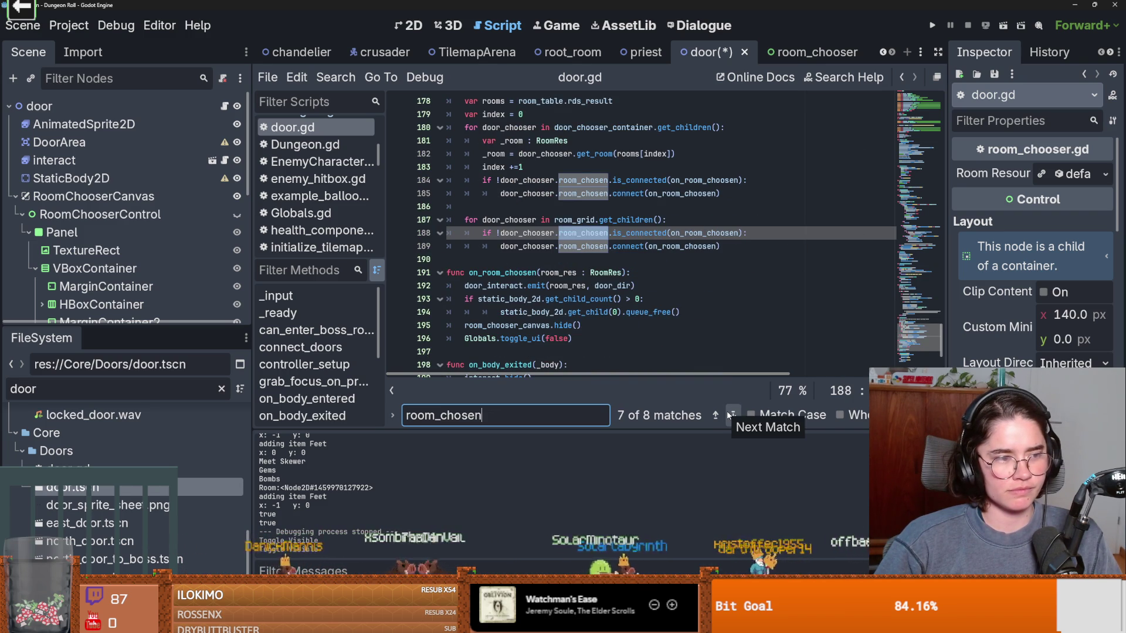
left_click(729, 416)
left_click(729, 416)
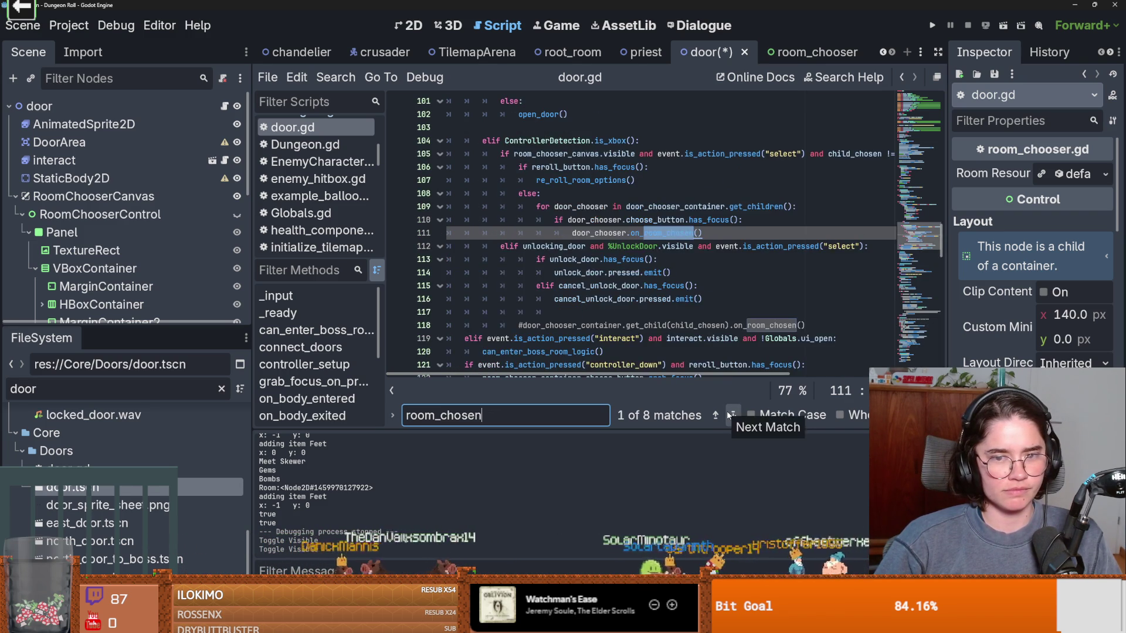
left_click(729, 415)
scroll(701, 370, "up", 3)
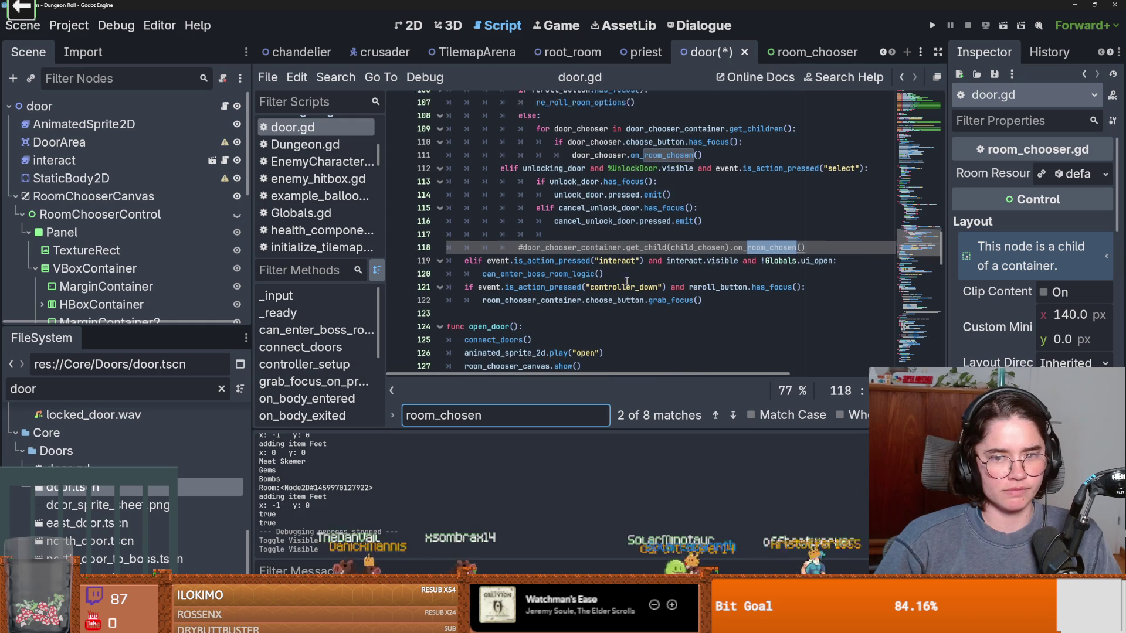
left_click(716, 415)
scroll(656, 324, "up", 5)
scroll(656, 323, "up", 15)
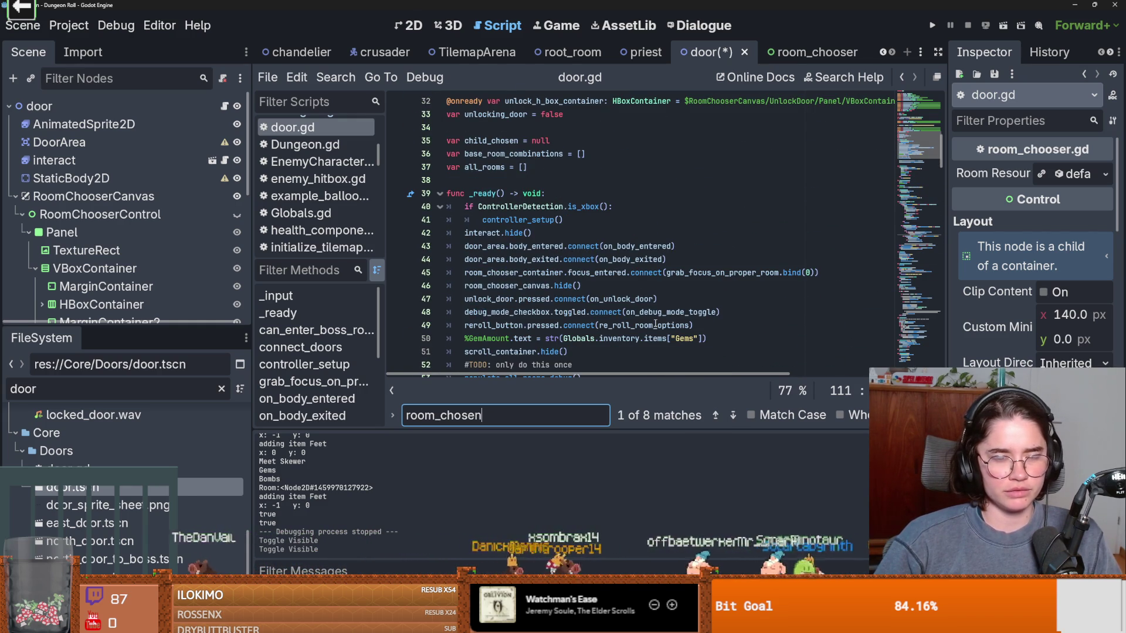
Step: Scroll down through door.gd past on_unlock_door toward the open_door function
scroll(655, 323, "down", 1)
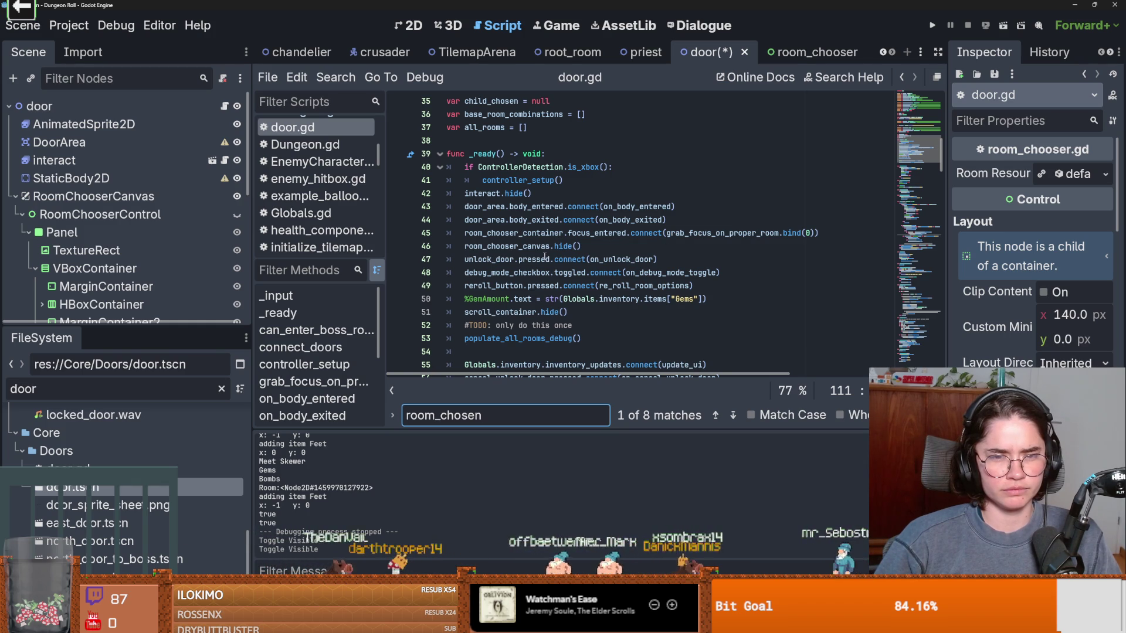
scroll(545, 259, "down", 1)
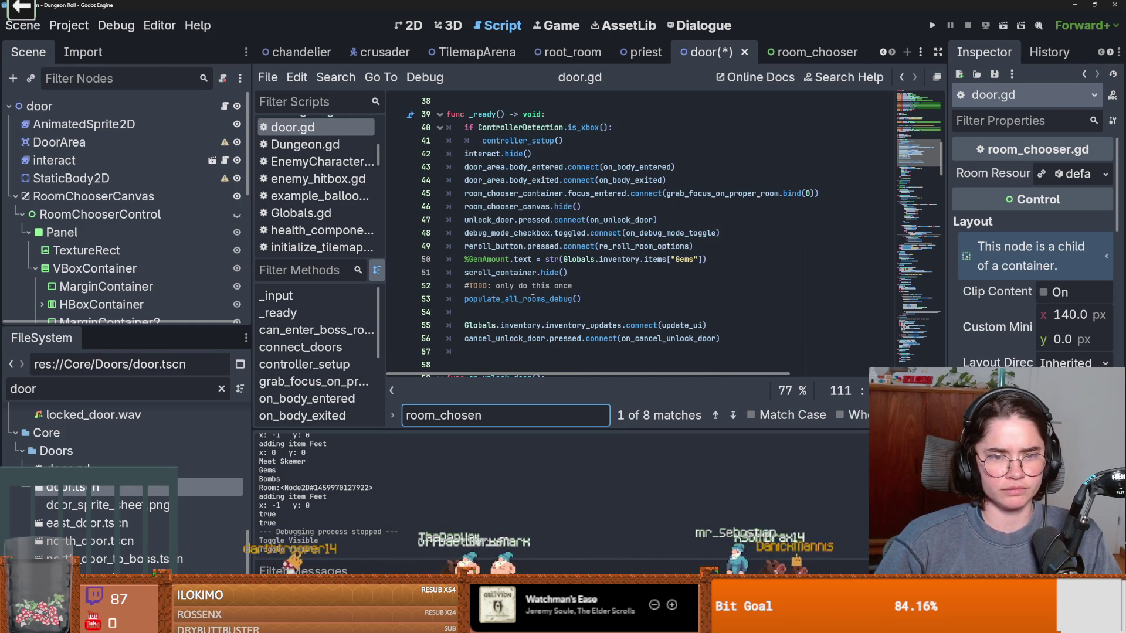
scroll(550, 300, "down", 1)
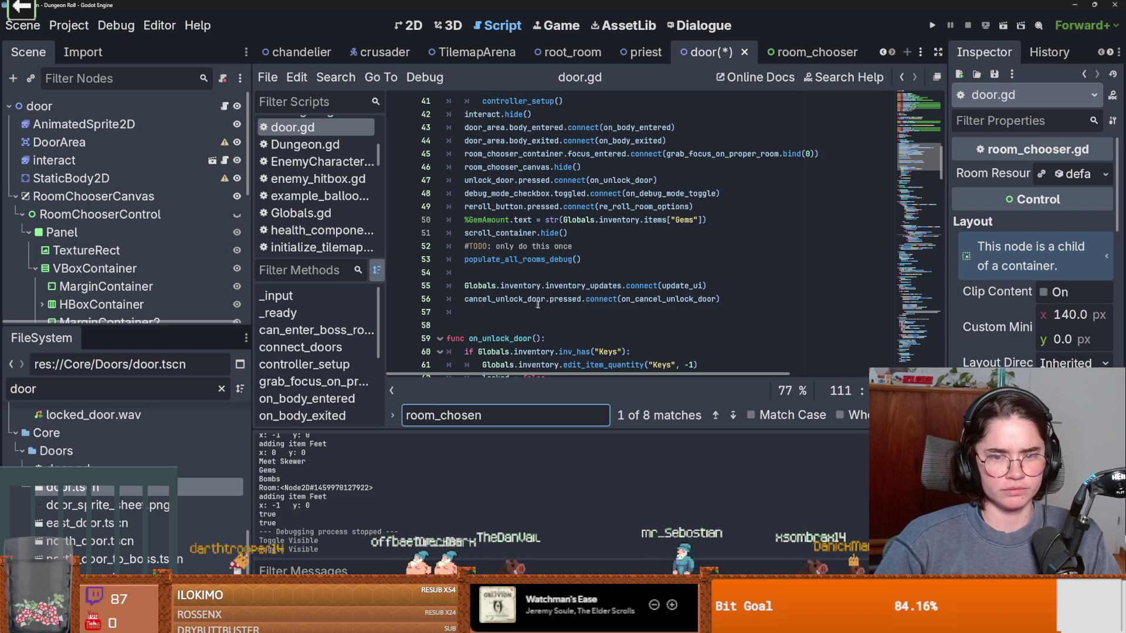
scroll(531, 303, "down", 4)
left_click(494, 180)
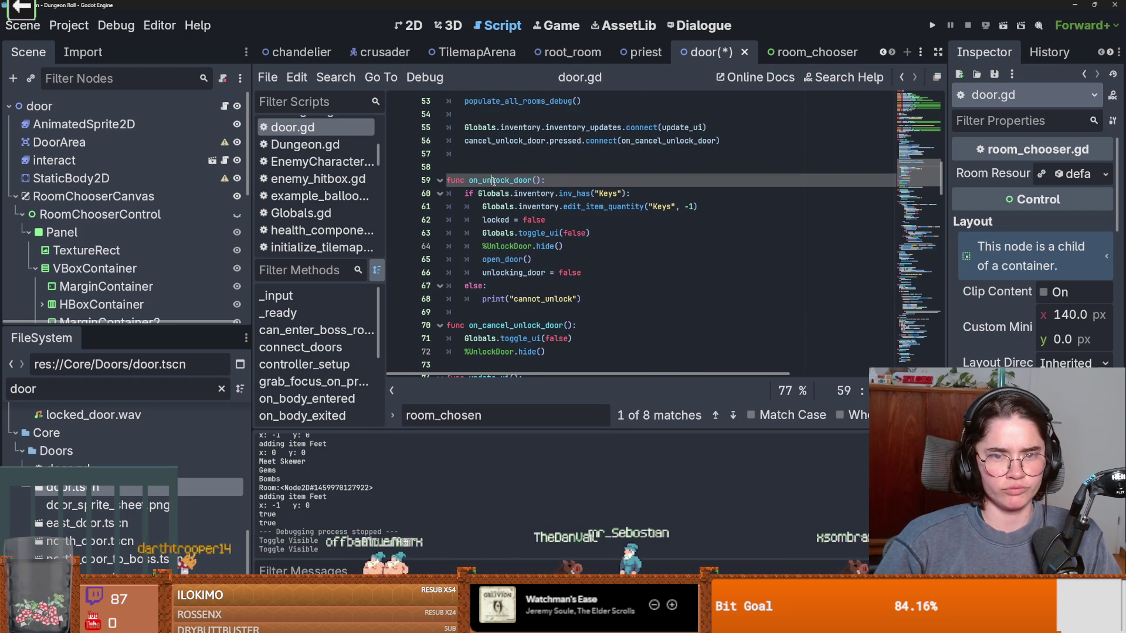
scroll(521, 232, "down", 5)
scroll(525, 253, "down", 6)
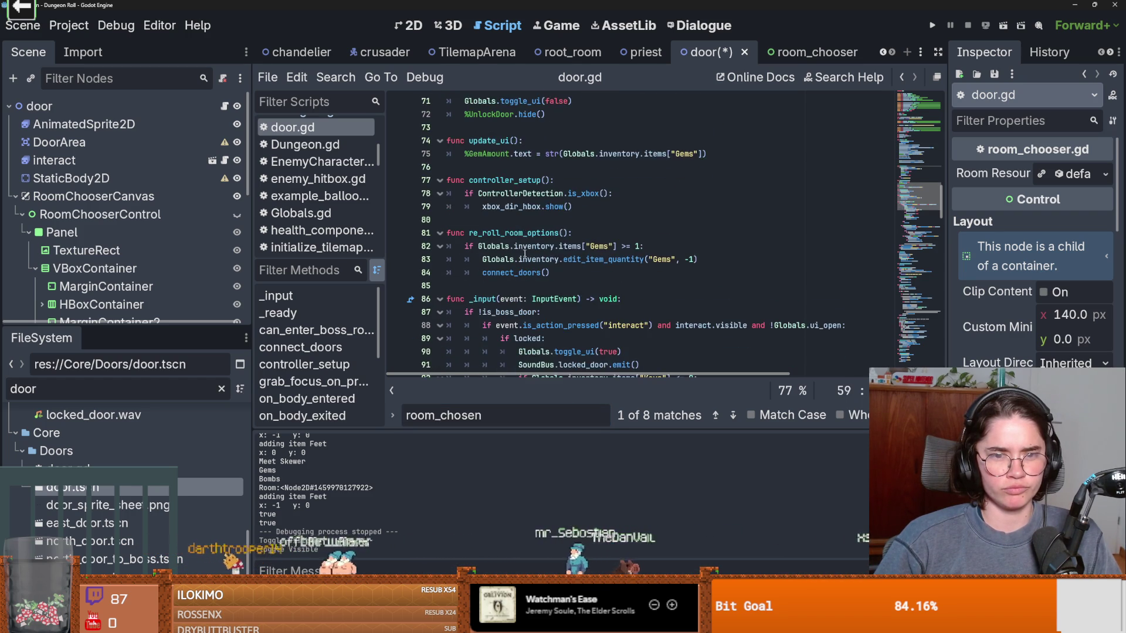
scroll(525, 253, "up", 1)
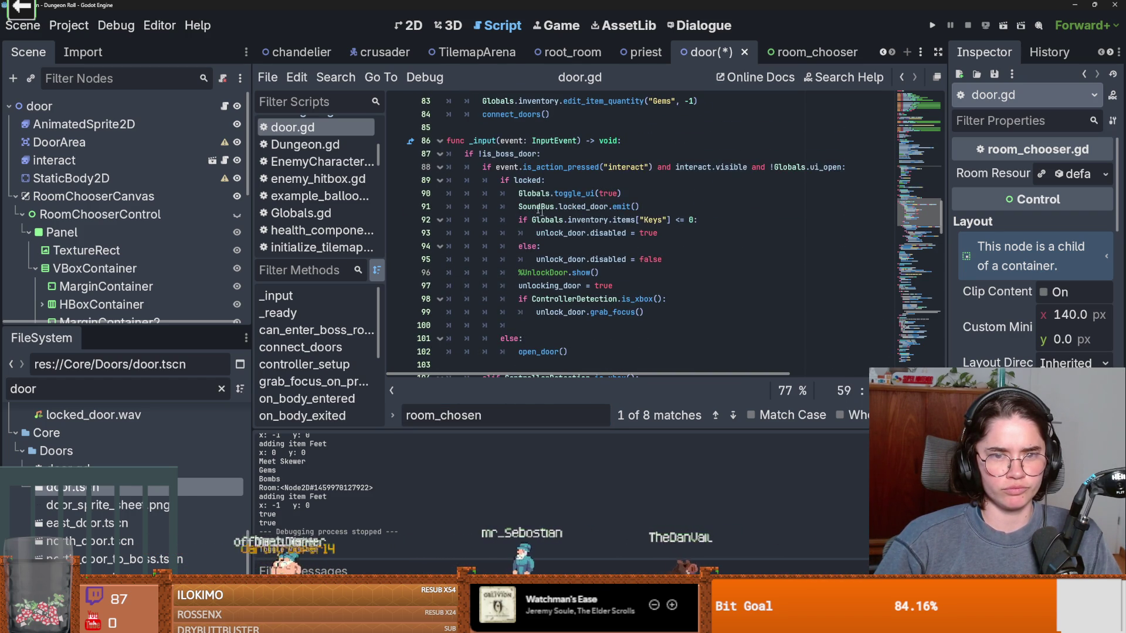
scroll(556, 210, "down", 6)
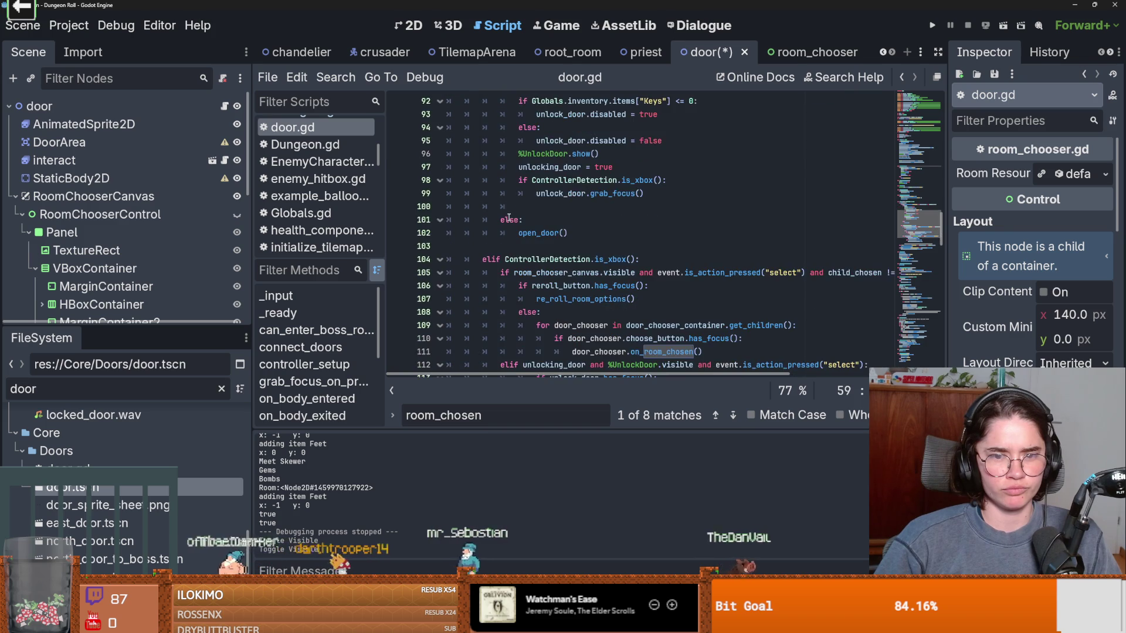
scroll(525, 253, "down", 3)
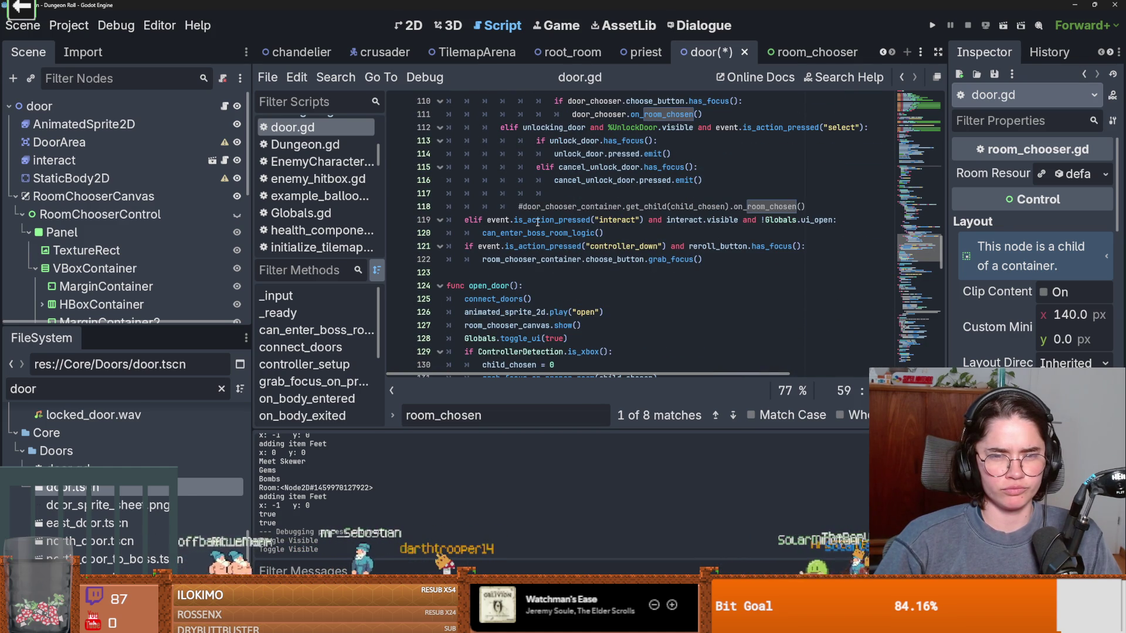
scroll(567, 229, "down", 1)
scroll(590, 228, "up", 10)
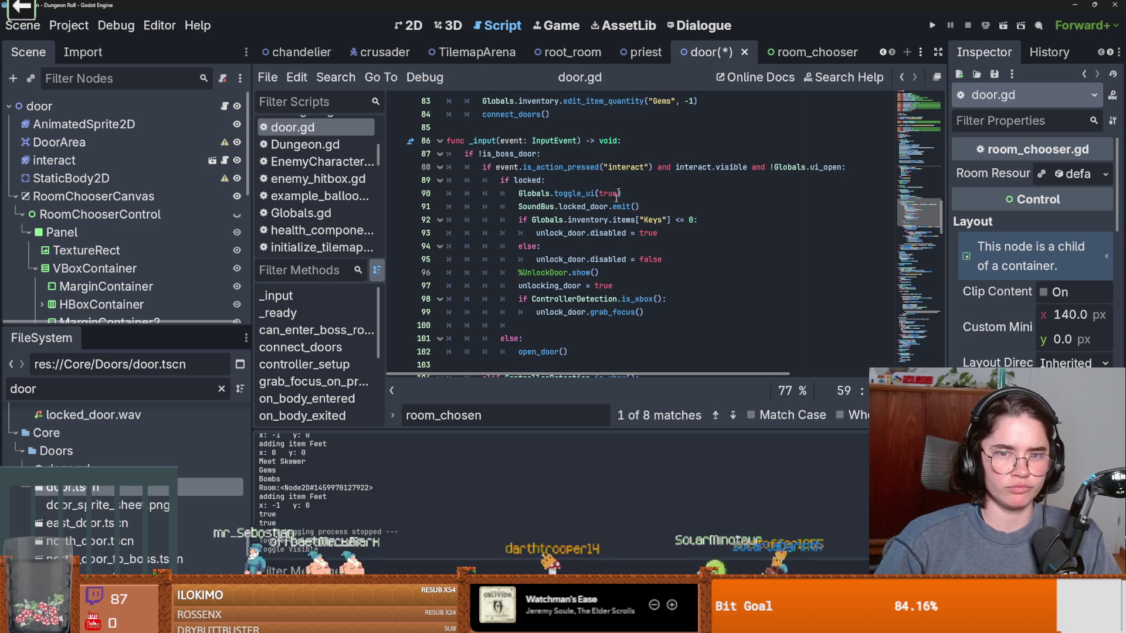
scroll(620, 183, "down", 12)
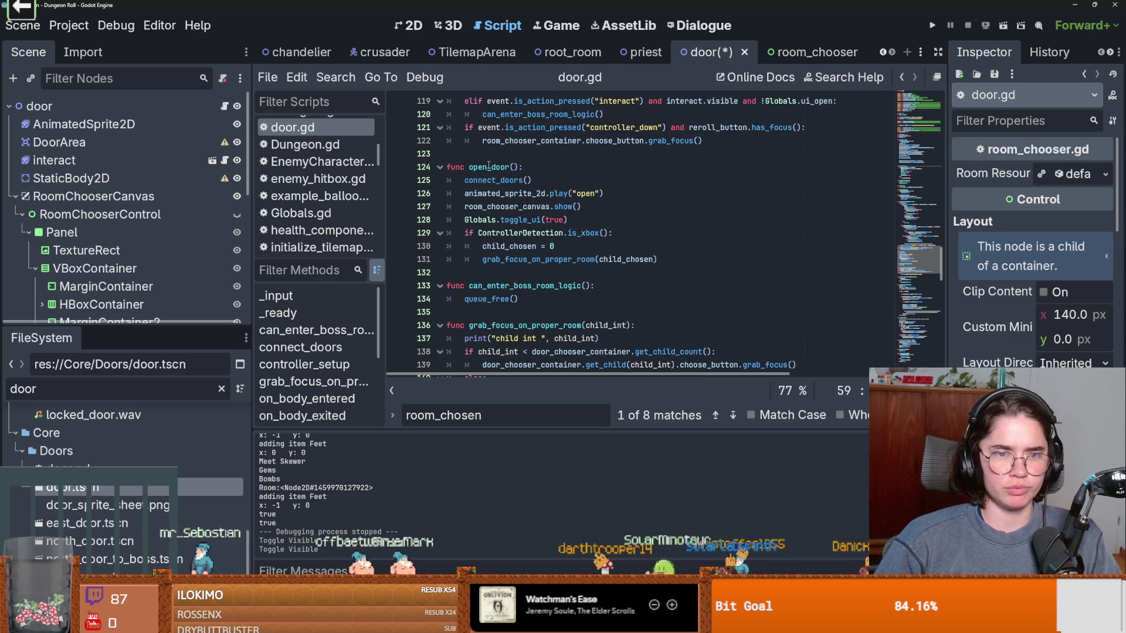
Step: Insert an empty line after line 131, below the focus call in open_door
left_click(496, 184)
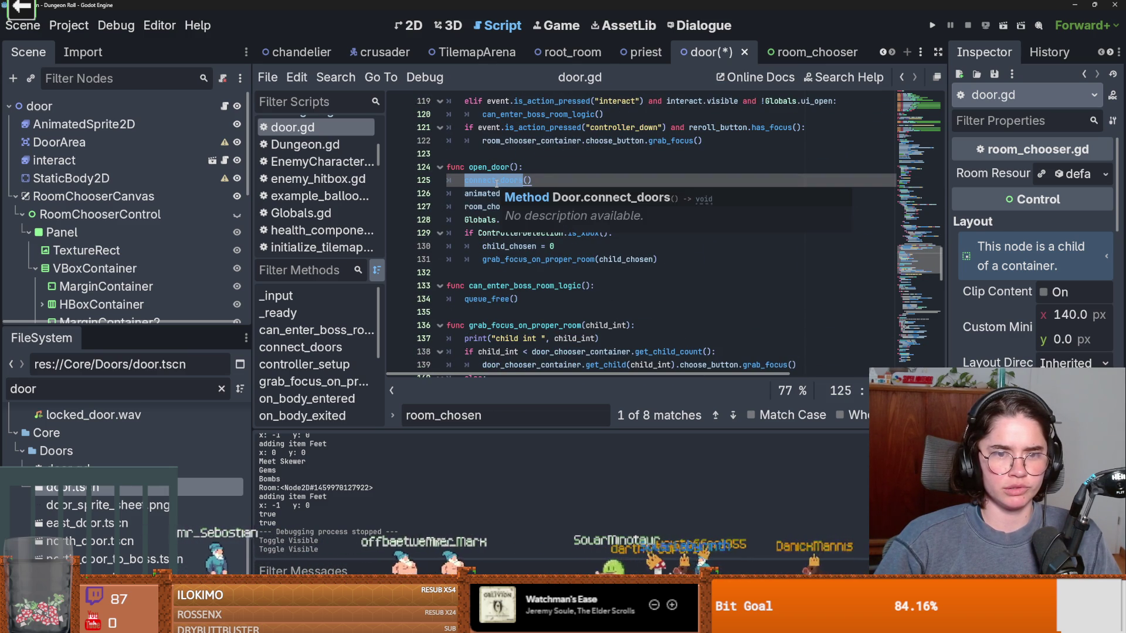
left_click(472, 194)
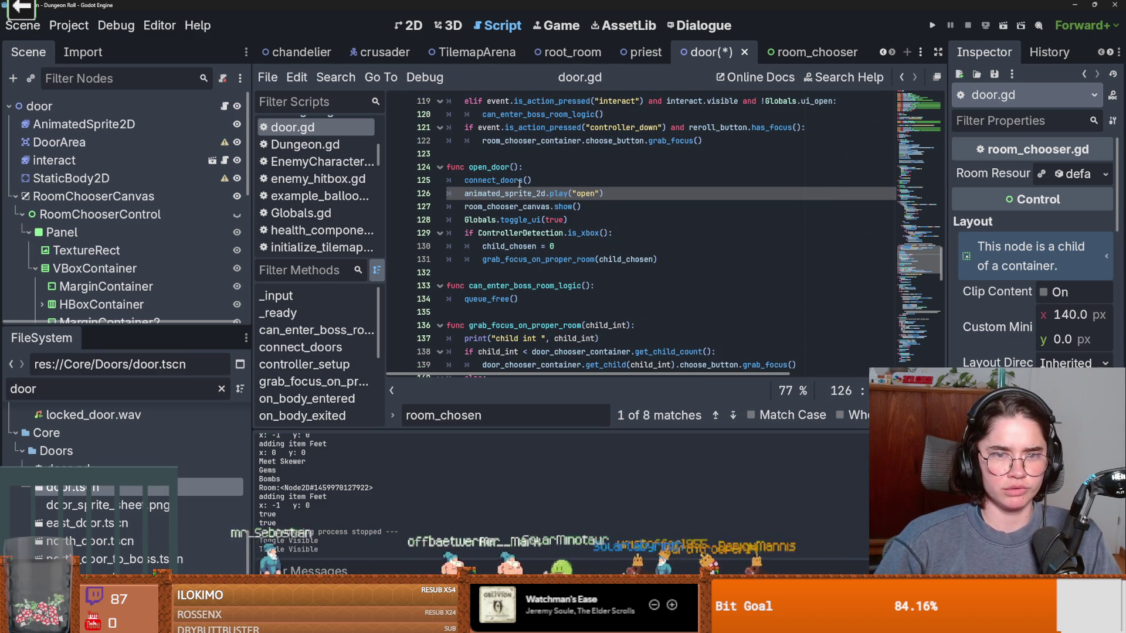
left_click(484, 180)
double_click(492, 167)
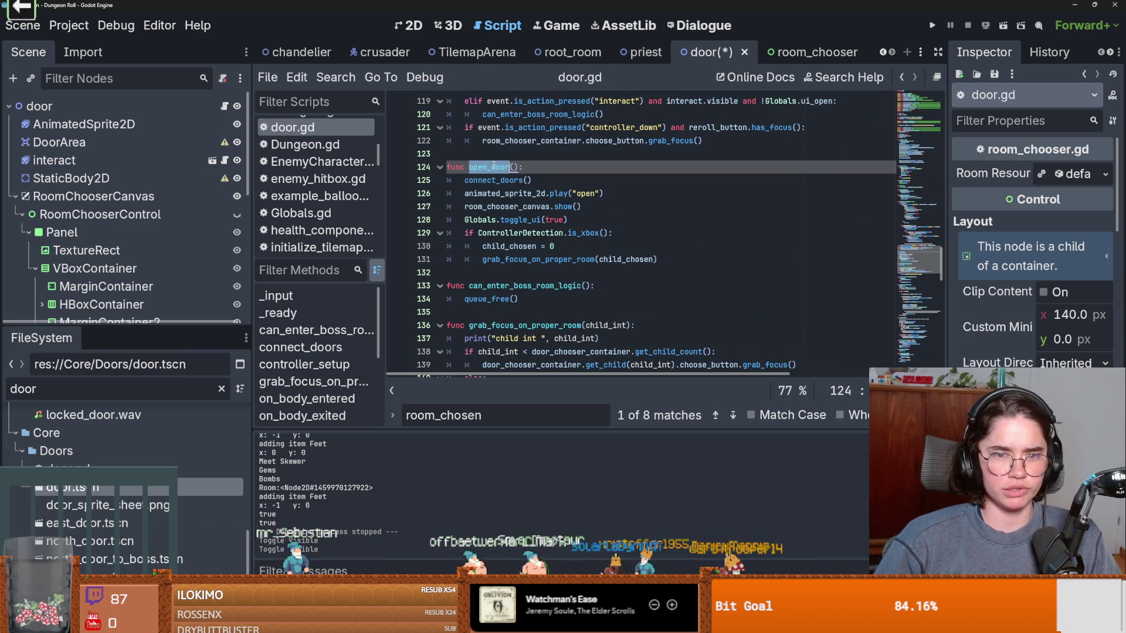
left_click(660, 262)
key("Return")
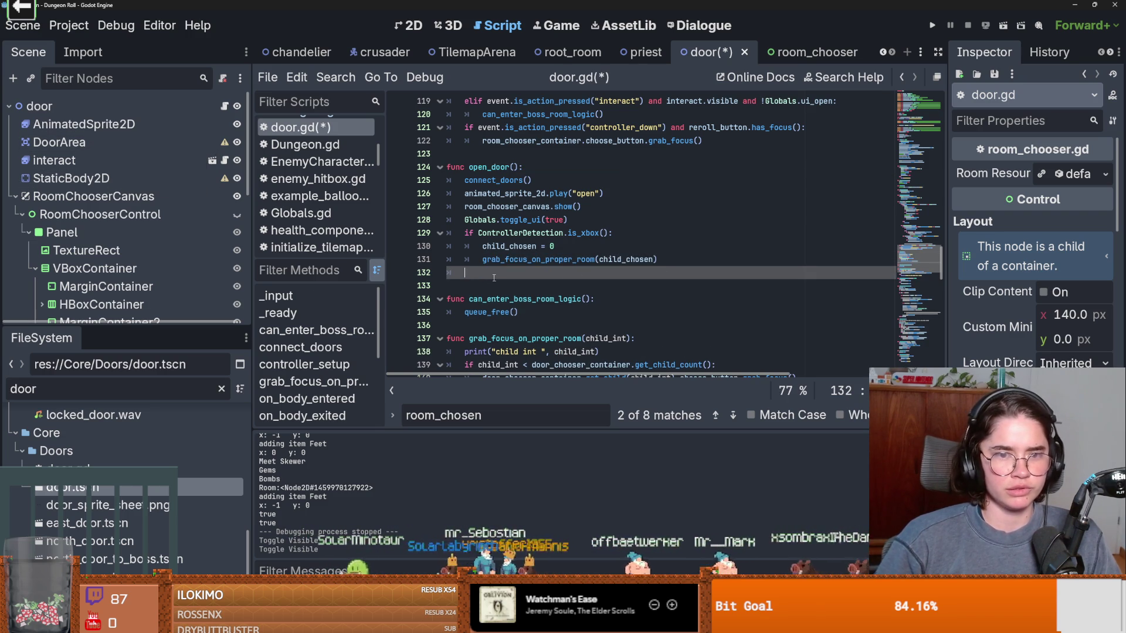
Step: Add the condition 'if door_area.get_child_count() > 0:' in open_door with autocomplete
type("do")
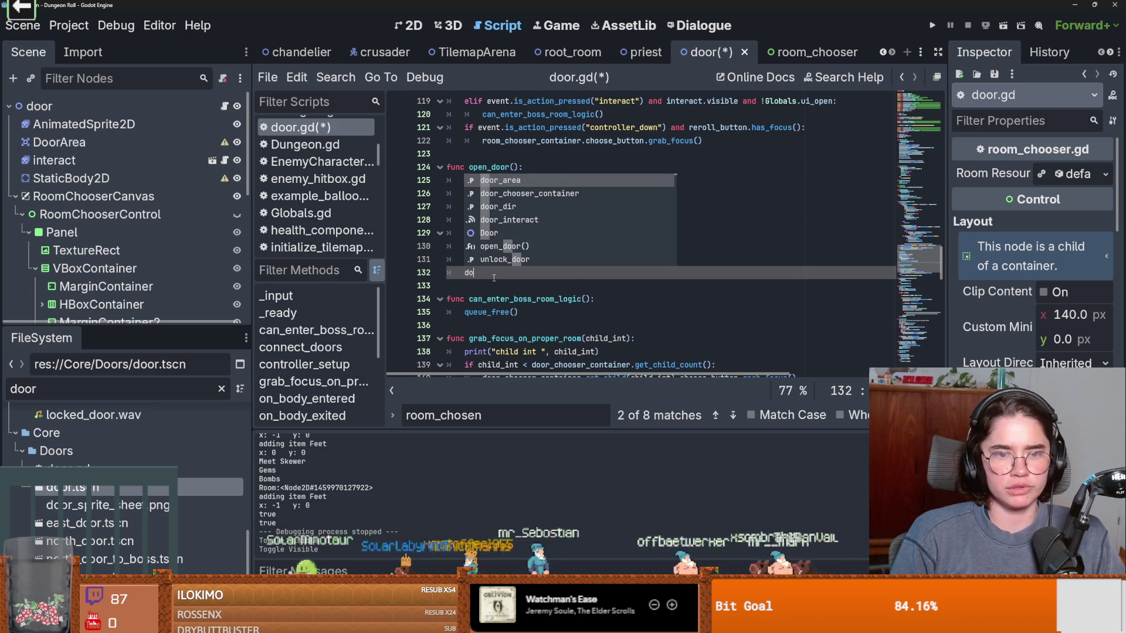
type("or_area.get")
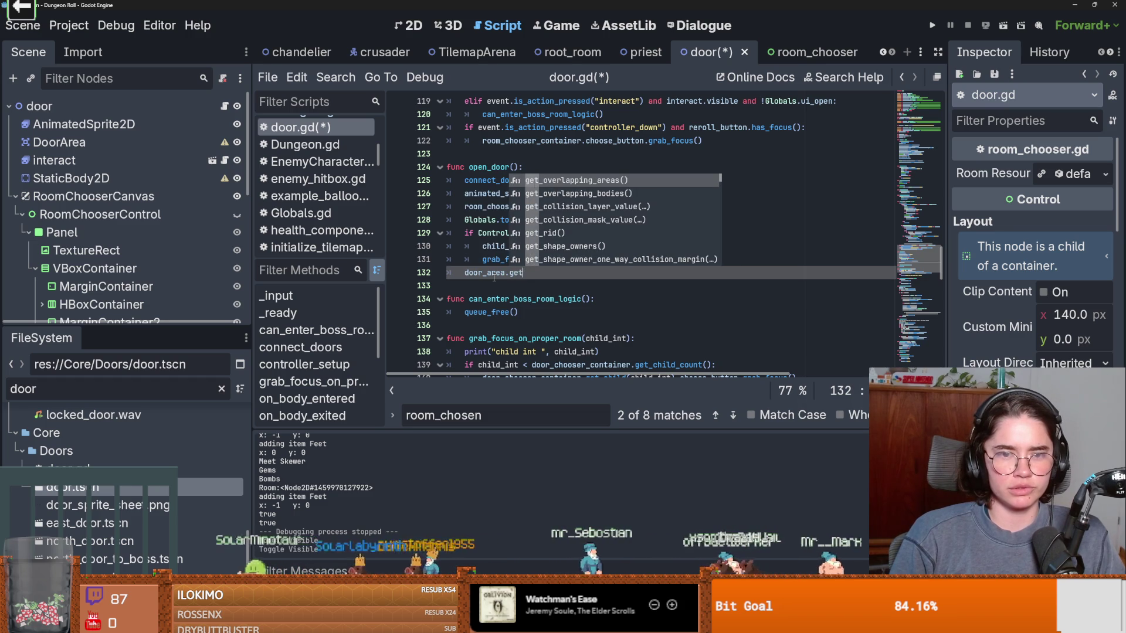
type("_child")
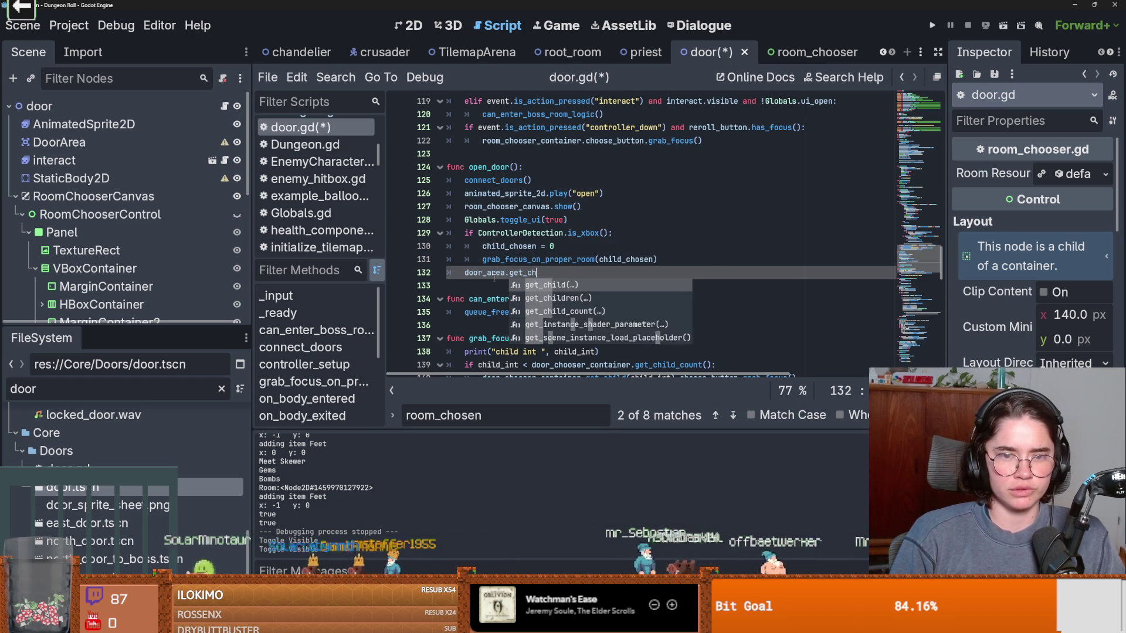
key("Return")
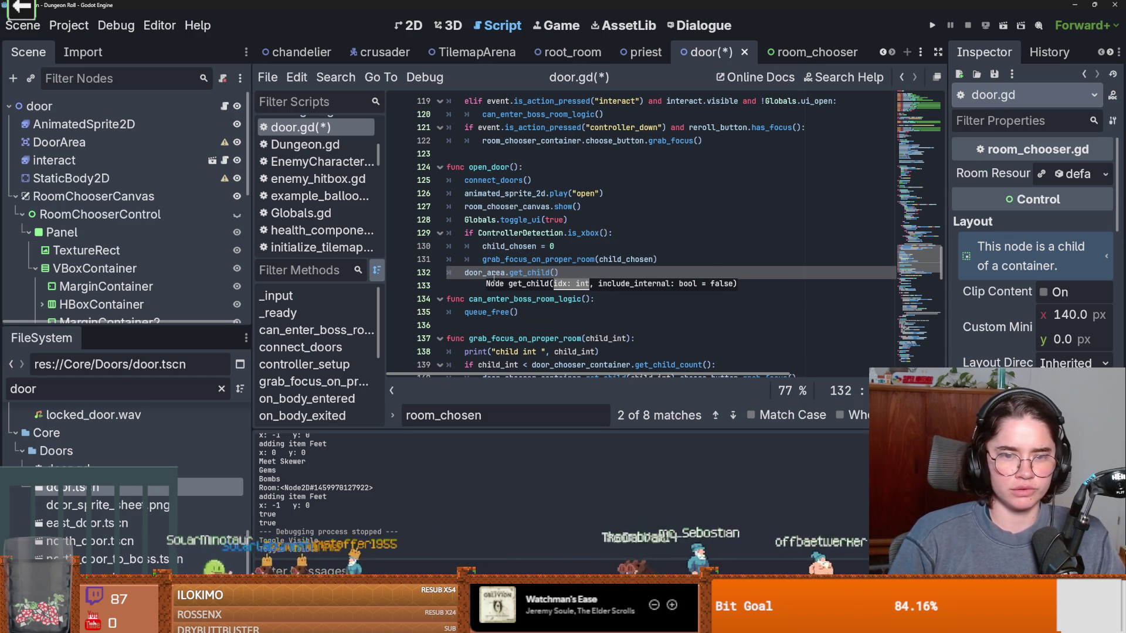
key("ctrl+shift+Return")
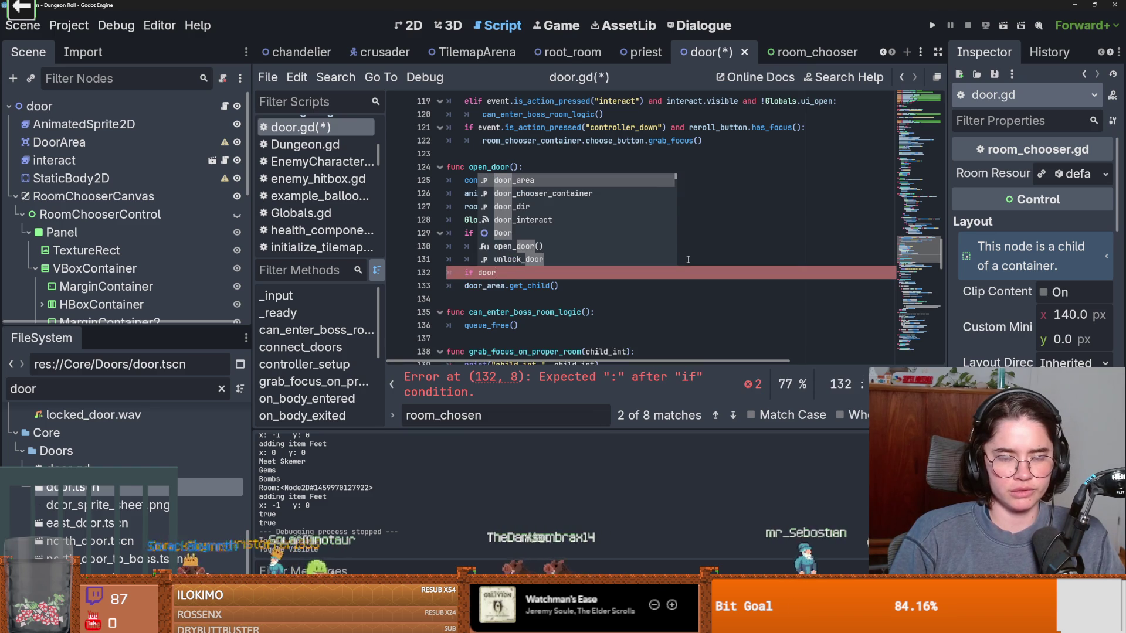
type("_area.get_chil")
key("BackSpace")
key("BackSpace")
key("BackSpace")
type("has")
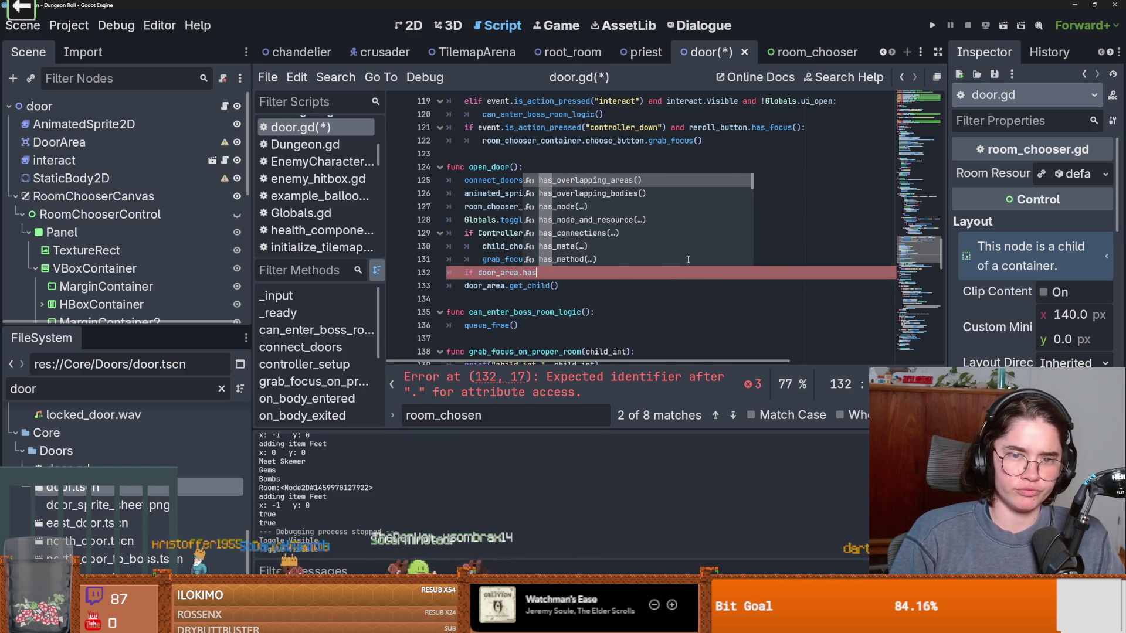
key("BackSpace")
key("BackSpace")
key("BackSpace")
type("get_chil")
key("Down")
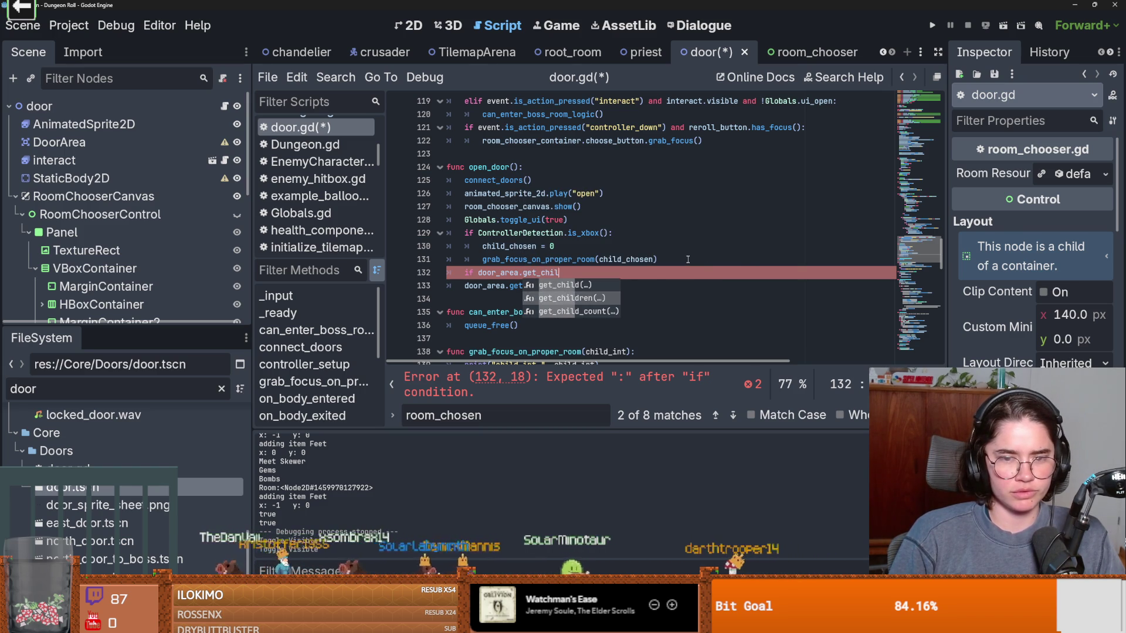
key("Return")
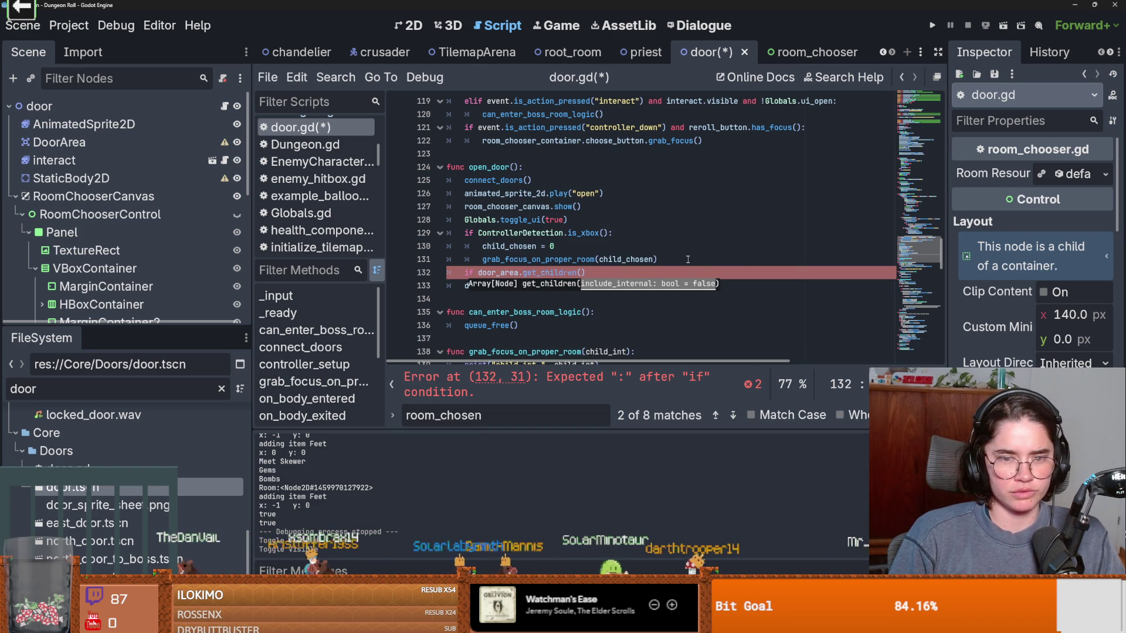
type("_c")
key("Return")
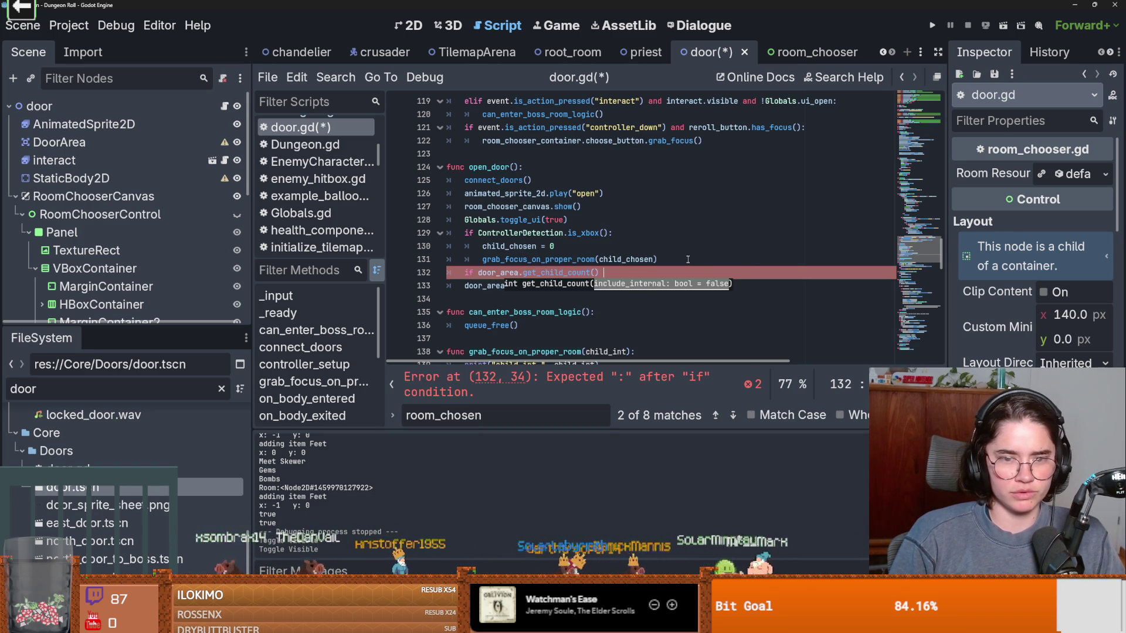
type(":")
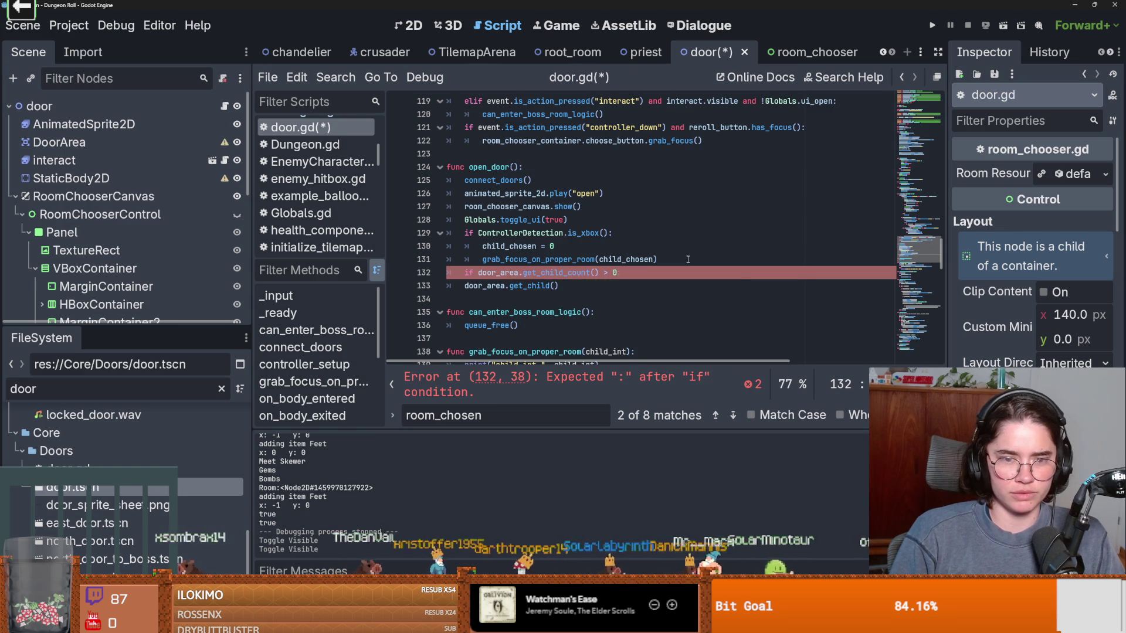
key("Return")
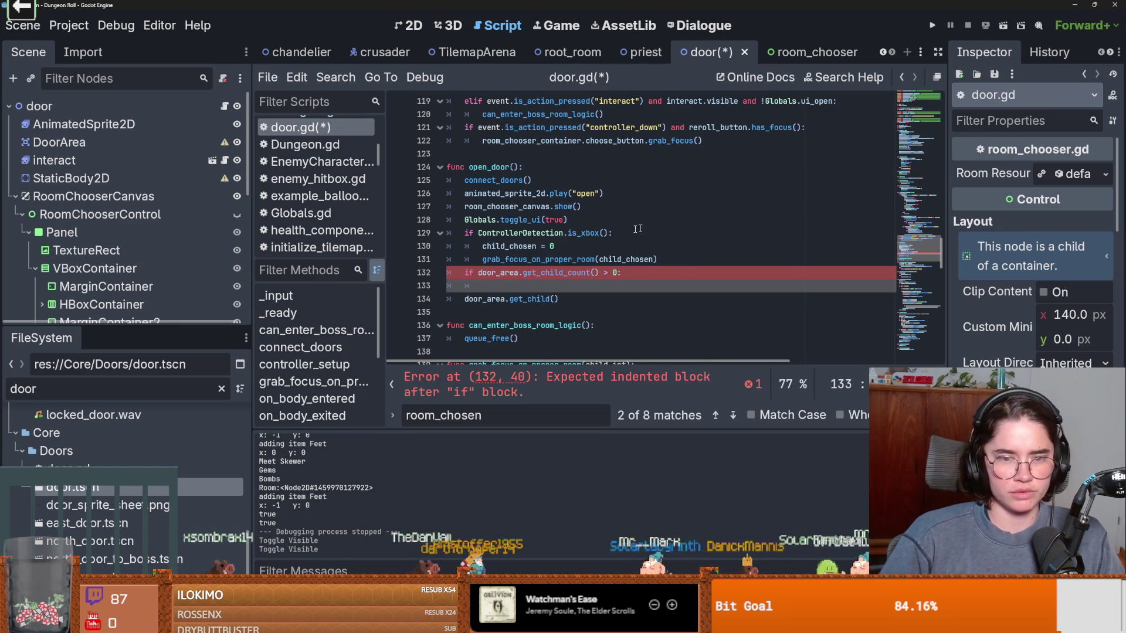
Step: Place door_area.get_child(0).queue_free() inside the if block, removing the leftover line
left_click_drag(586, 295, 479, 300)
key("ctrl+x")
left_click(510, 286)
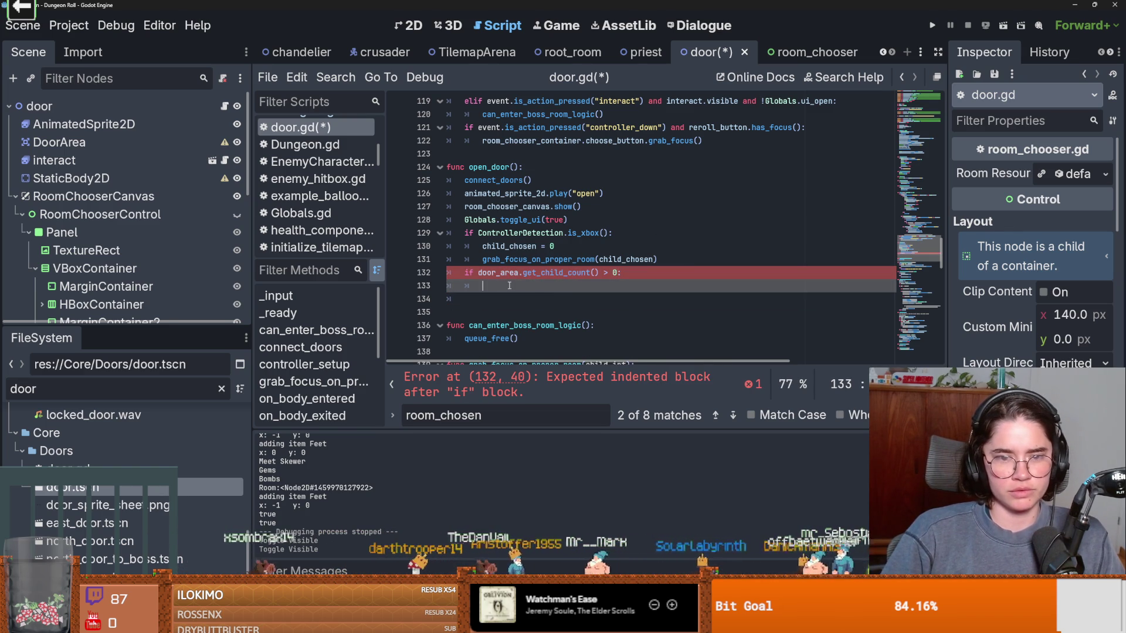
left_click(572, 286)
type("door_area.get_child(0).queu")
left_click(592, 291)
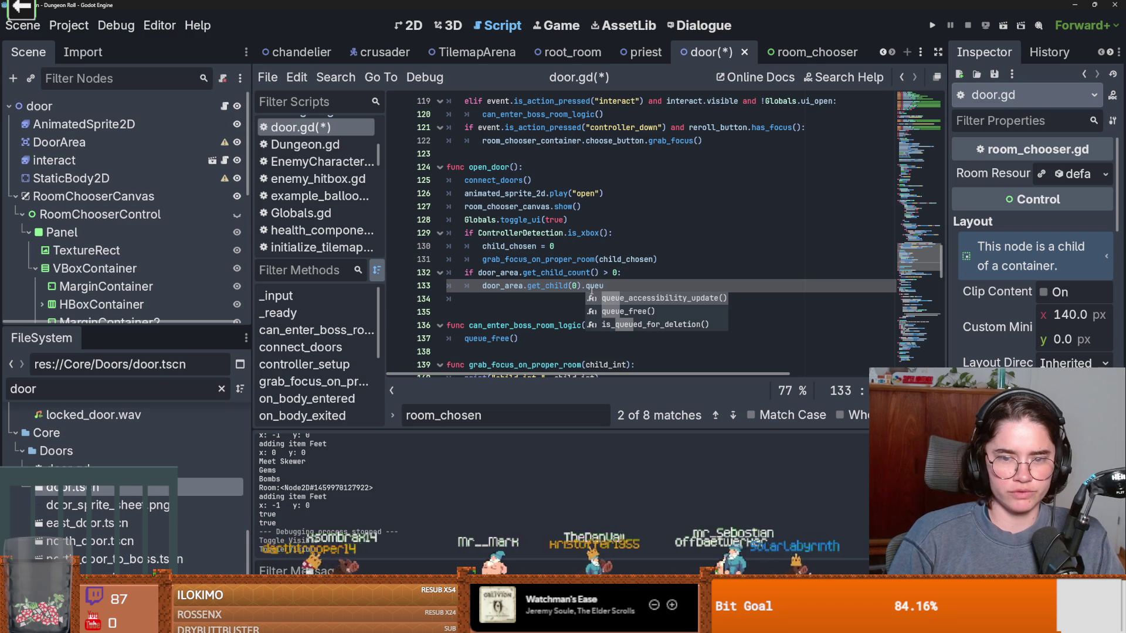
key("Return")
Step: Save door.gd and run the game with F5
key("ctrl+s")
left_click(597, 247)
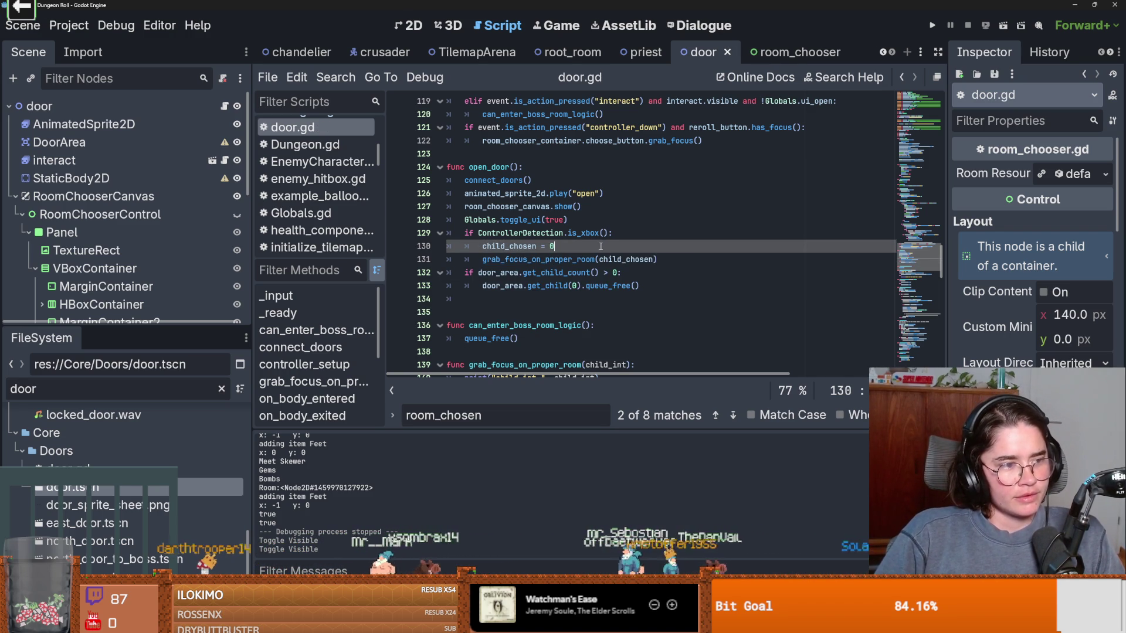
scroll(598, 246, "up", 2)
key("F5")
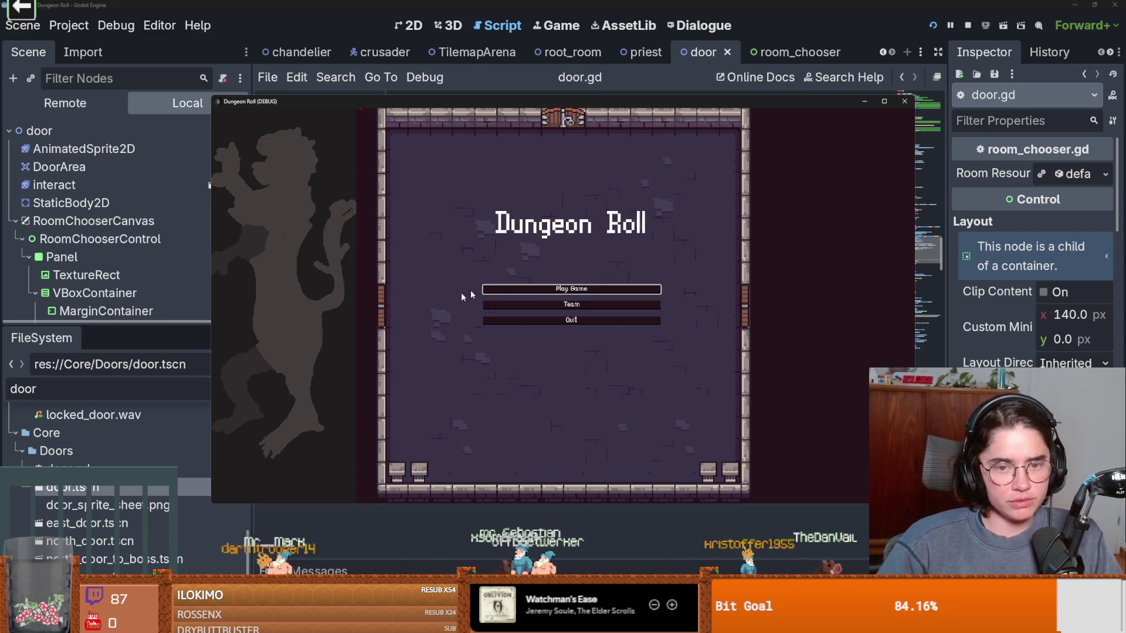
Step: Start a run as the Crusader and choose a room from the offered cards
left_click(572, 285)
left_click(883, 101)
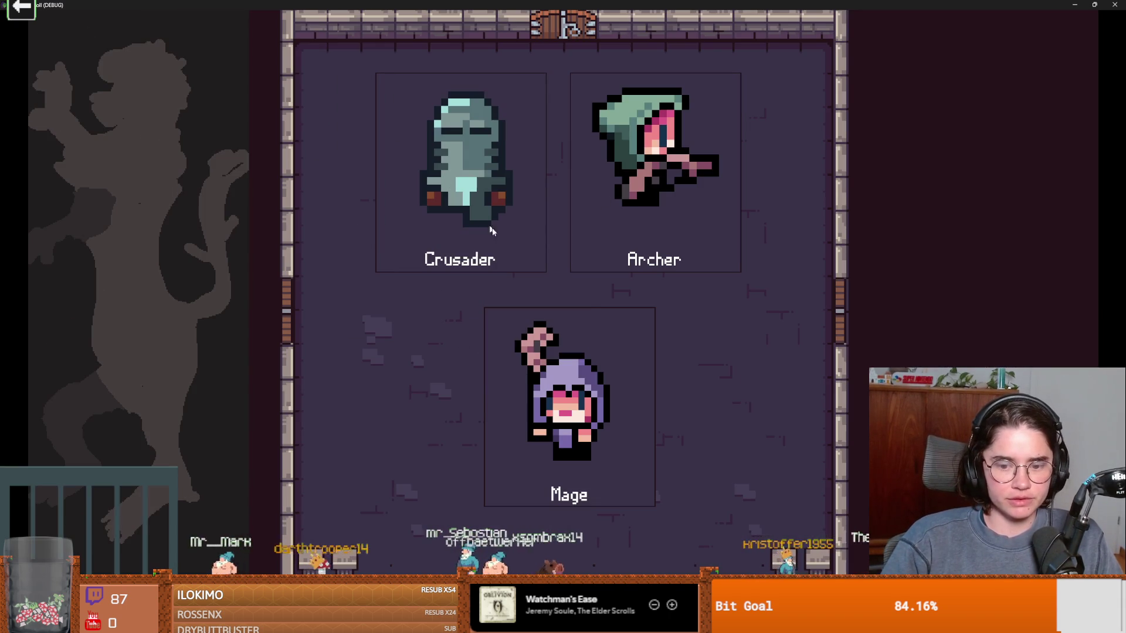
left_click(524, 322)
key("a")
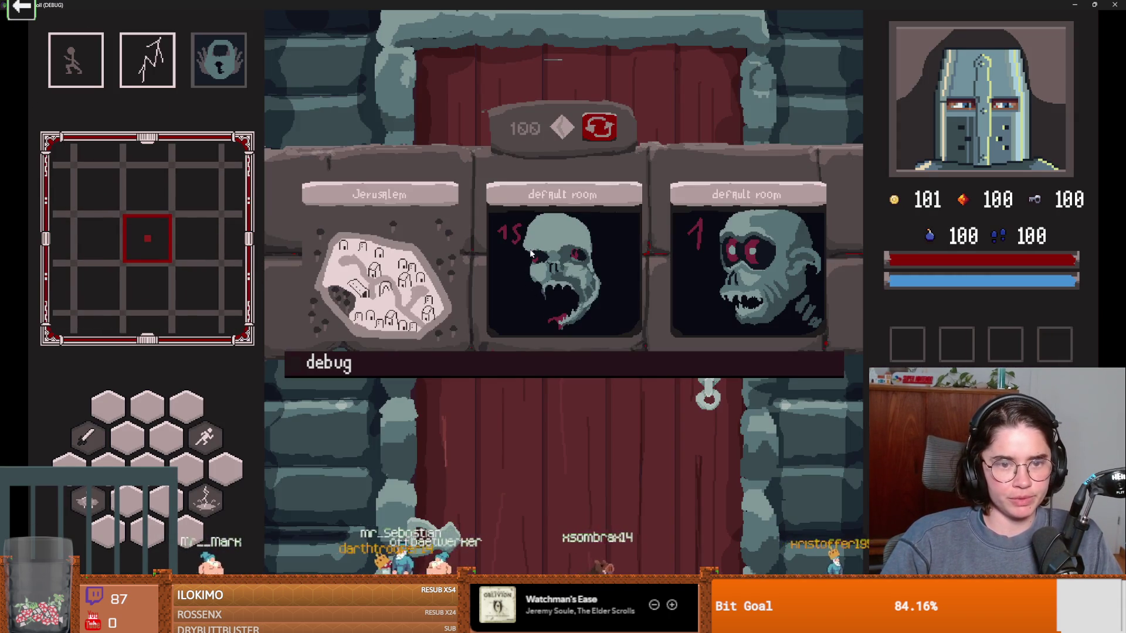
left_click(531, 253)
Step: Fight the skeletons in the first room with sword, lightning and dash
key("a")
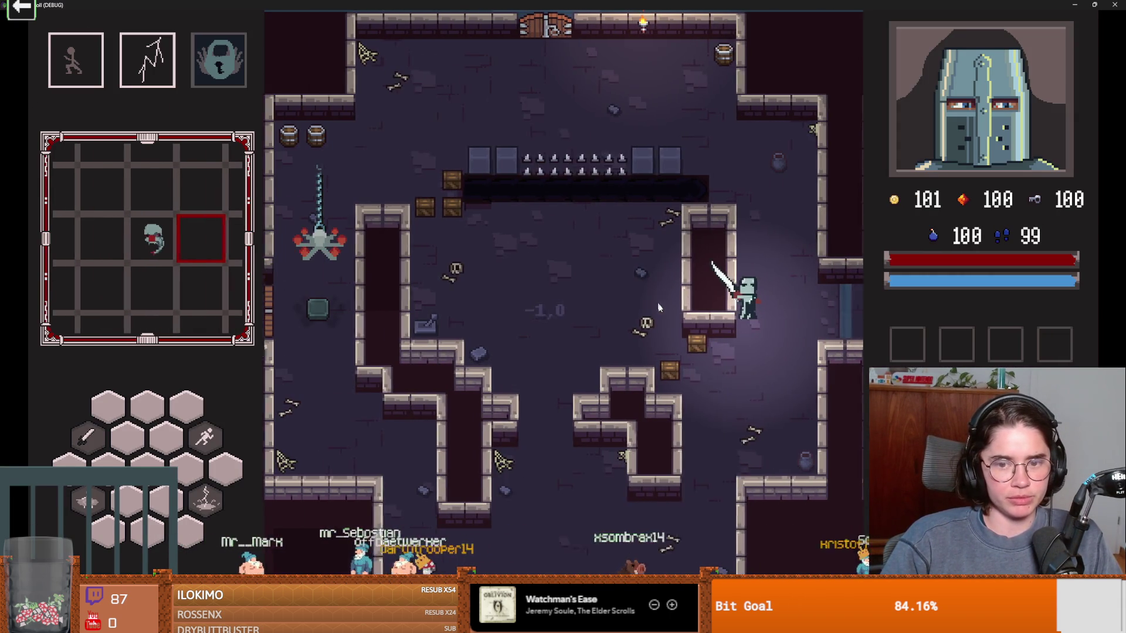
key("s")
key("2")
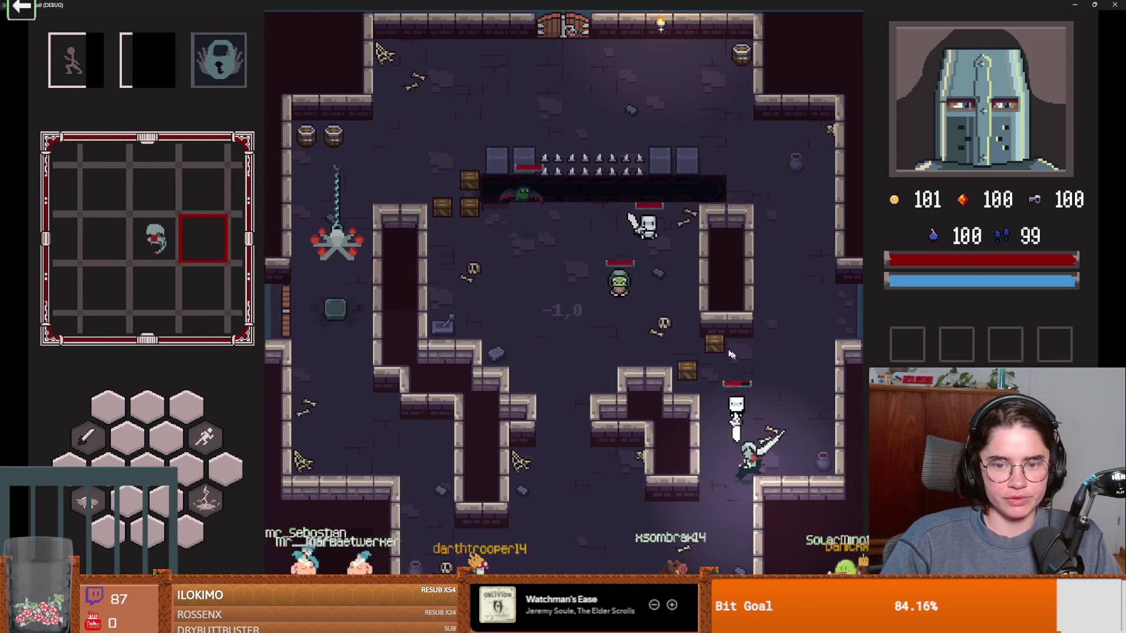
key("s")
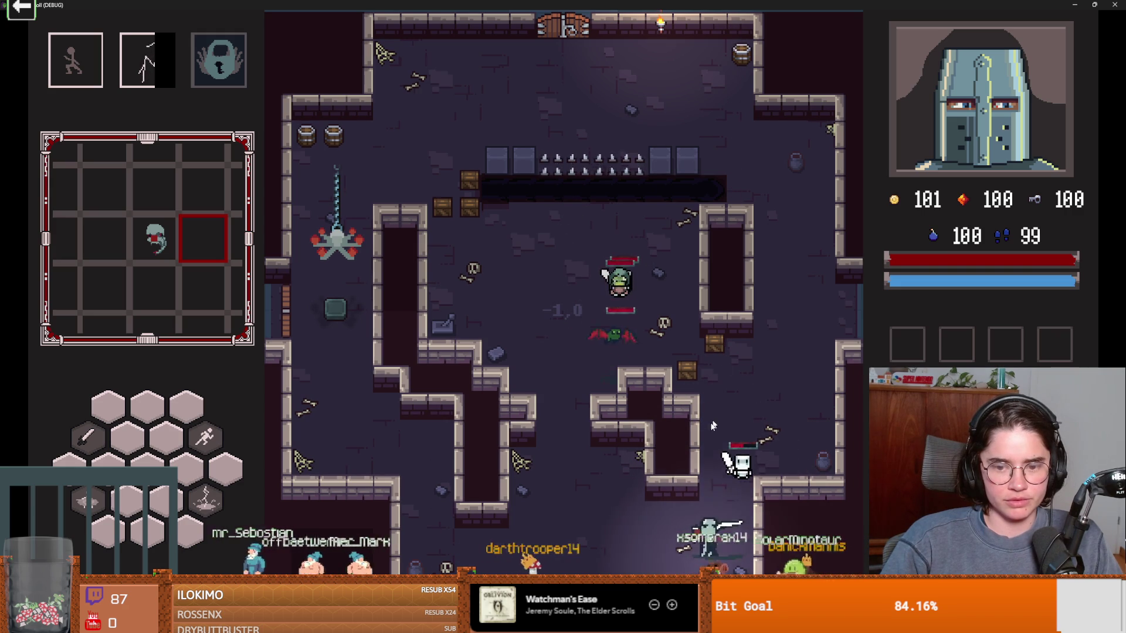
key("a")
key("a")
key("1")
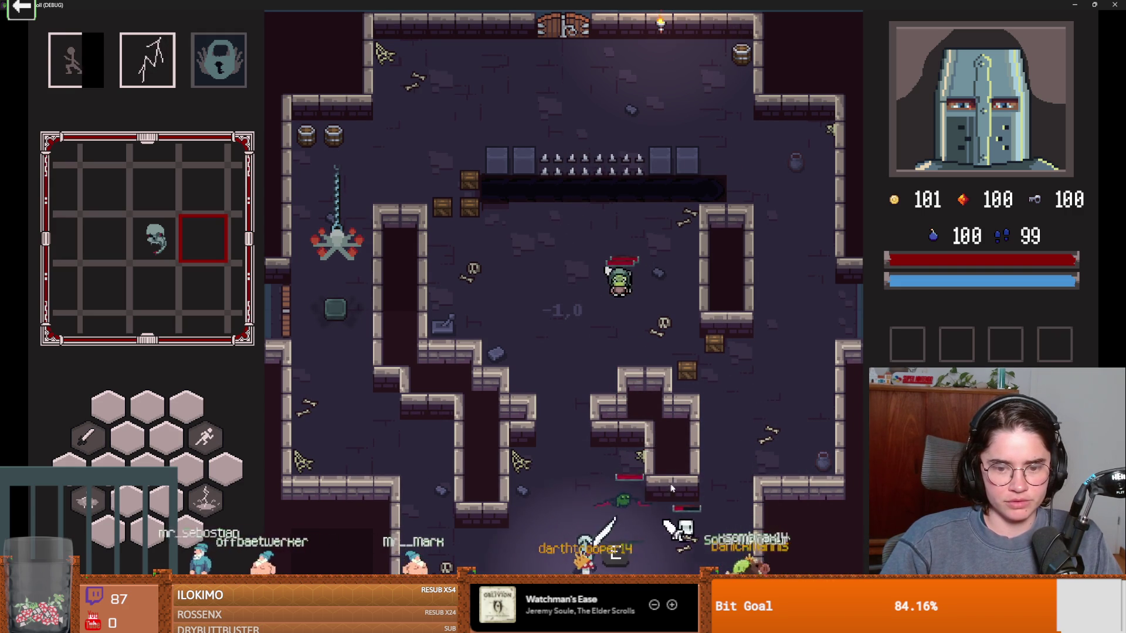
key("a")
key("w")
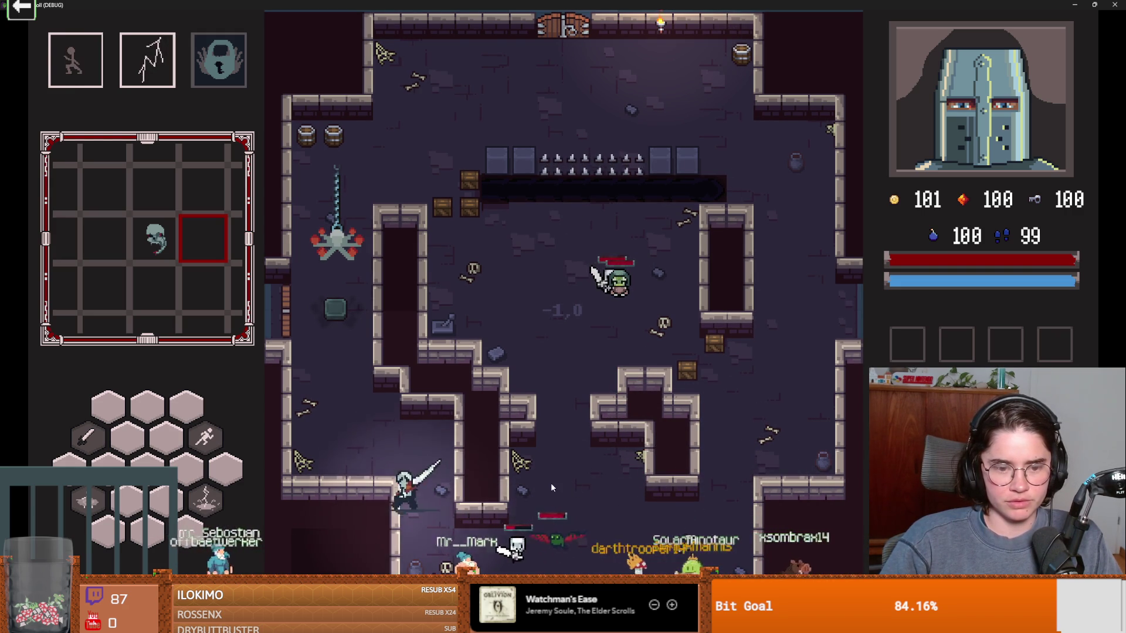
key("w")
key("a")
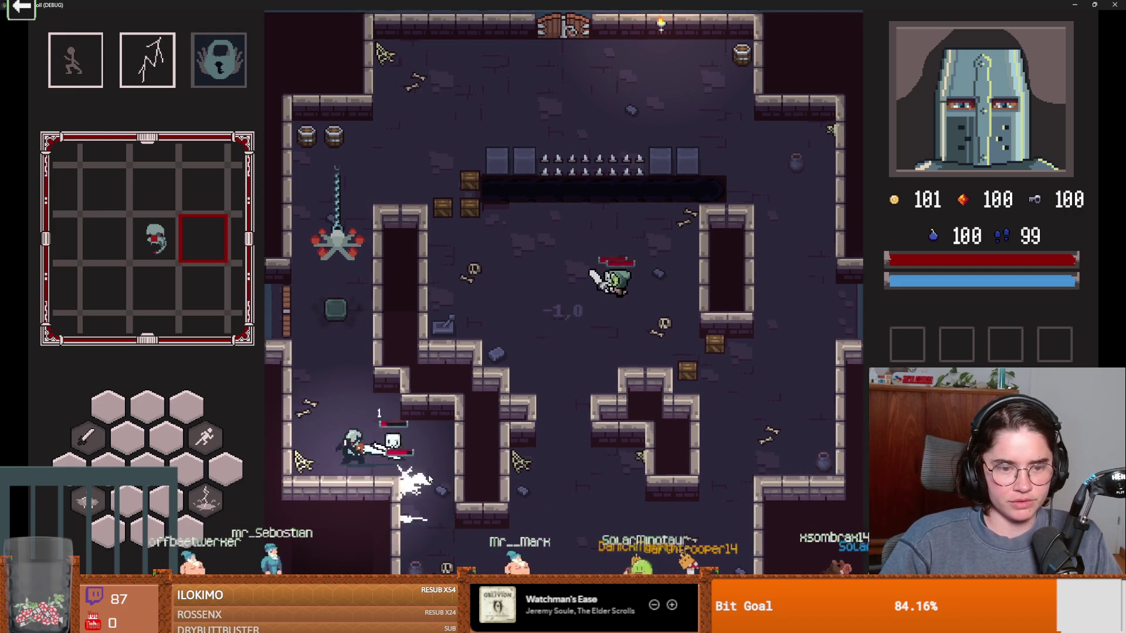
key("w")
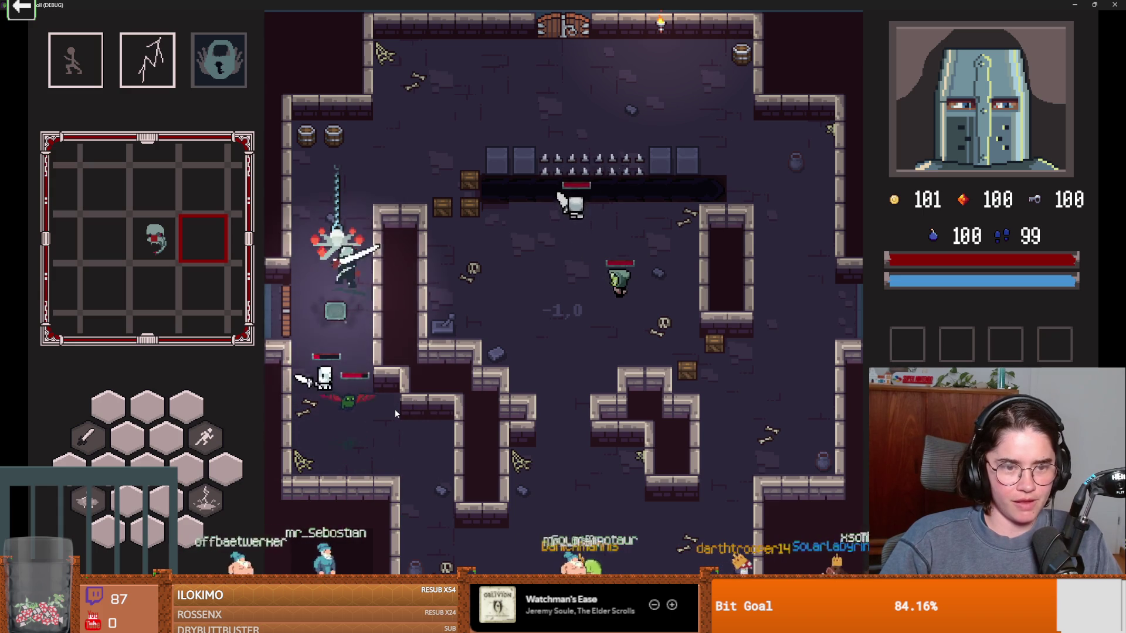
key("w")
key("d")
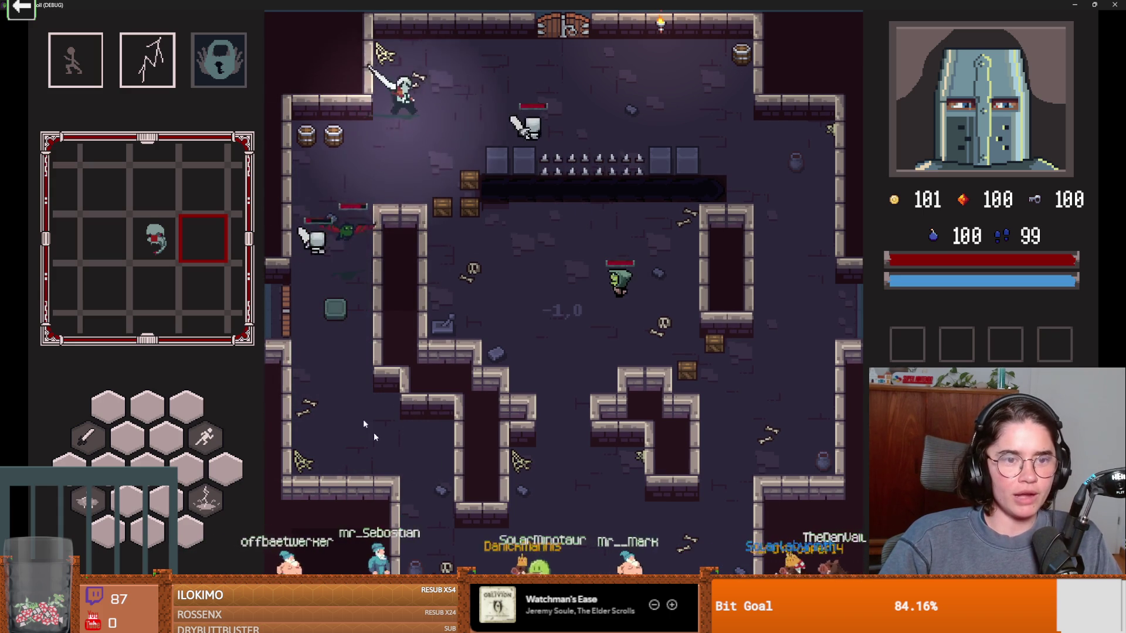
key("a")
key("s")
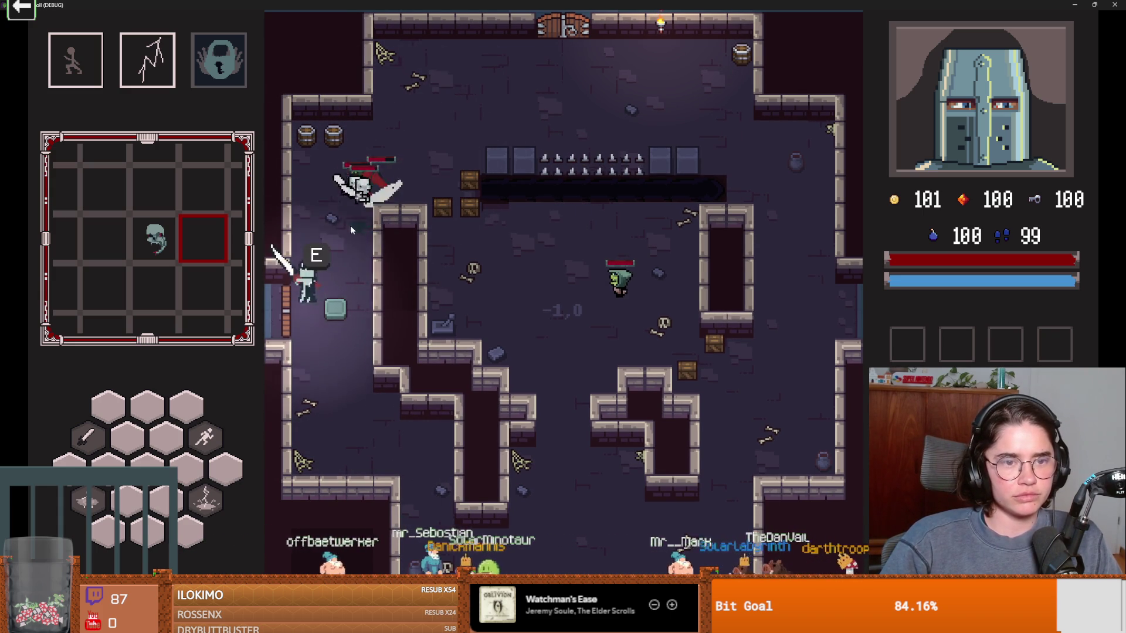
key("s")
Step: Clear the lower corridor, collect the coins and dash into the central room
left_click(336, 276)
key("s")
key("q")
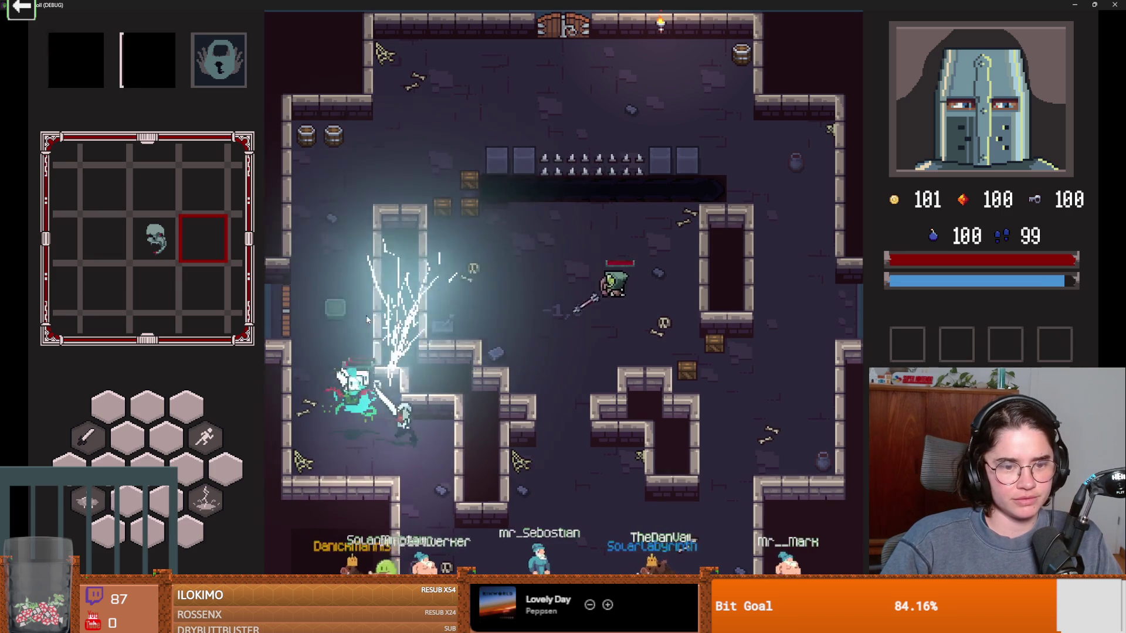
key("space")
key("s")
key("d")
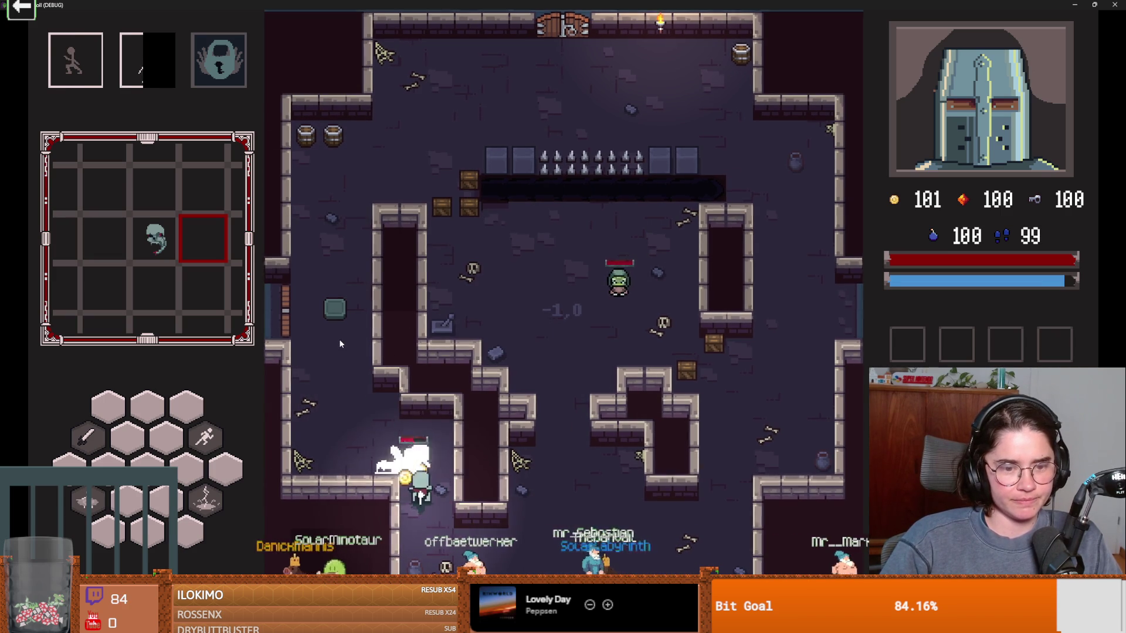
key("d")
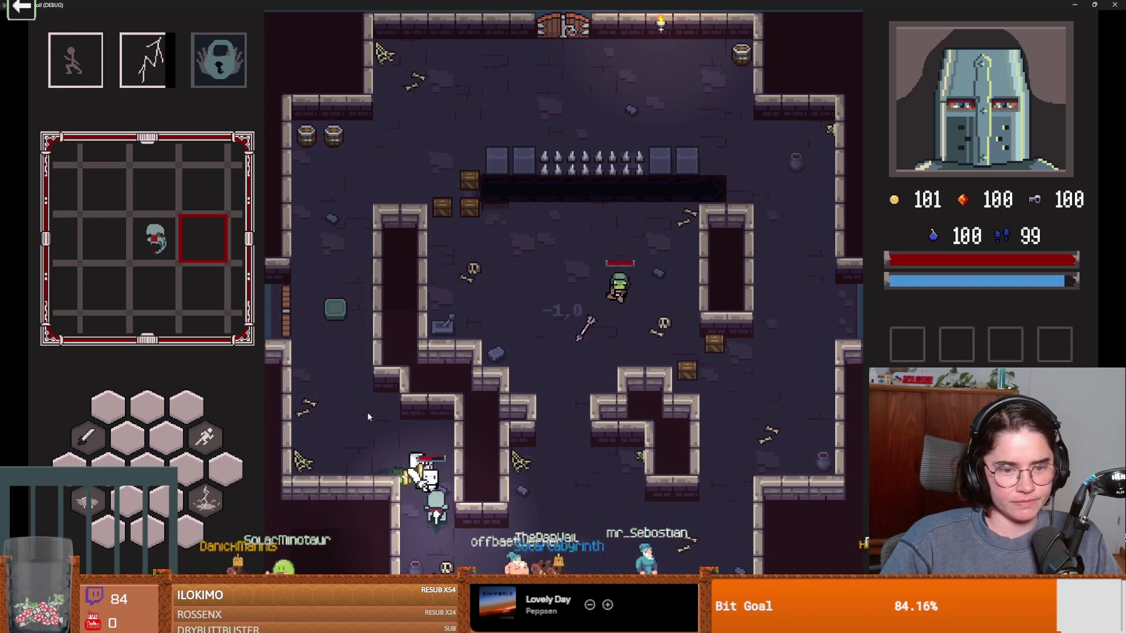
key("d")
key("q")
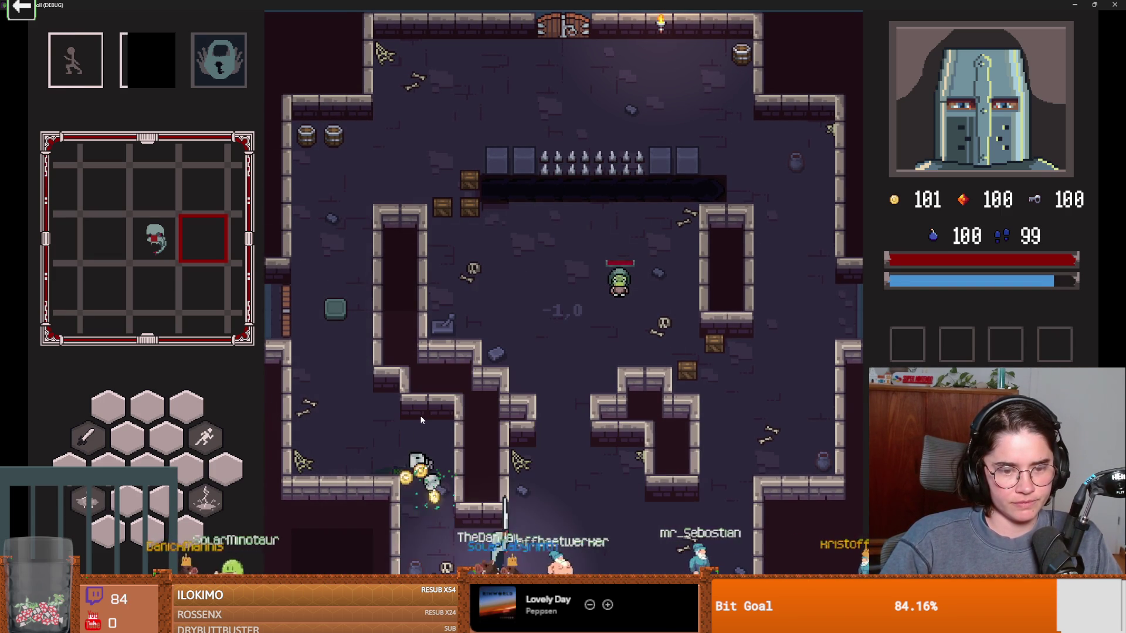
key("a")
key("d")
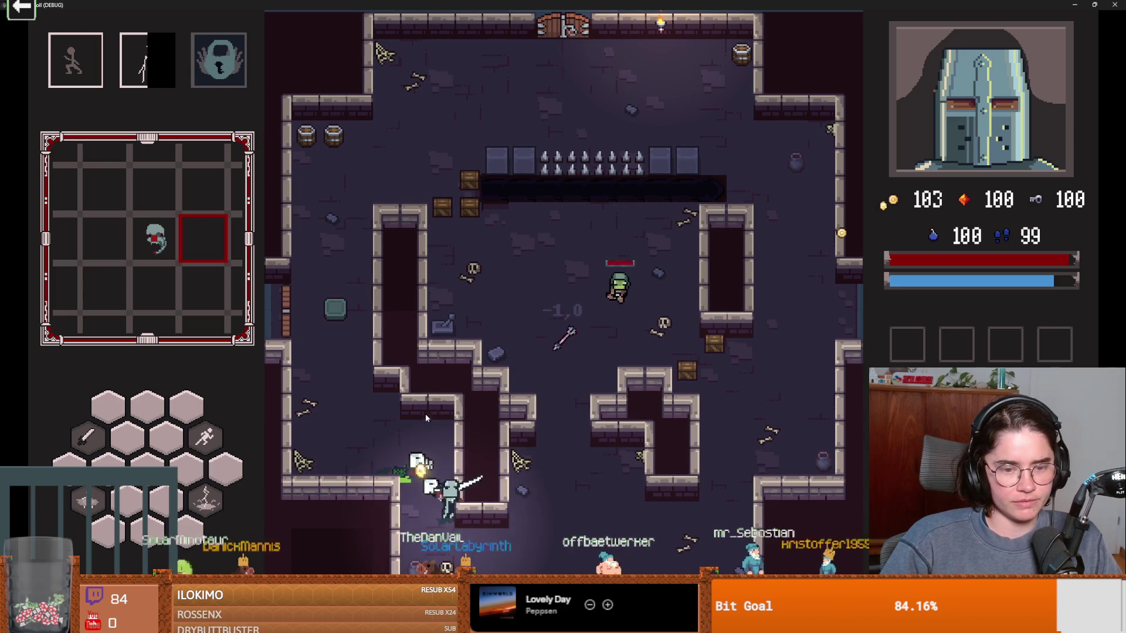
key("w")
key("d")
key("a")
key("space")
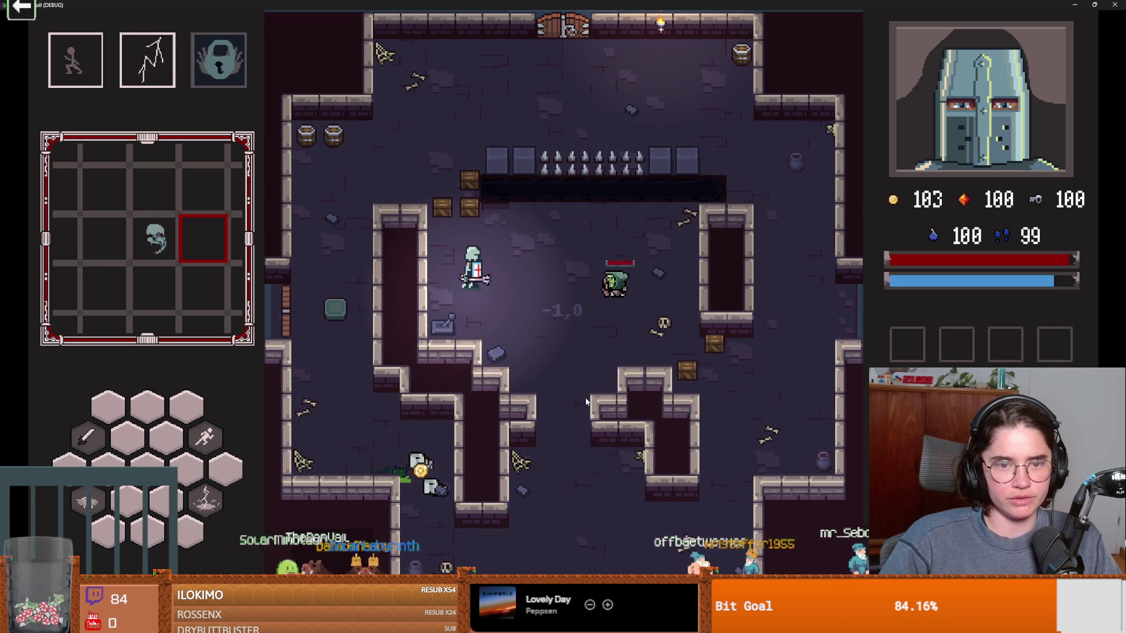
Step: Burn the goblin with lightning, slash it, and dash toward the top door
key("e")
key("d")
left_click(617, 258)
key("d")
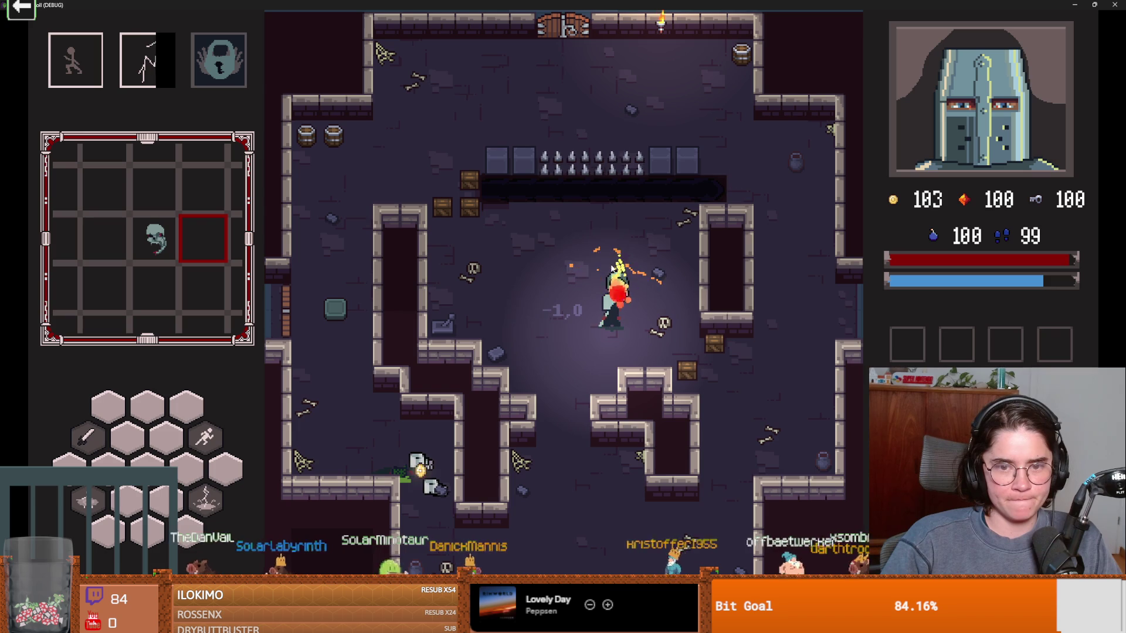
key("w")
key("a")
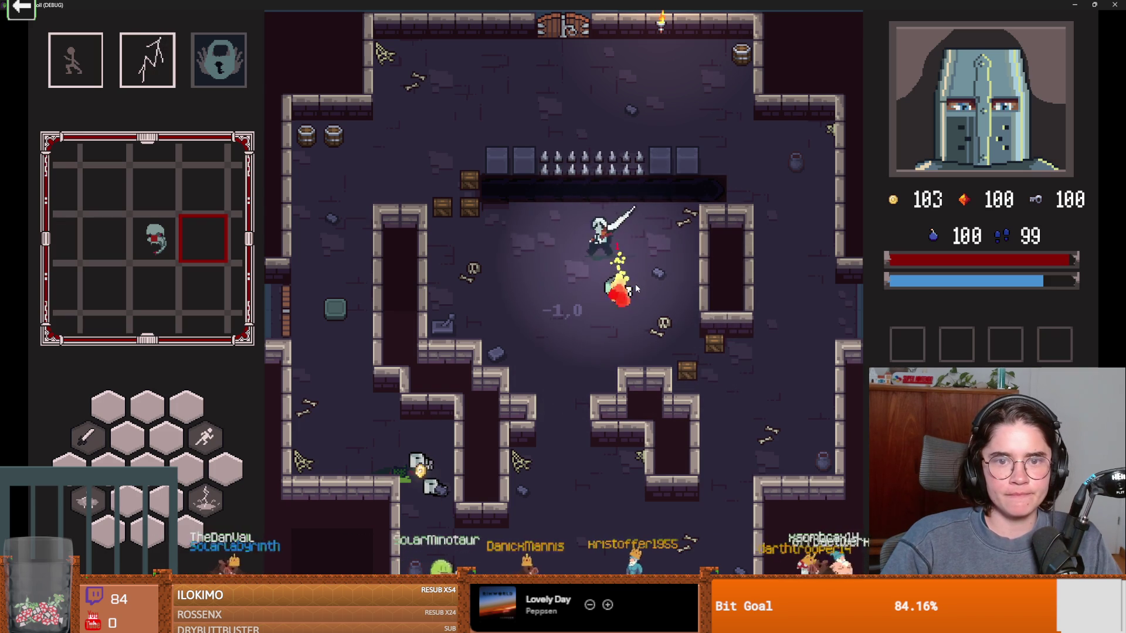
key("w")
key("q")
key("d")
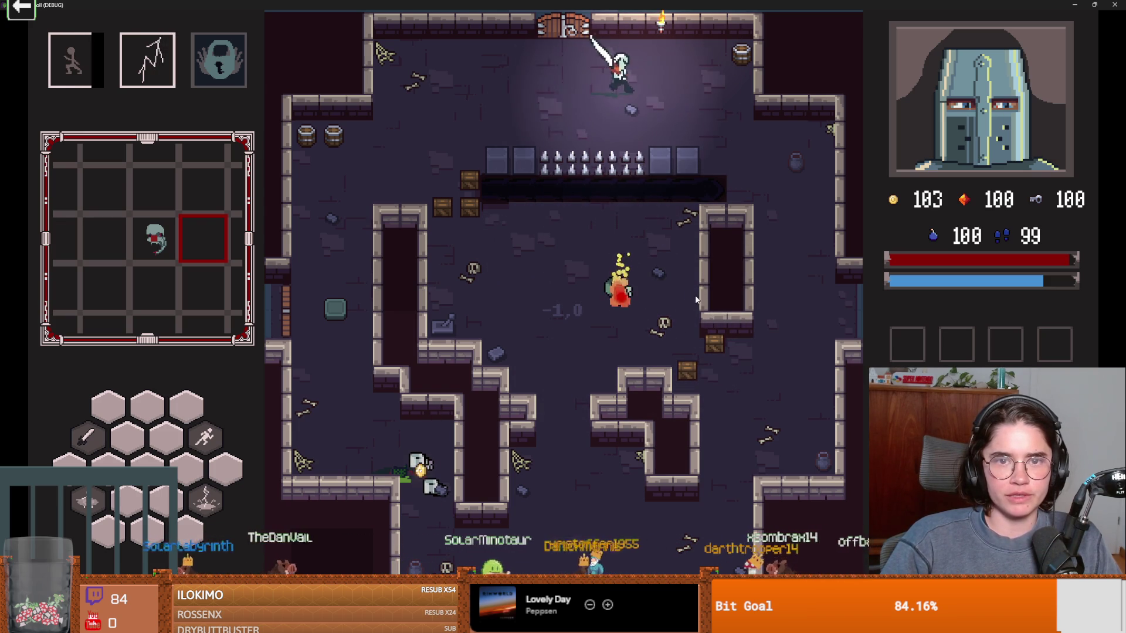
Step: Dash through the right doorway into room 0,0, then restore the game window
key("d")
key("s")
key("q")
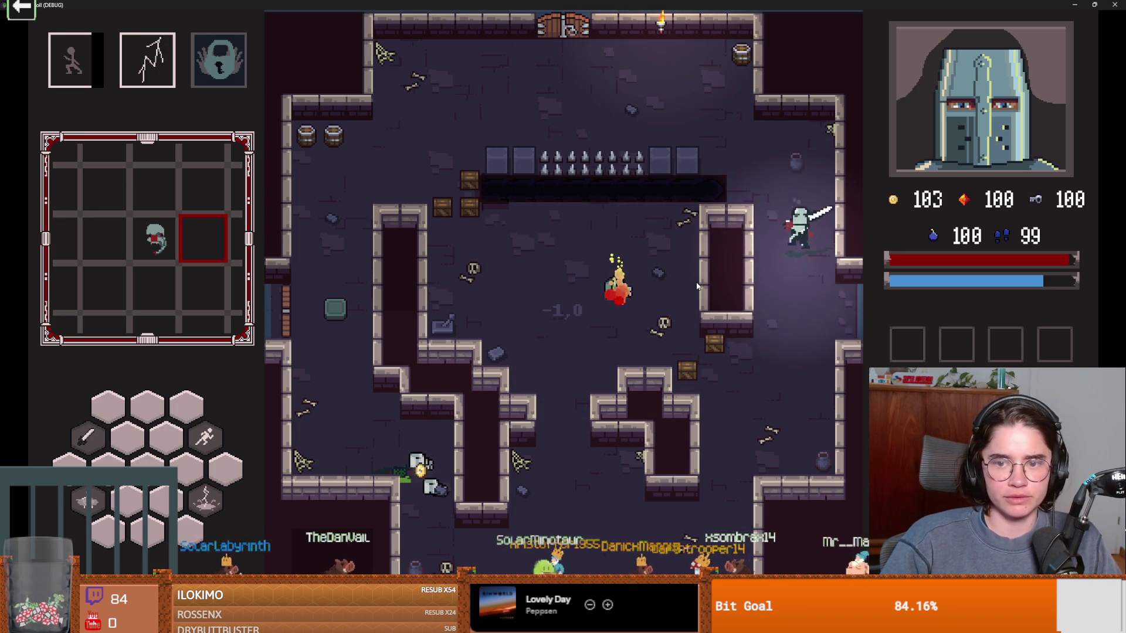
key("d")
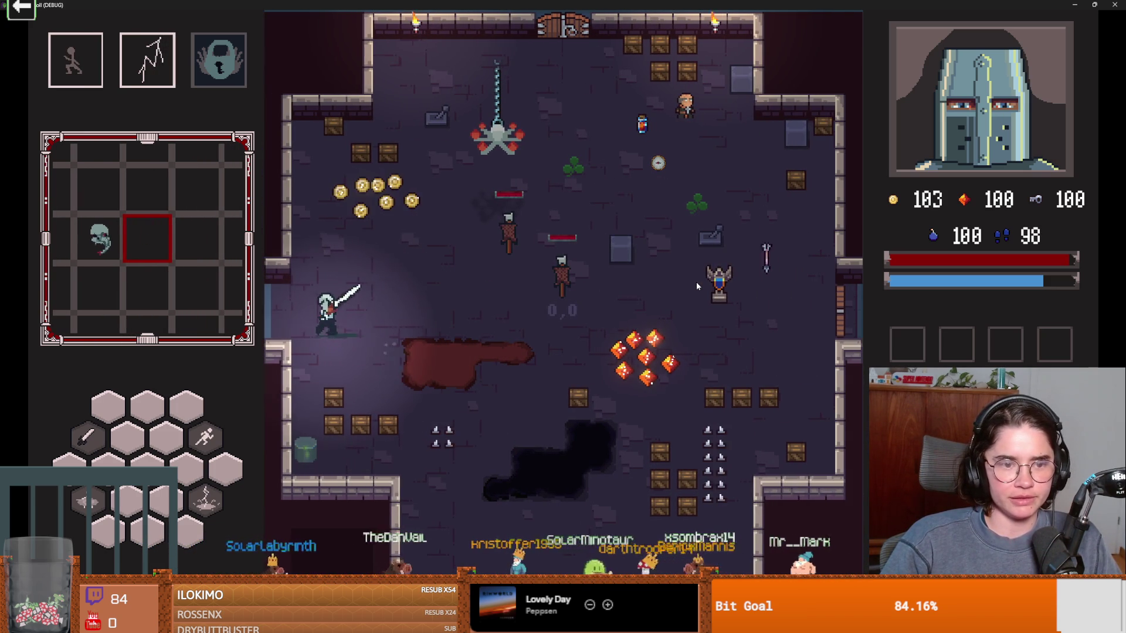
key("s")
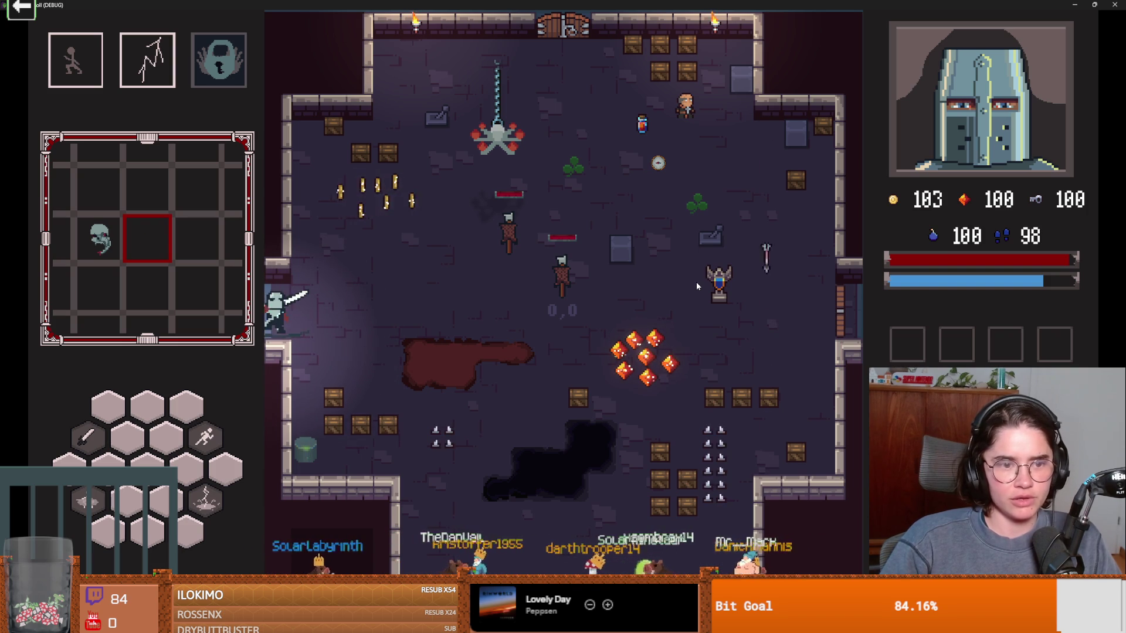
key("d")
key("a")
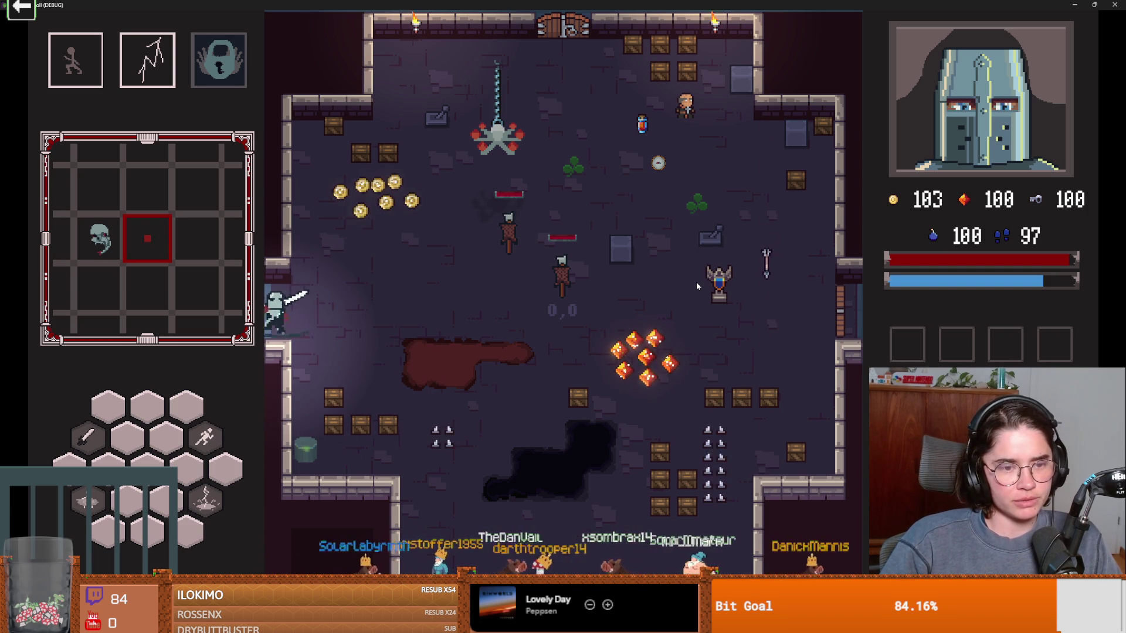
key("d")
key("a")
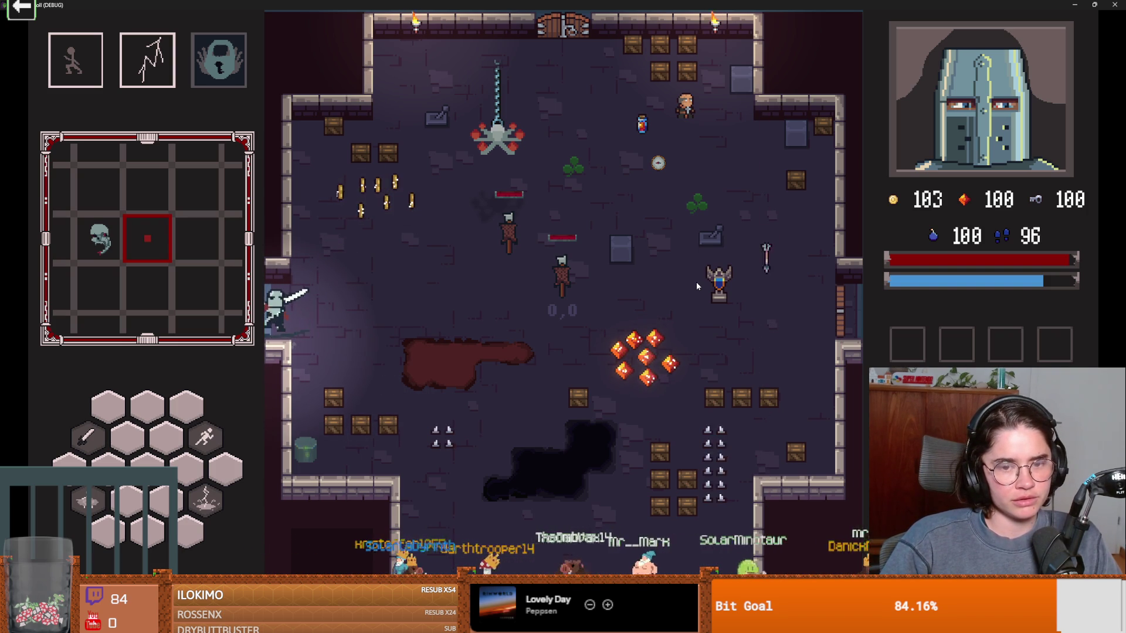
key("d")
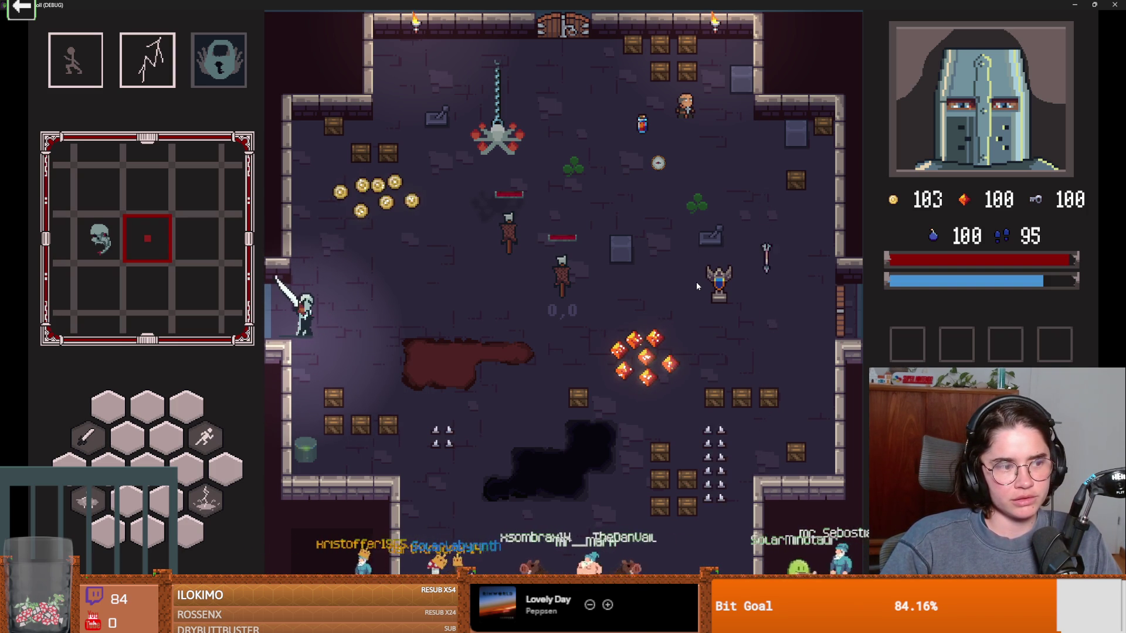
double_click(573, 5)
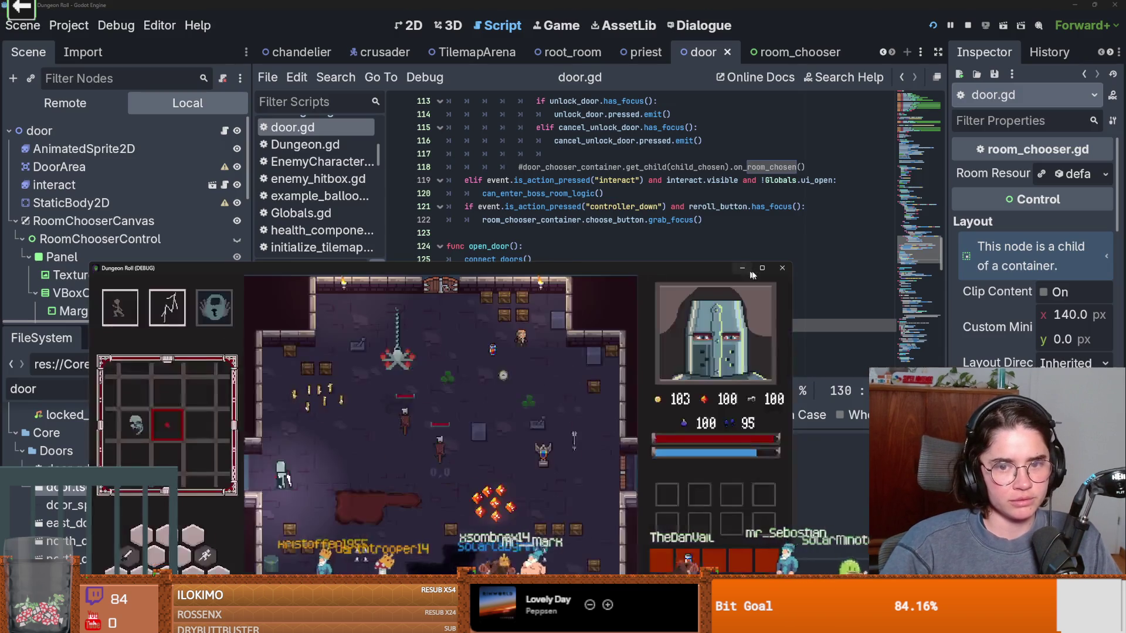
double_click(733, 268)
Step: Stop the running game and select the door scene's StaticBody2D node in 2D view
mouse_move(738, 5)
left_mouse_down()
mouse_move(703, 296)
mouse_move(734, 348)
left_mouse_up()
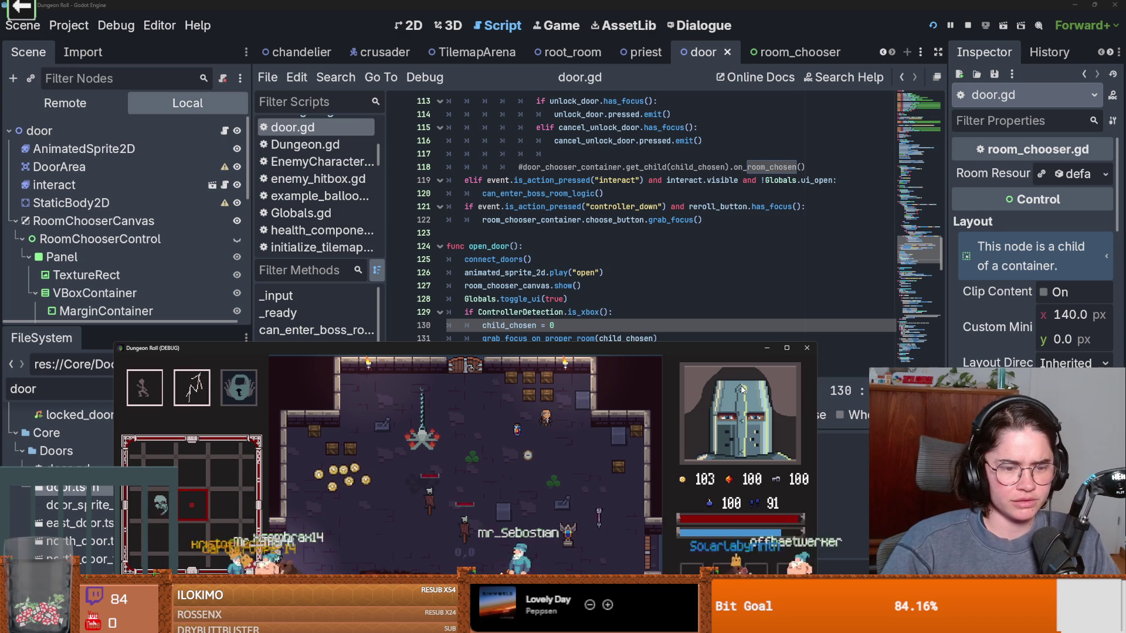
left_click(807, 348)
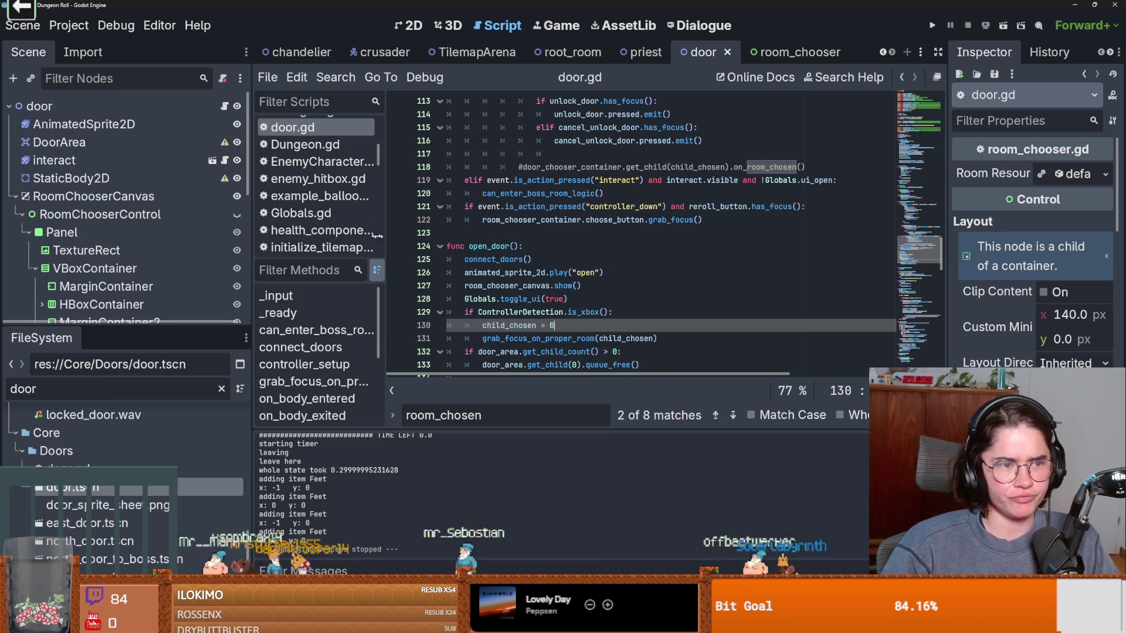
key("ctrl+F1")
scroll(491, 254, "down", 3)
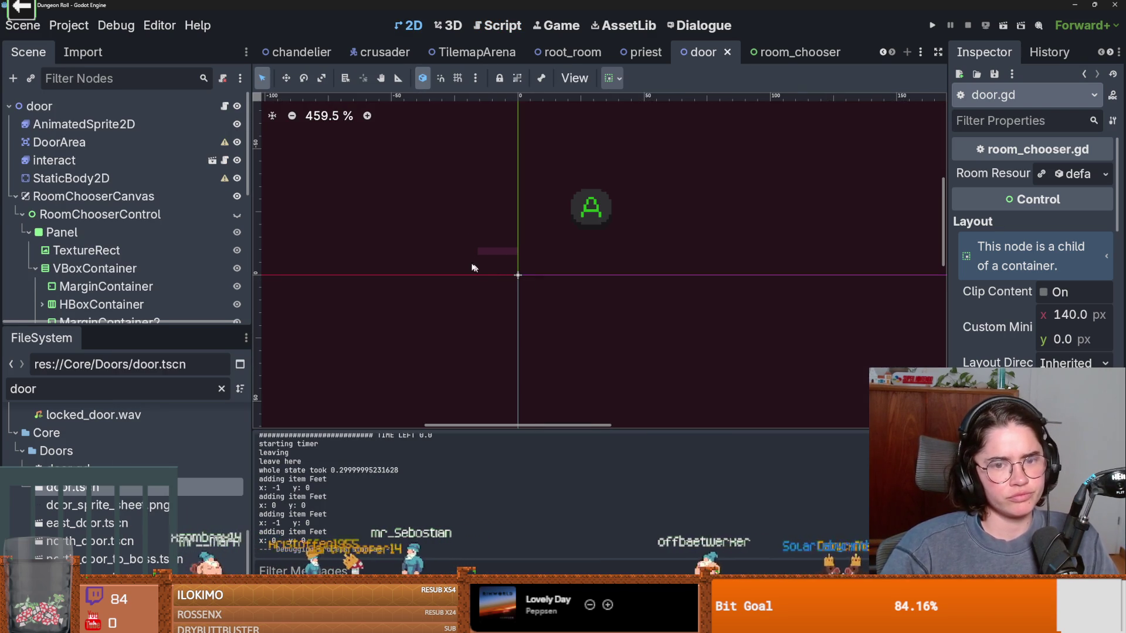
left_click(147, 178)
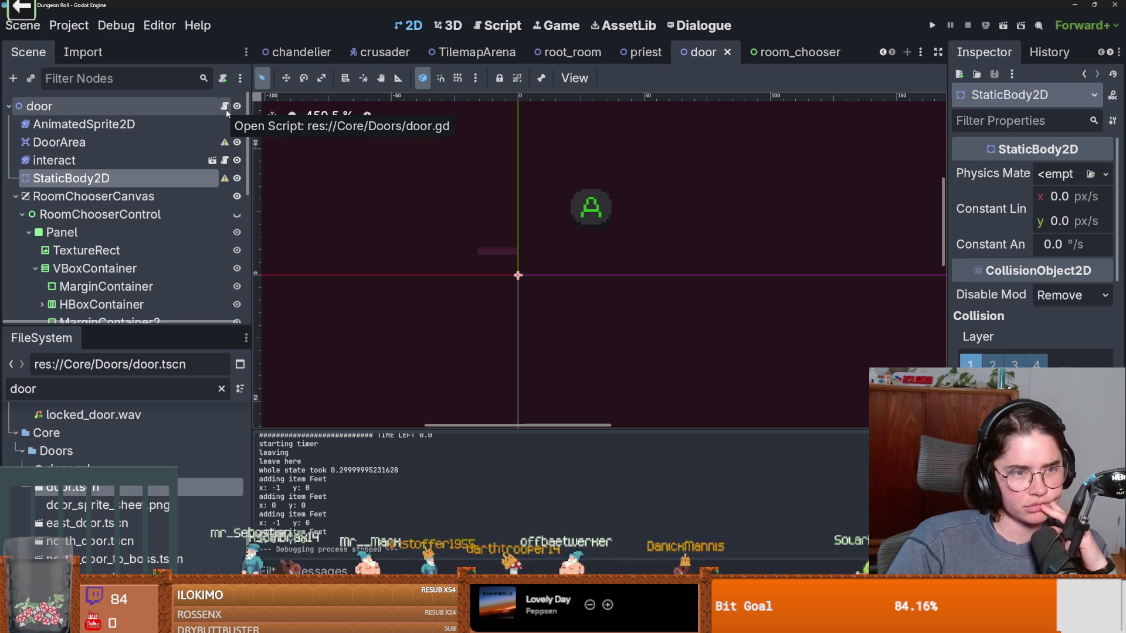
Step: Open the door script and add an empty line after line 133
left_click(225, 107)
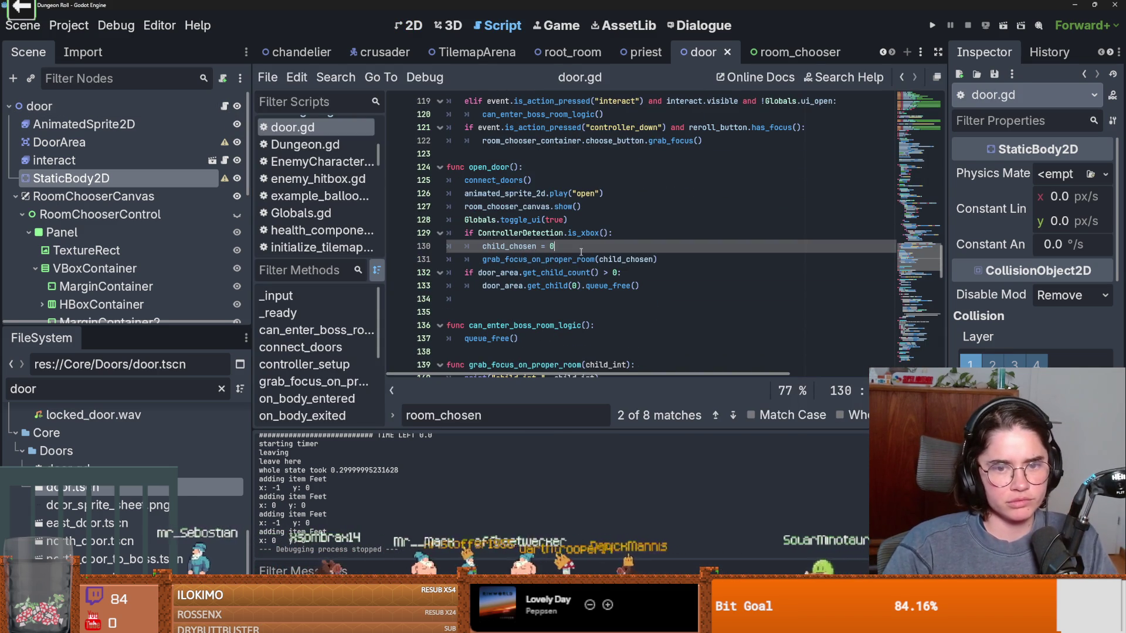
scroll(563, 276, "down", 1)
left_click(655, 246)
key("Return")
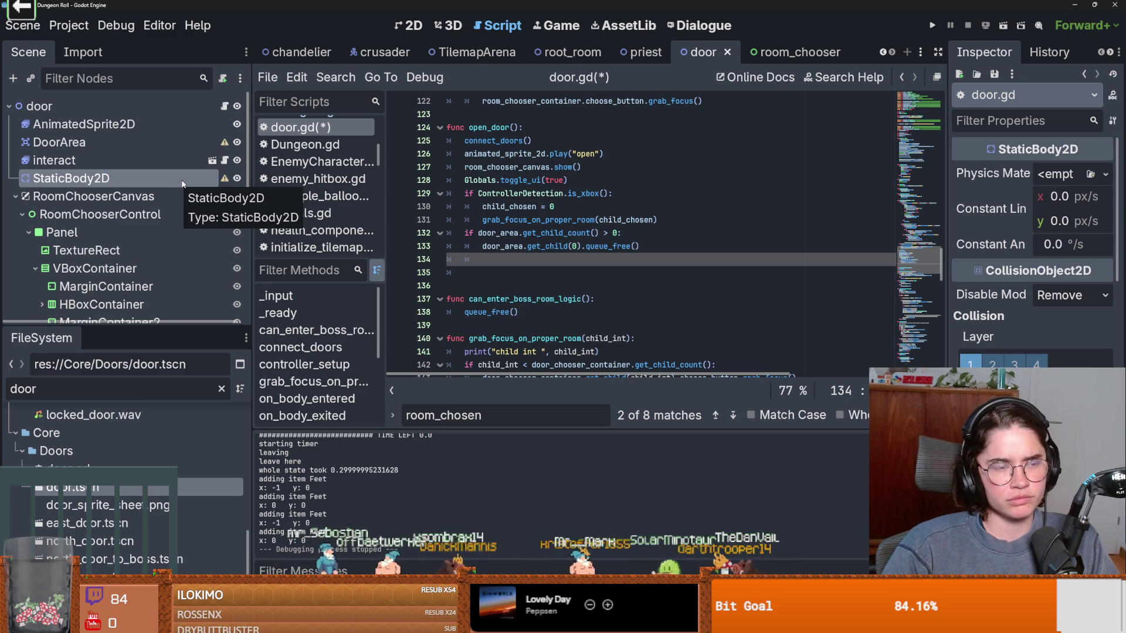
Step: Select the door_area cleanup lines, then search door.gd for static_body_2d
mouse_move(640, 246)
left_mouse_down()
mouse_move(498, 246)
mouse_move(456, 232)
left_mouse_up()
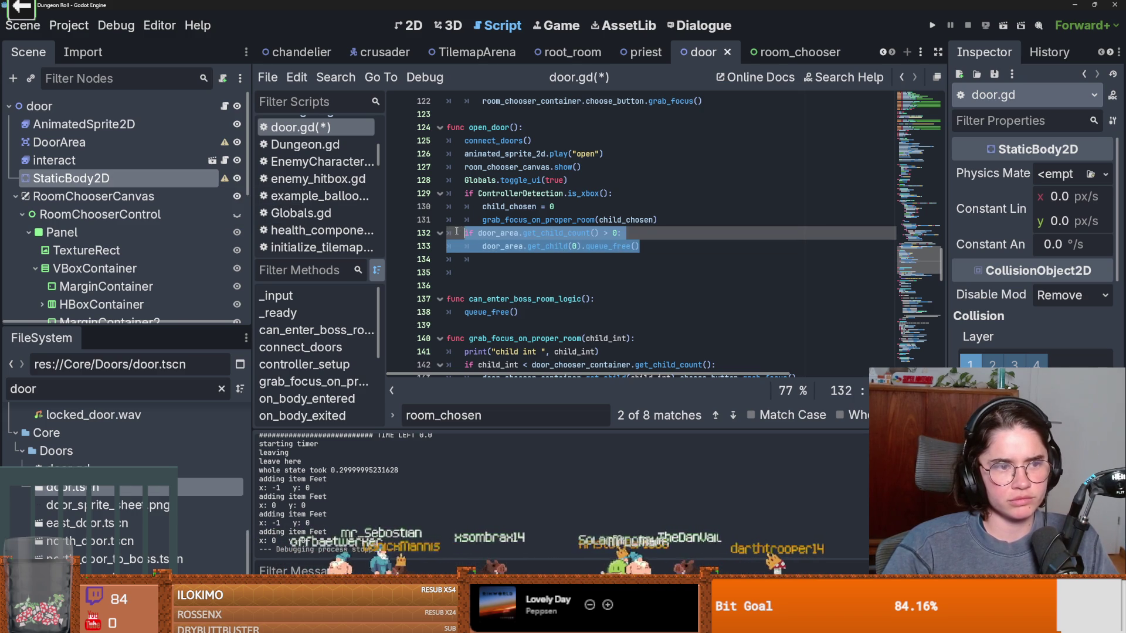
mouse_move(920, 261)
left_mouse_down()
mouse_move(911, 62)
mouse_move(910, 126)
left_mouse_up()
scroll(911, 127, "up", 3)
double_click(592, 206)
key("ctrl+f")
key("Return")
Step: Select the static_body_2d check on lines 197–198 inside on_room_choosen
left_click(608, 246)
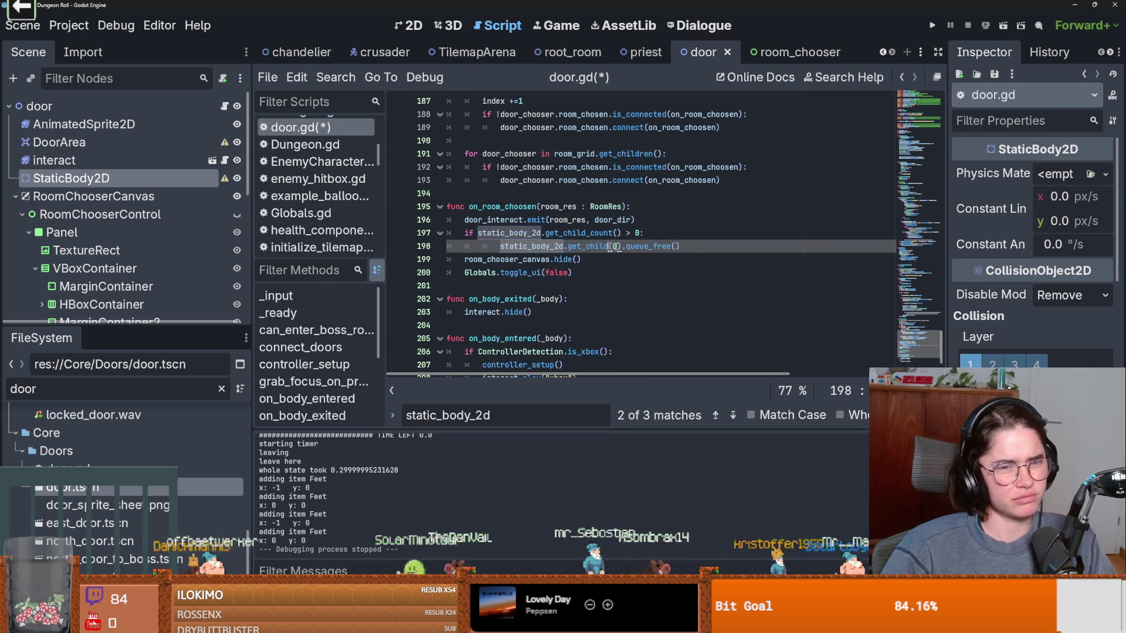
mouse_move(601, 243)
left_click_drag(684, 245, 456, 229)
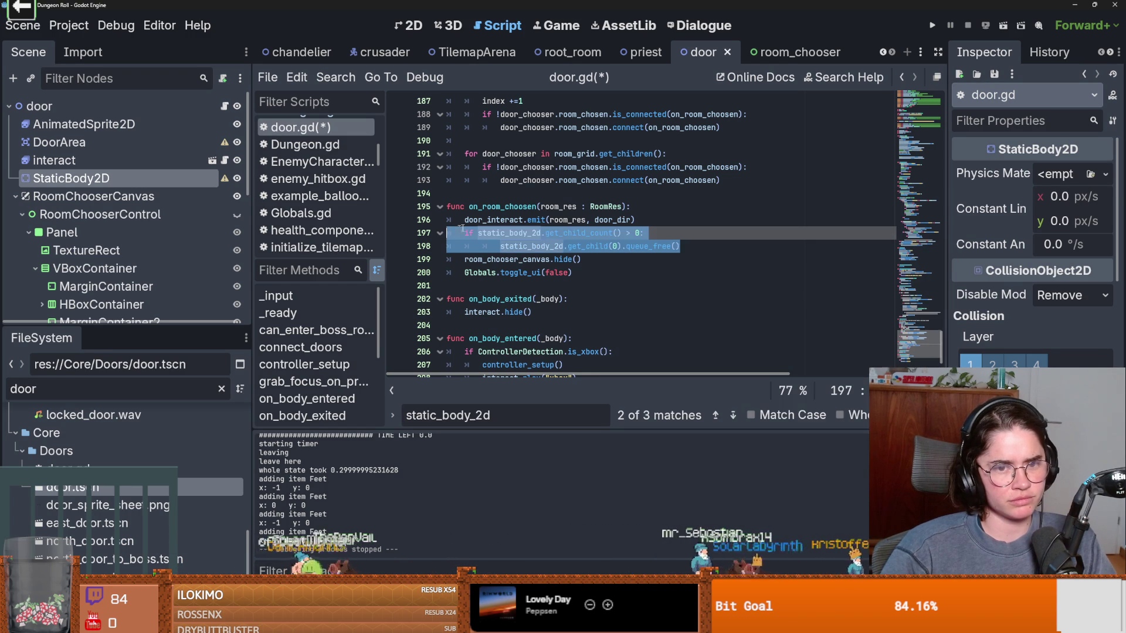
double_click(518, 208)
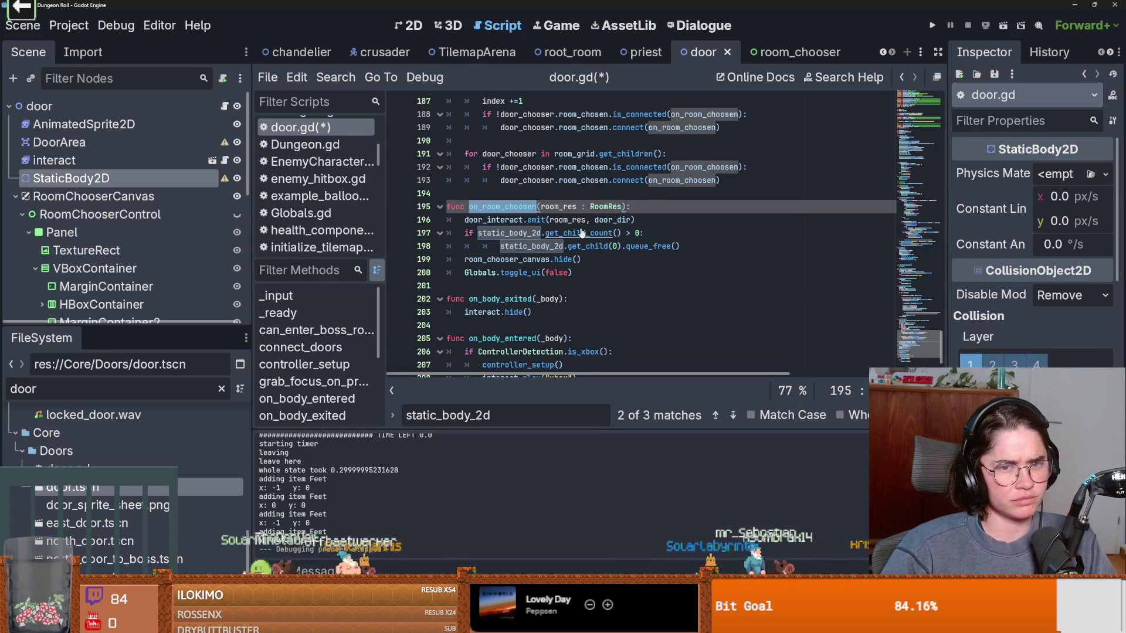
scroll(523, 210, "up", 1)
scroll(528, 217, "down", 3)
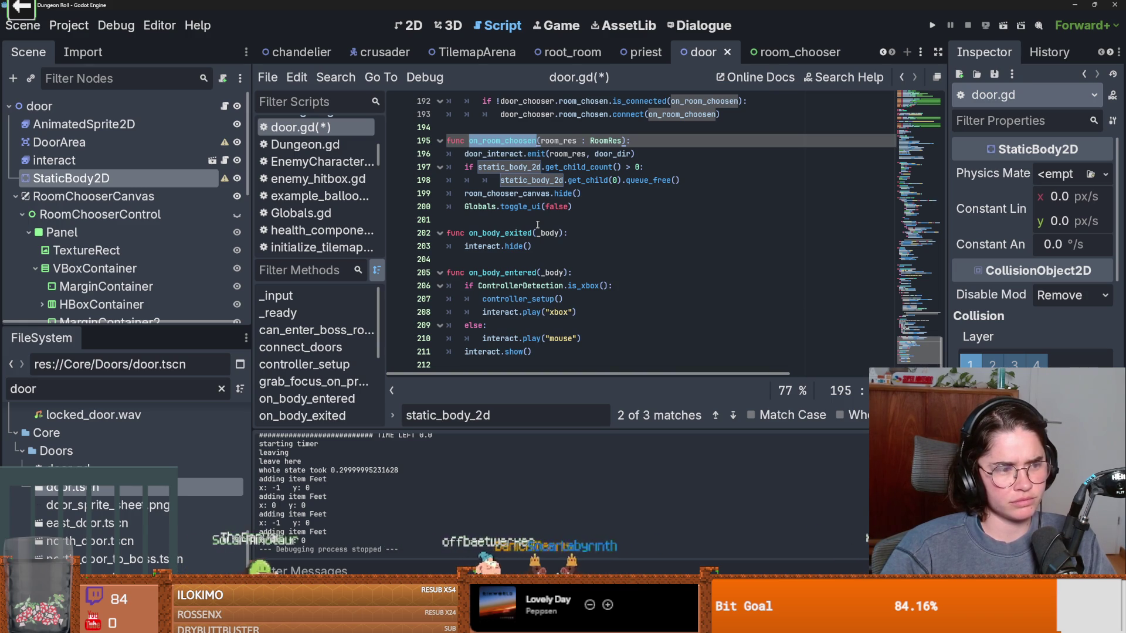
scroll(537, 224, "up", 1)
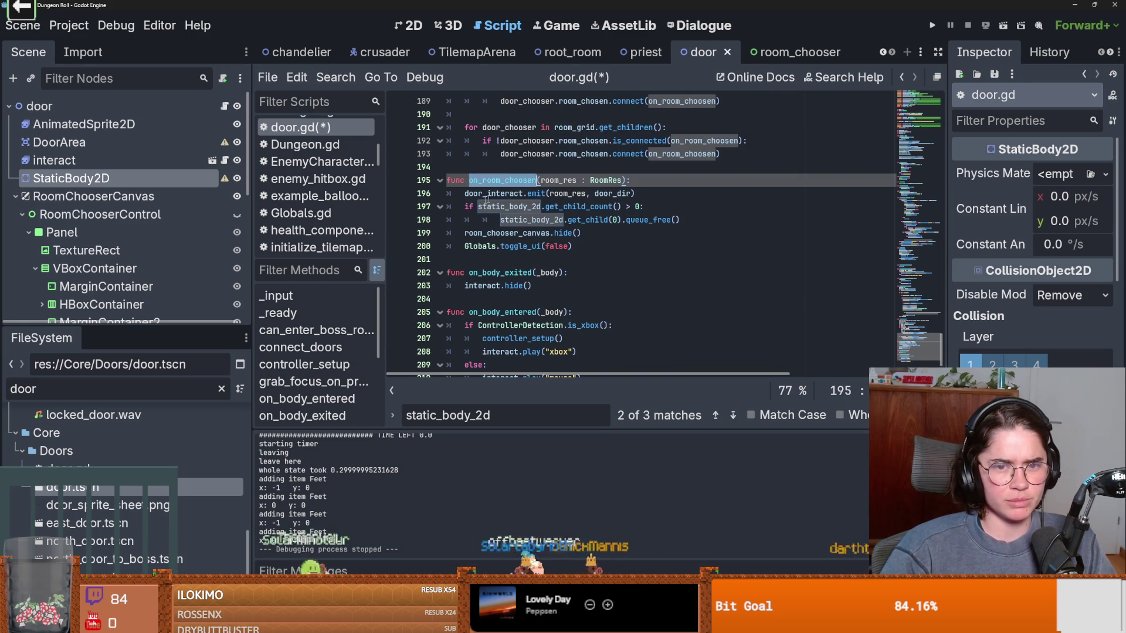
left_click_drag(465, 206, 728, 226)
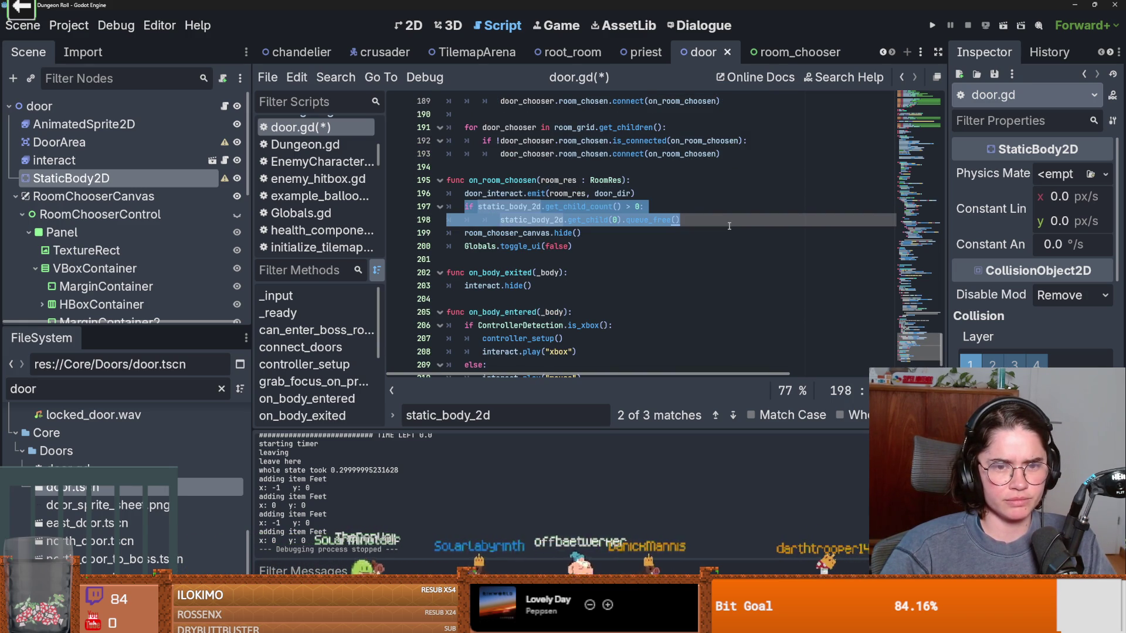
left_click(729, 226)
left_click_drag(755, 225, 448, 206)
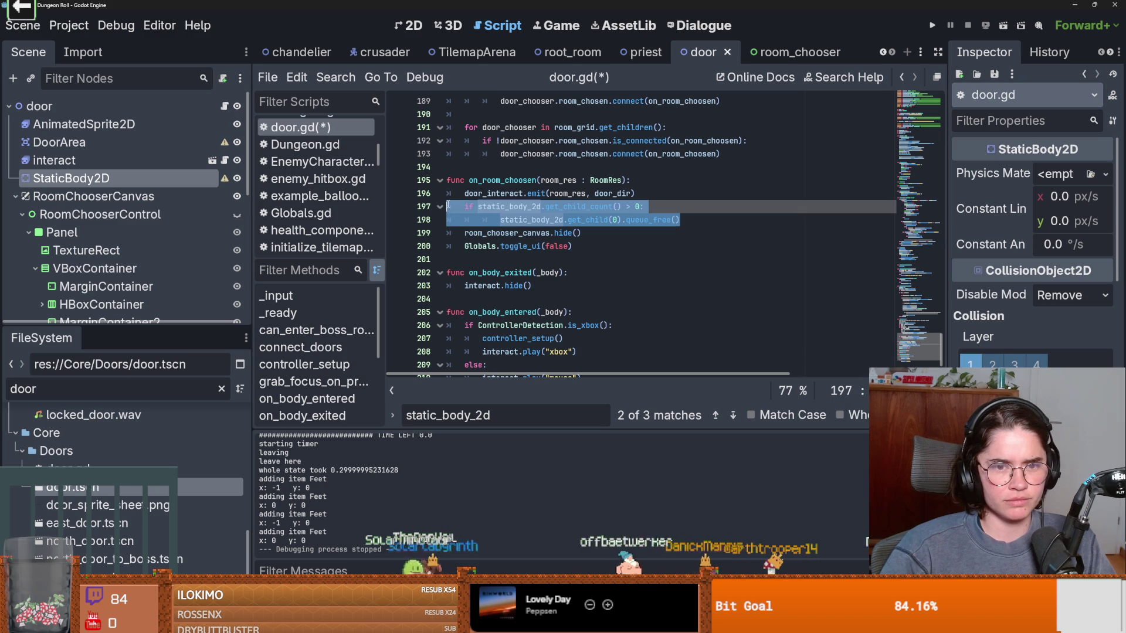
Step: Scroll up through door.gd back to the open_door function
scroll(634, 237, "up", 2)
scroll(640, 244, "up", 7)
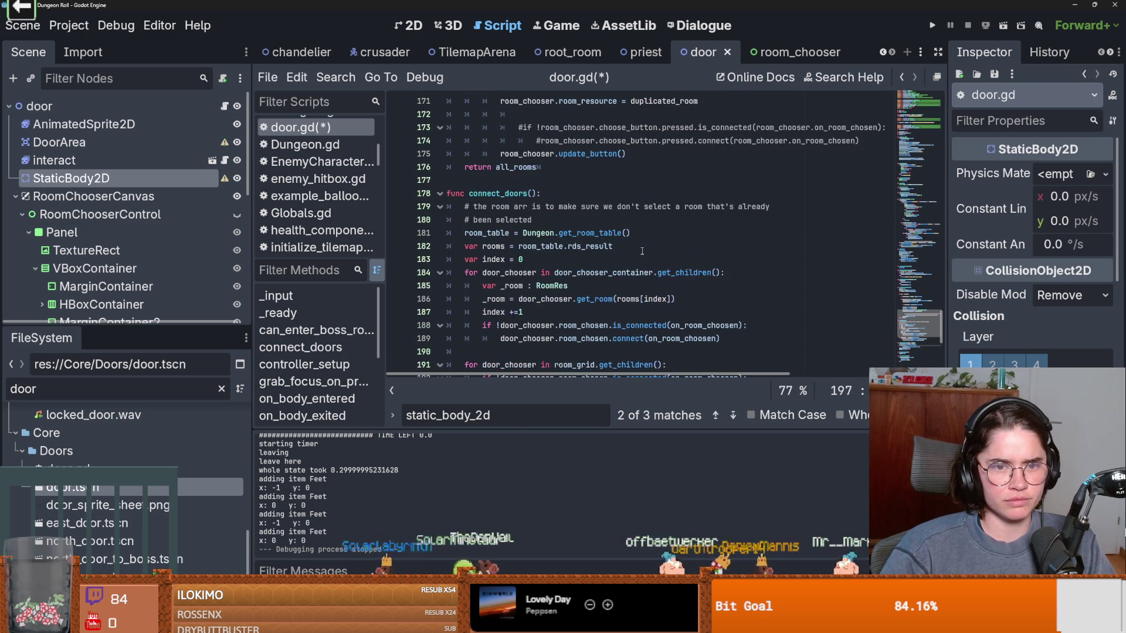
scroll(643, 250, "up", 12)
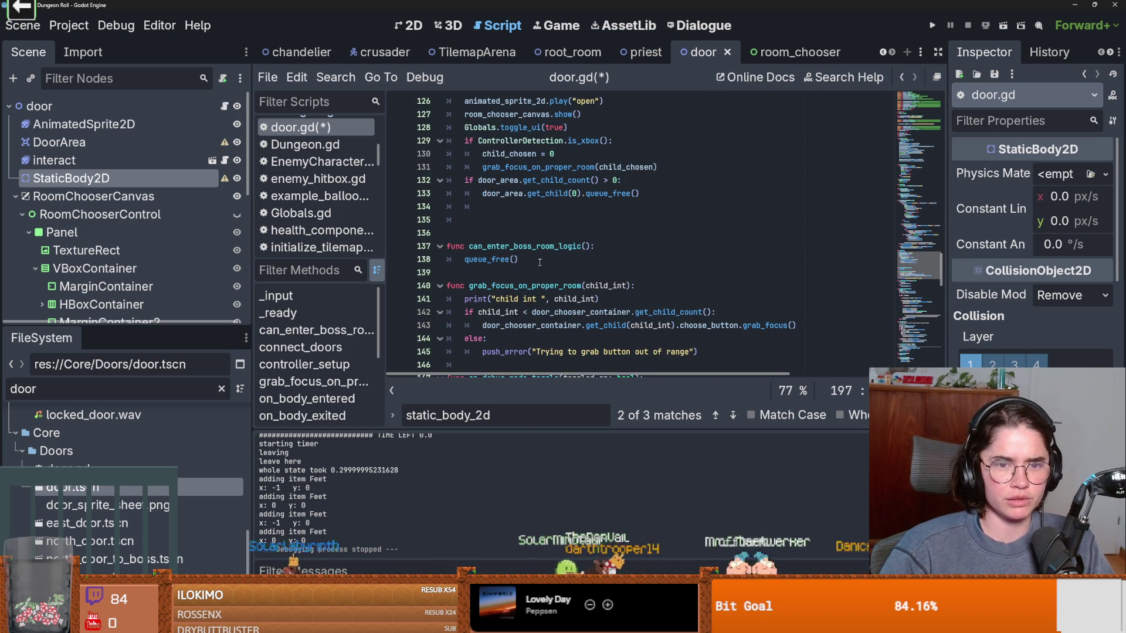
scroll(532, 262, "up", 5)
Step: Search door.gd for open_door and step through each of its uses
double_click(508, 273)
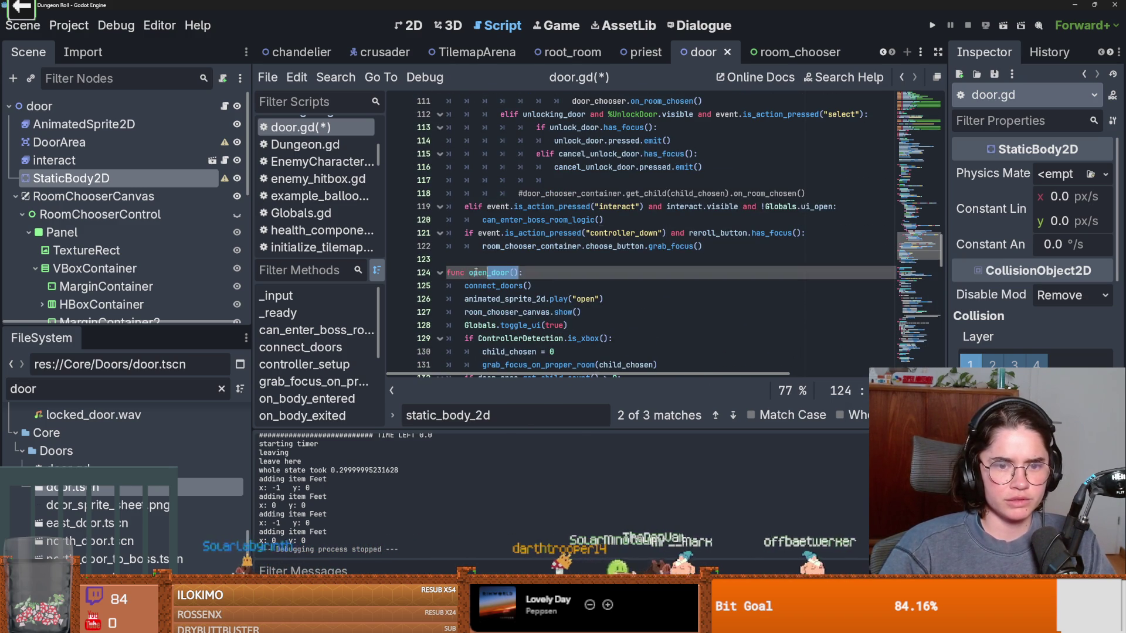
double_click(473, 272)
left_click(336, 77)
left_click(639, 182)
key("ctrl+f")
key("Return")
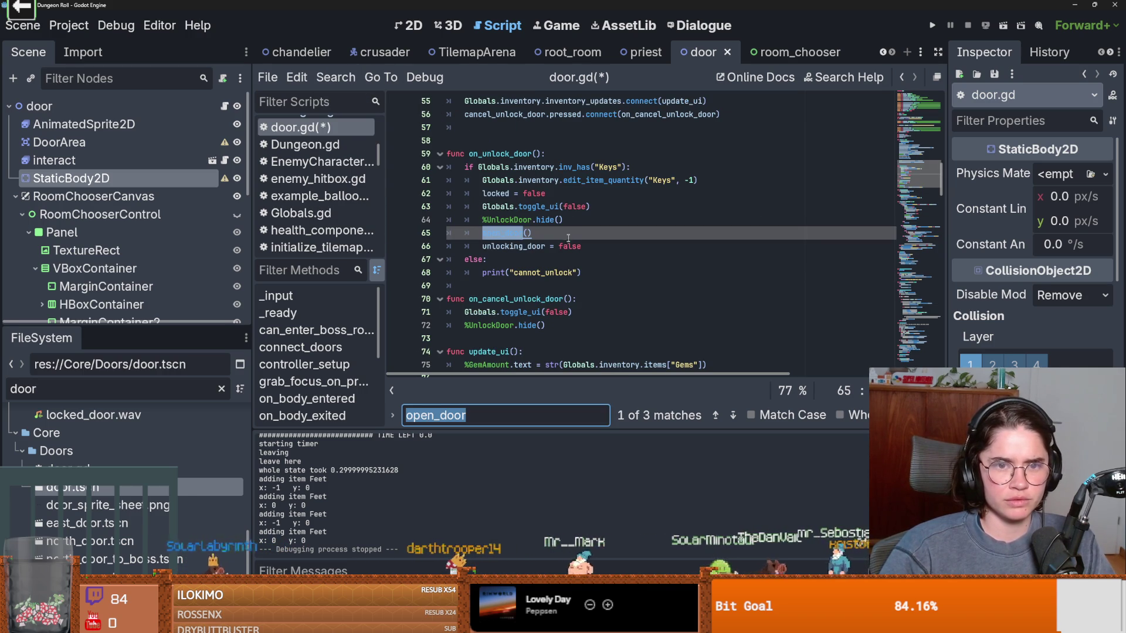
key("Return")
key("Return")
key("Return")
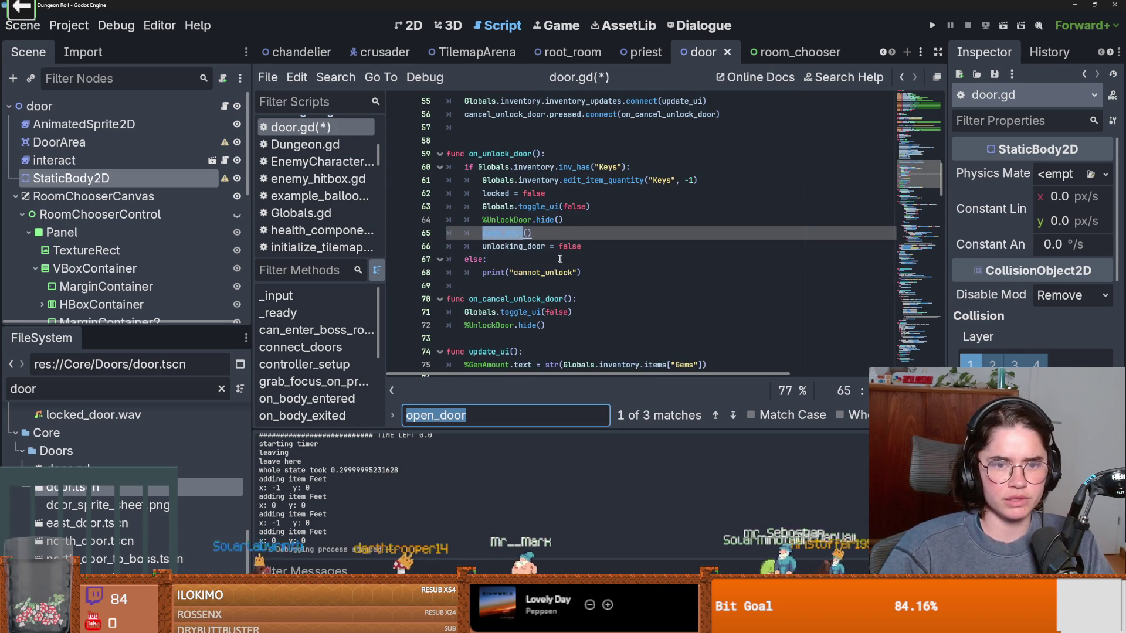
key("Return")
key("Return")
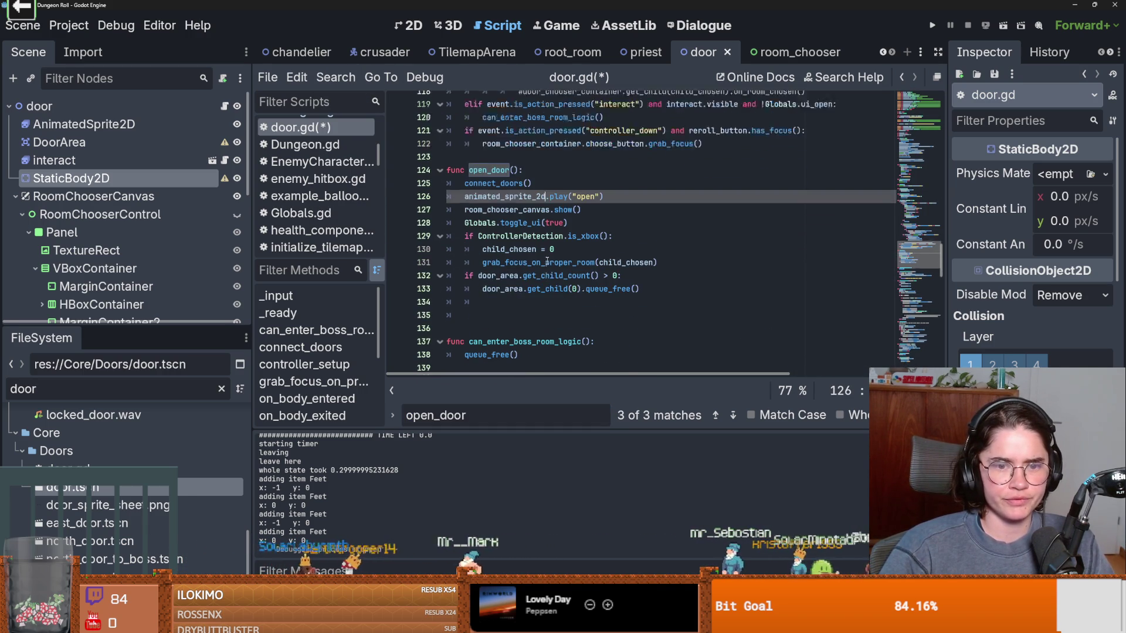
Step: Cut the door_area child-freeing check (lines 132–133) out of open_door
left_click_drag(660, 277, 456, 262)
key("ctrl+c")
scroll(587, 264, "down", 10)
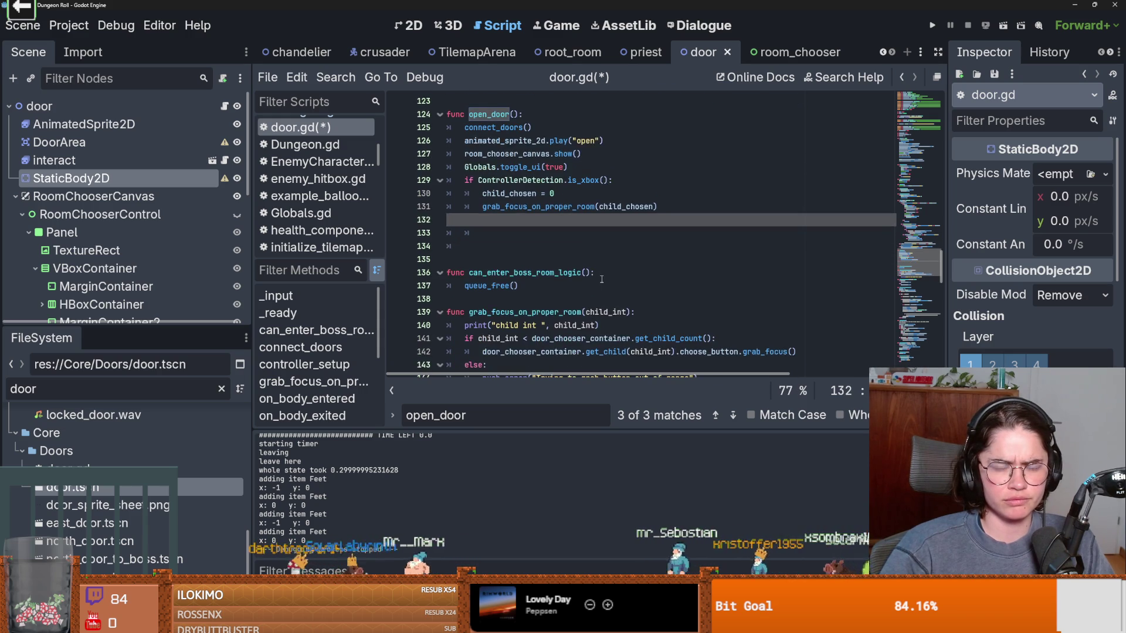
scroll(593, 242, "up", 4)
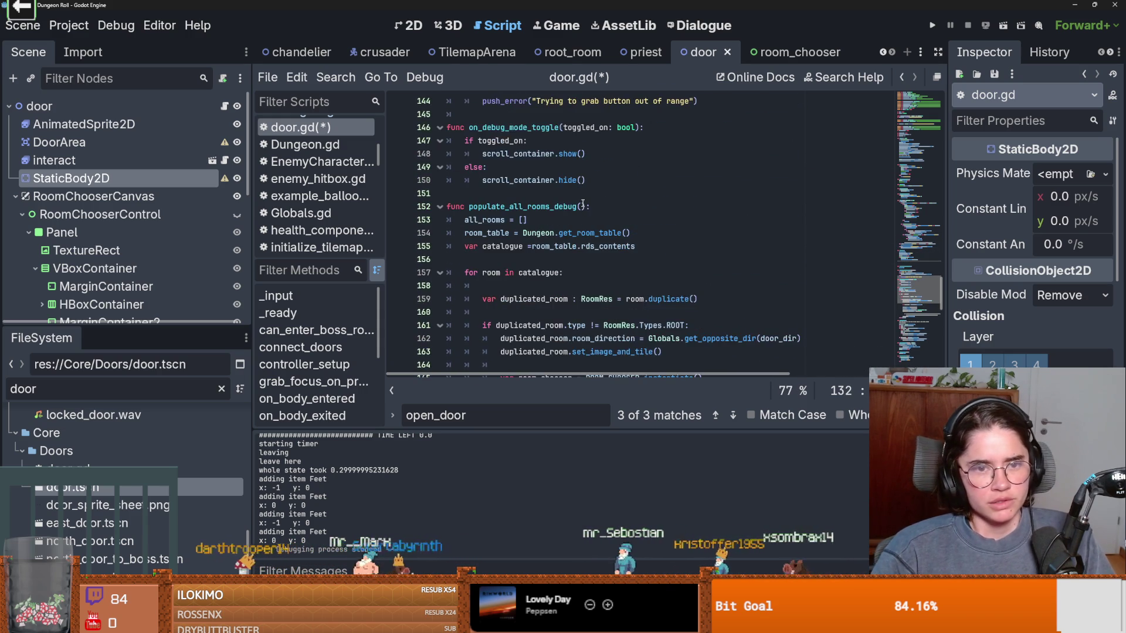
scroll(568, 261, "down", 3)
scroll(567, 261, "down", 12)
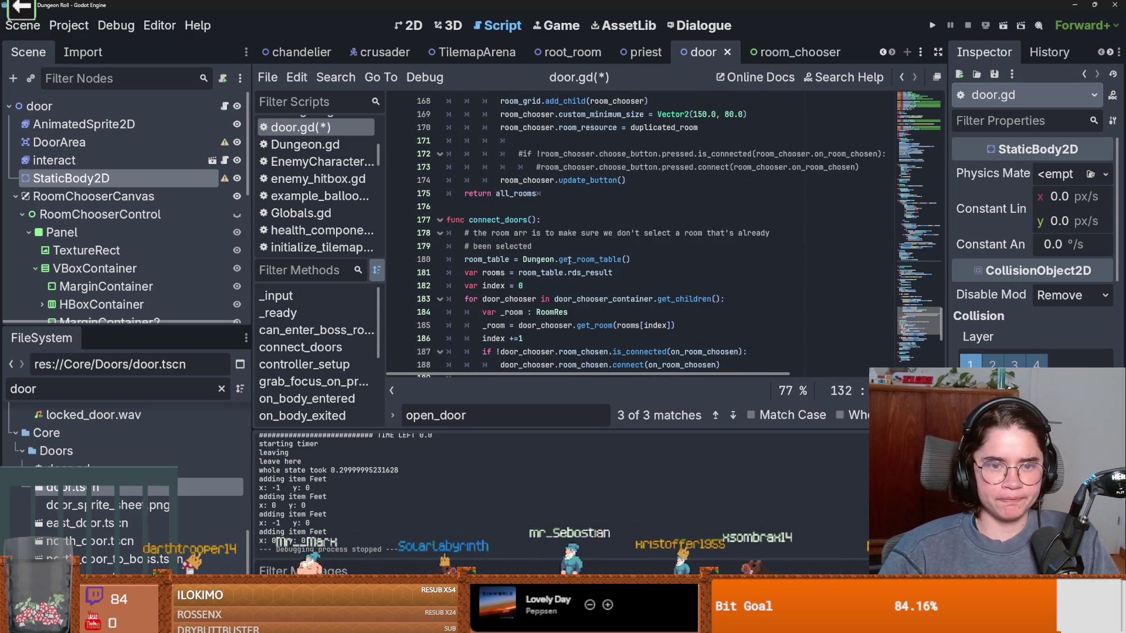
left_click(563, 281)
Step: Paste the door_area check into on_room_choosen, fix its indentation and save
key("ctrl+v")
key("Up")
key("shift+Tab")
key("ctrl+s")
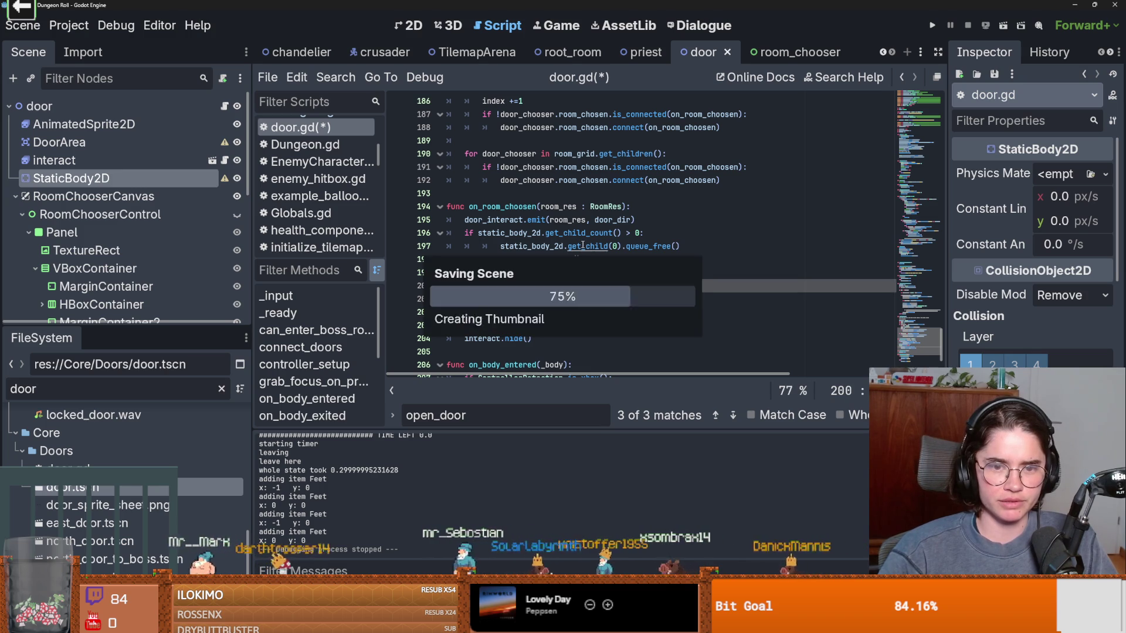
Step: Move the hide() and toggle_ui(false) lines below the door_area check
left_click(564, 246)
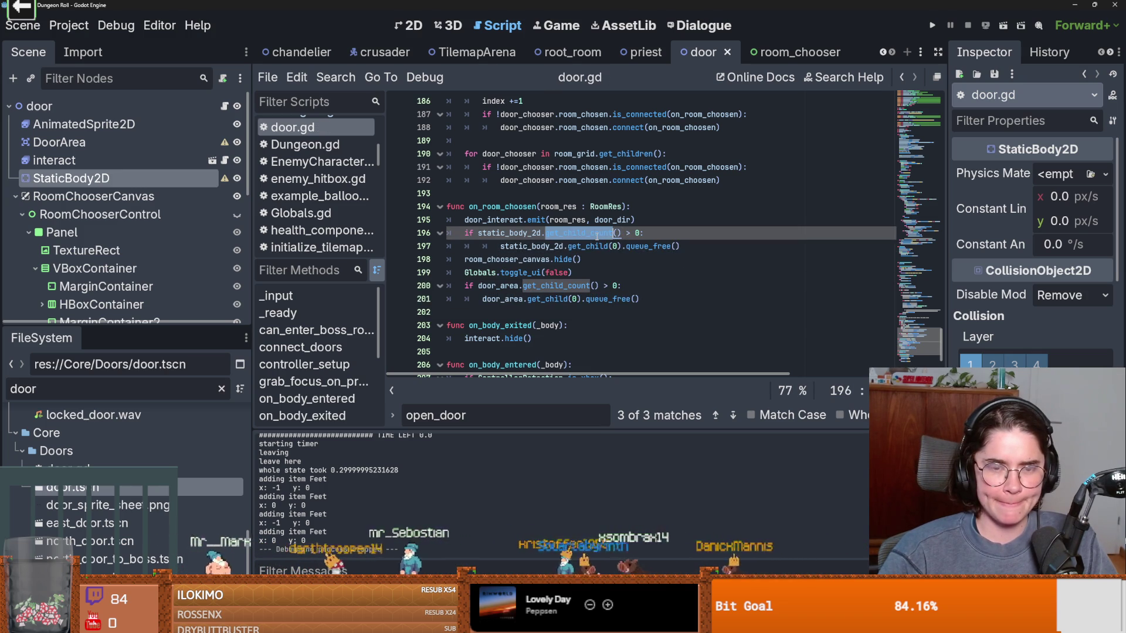
left_click(548, 259)
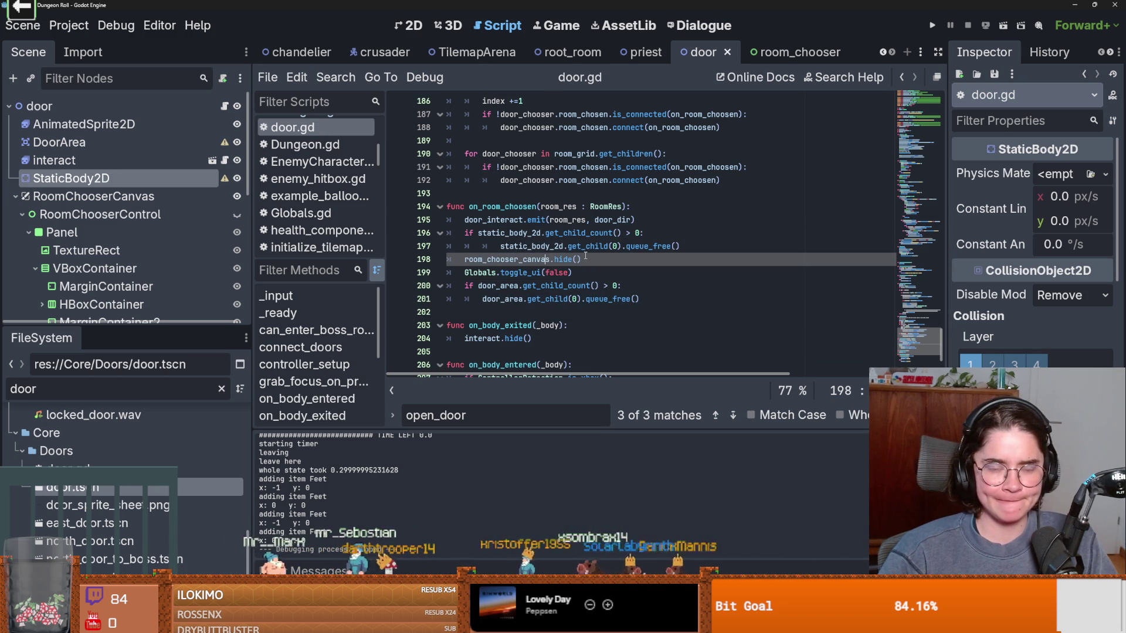
left_click_drag(583, 275, 445, 276)
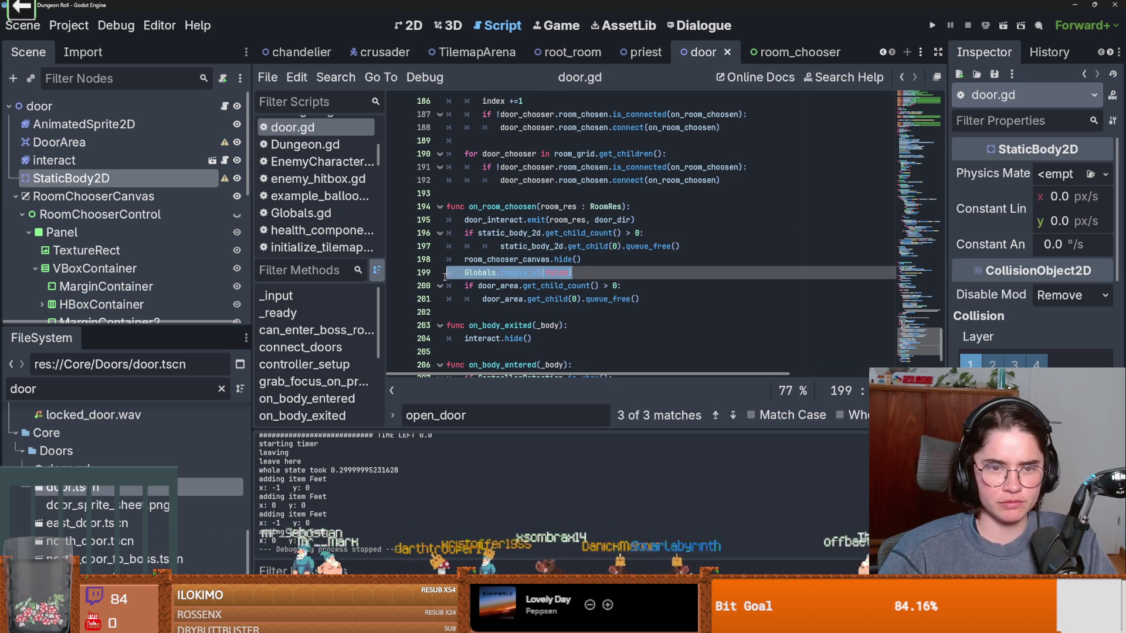
key("shift+Up")
key("BackSpace")
left_click(653, 286)
key("Return")
type("room_chooser_canvas.hide() \tGlobals.toggle_ui(false)")
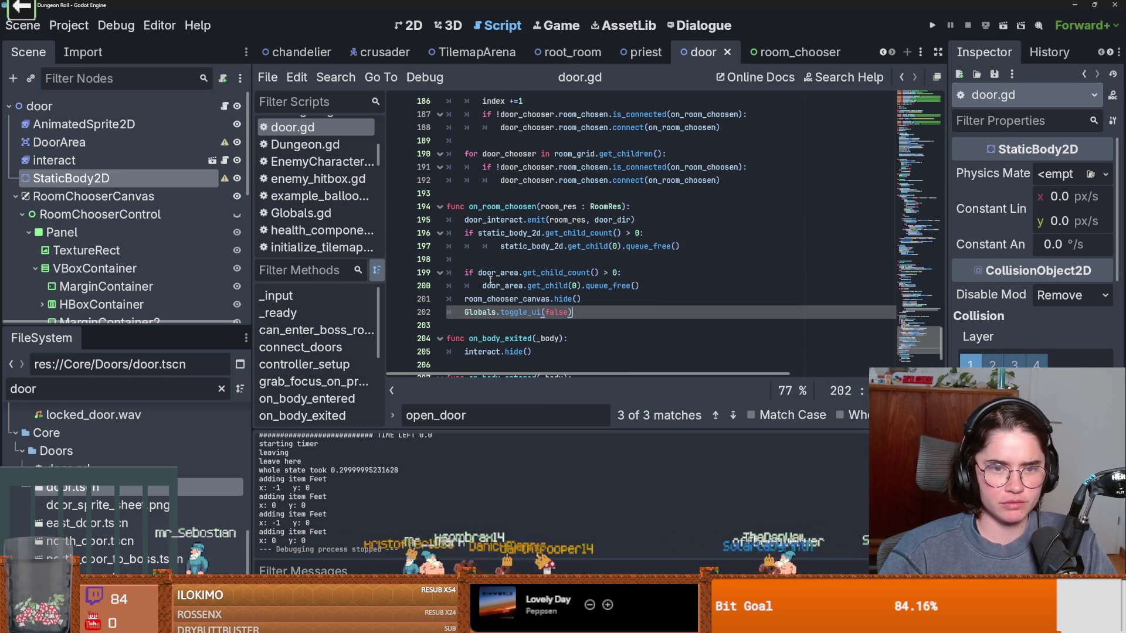
Step: Delete the leftover empty line, save door.gd and run the game
left_click(496, 261)
key("BackSpace")
key("ctrl+s")
left_click(593, 207)
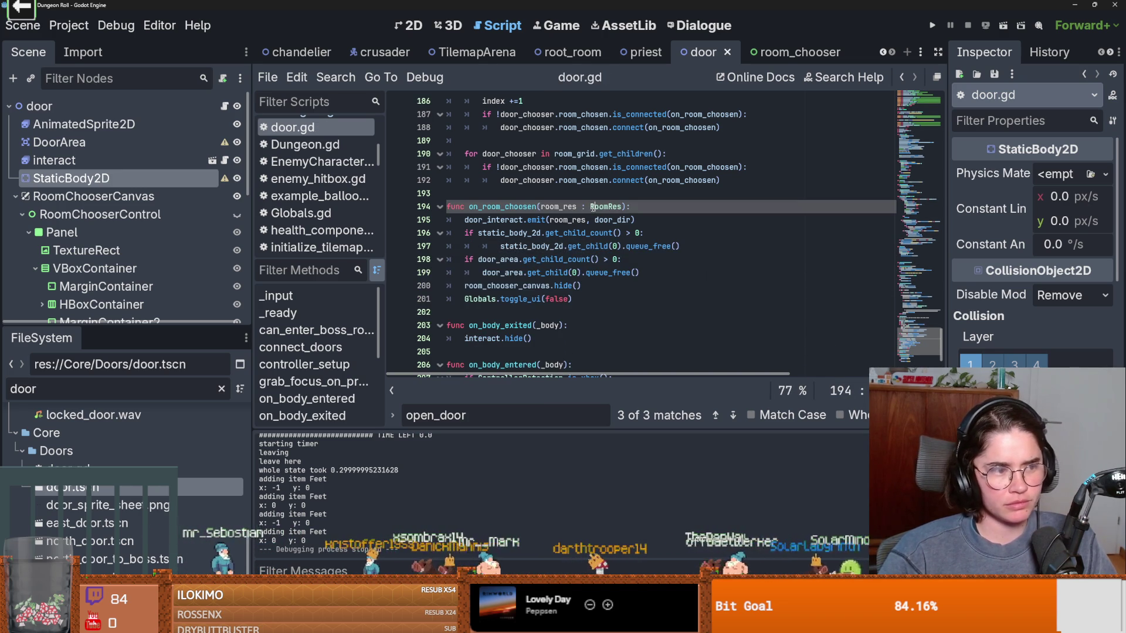
left_click(932, 25)
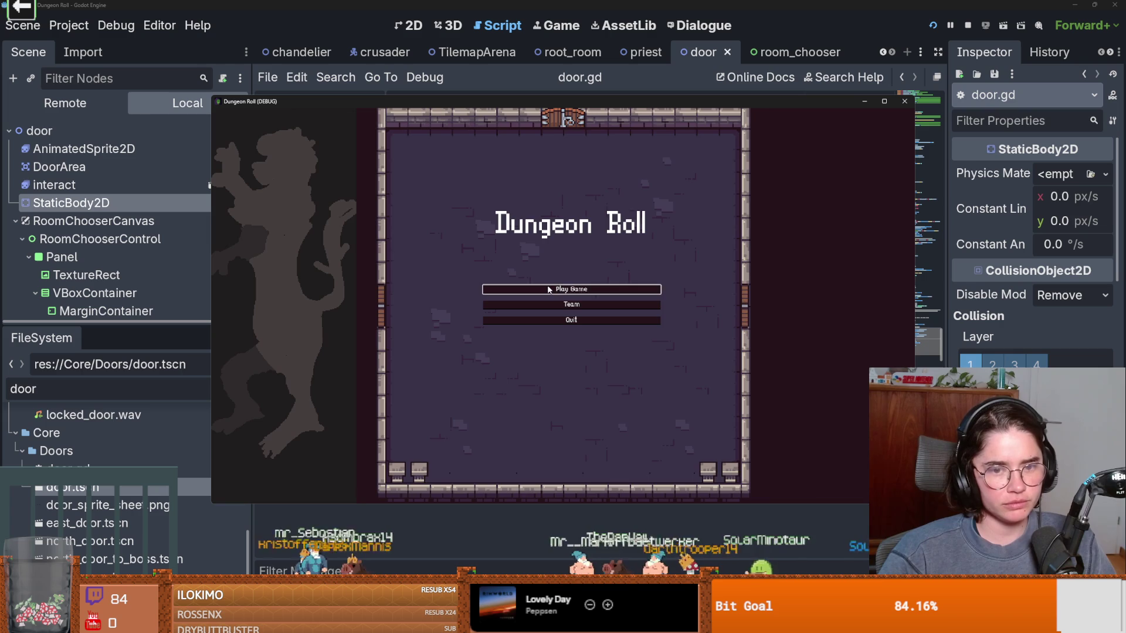
Step: Start a new game as the Crusader, reroll the rooms and choose one
left_click(549, 289)
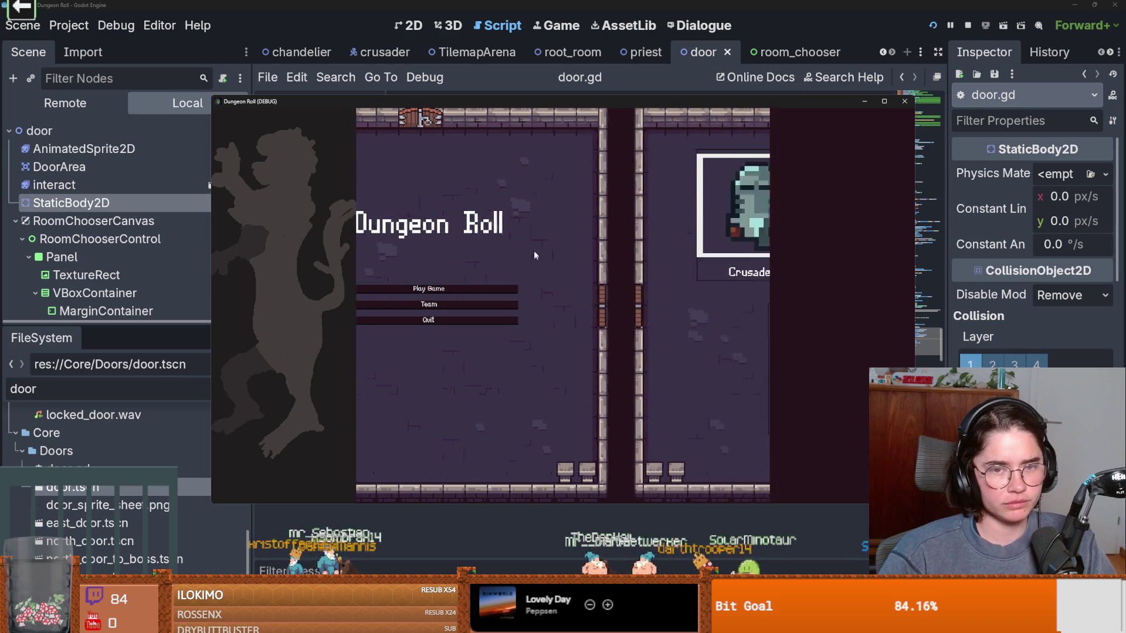
left_click(539, 258)
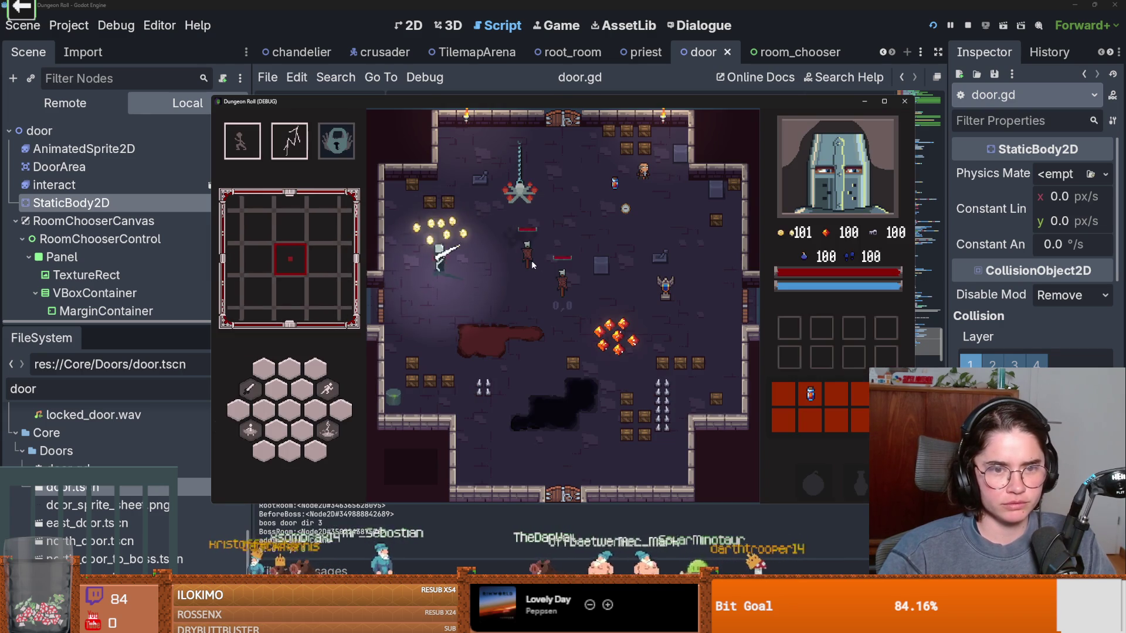
key("a")
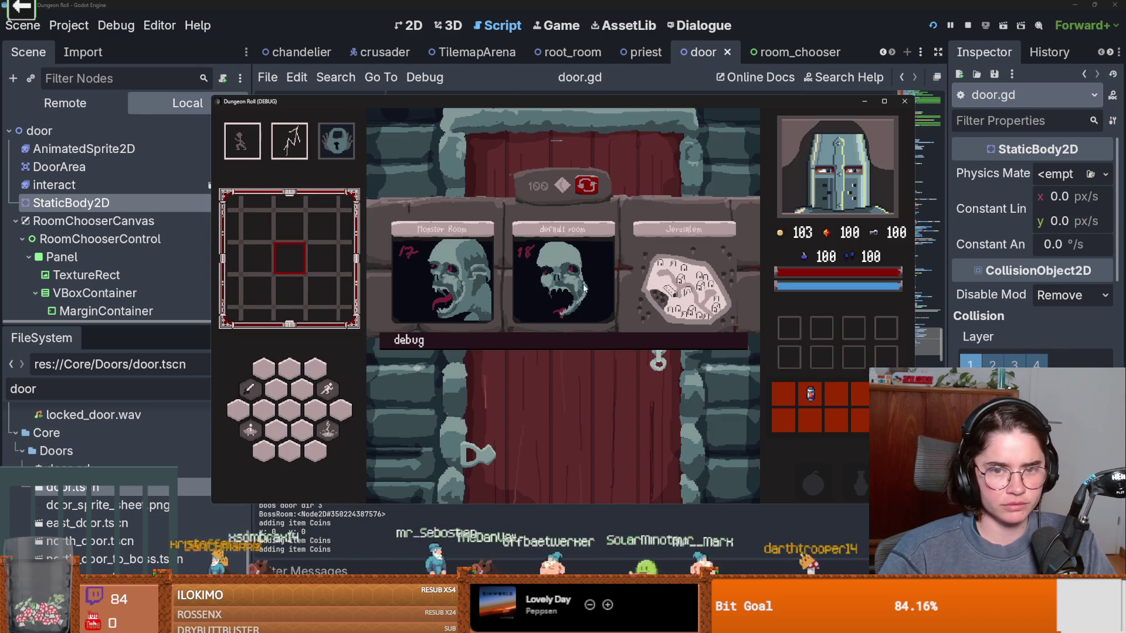
left_click(596, 190)
left_click(442, 273)
Step: Walk back and forth through the east and west doors, pause and resume, then open the debug console
key("d")
key("a")
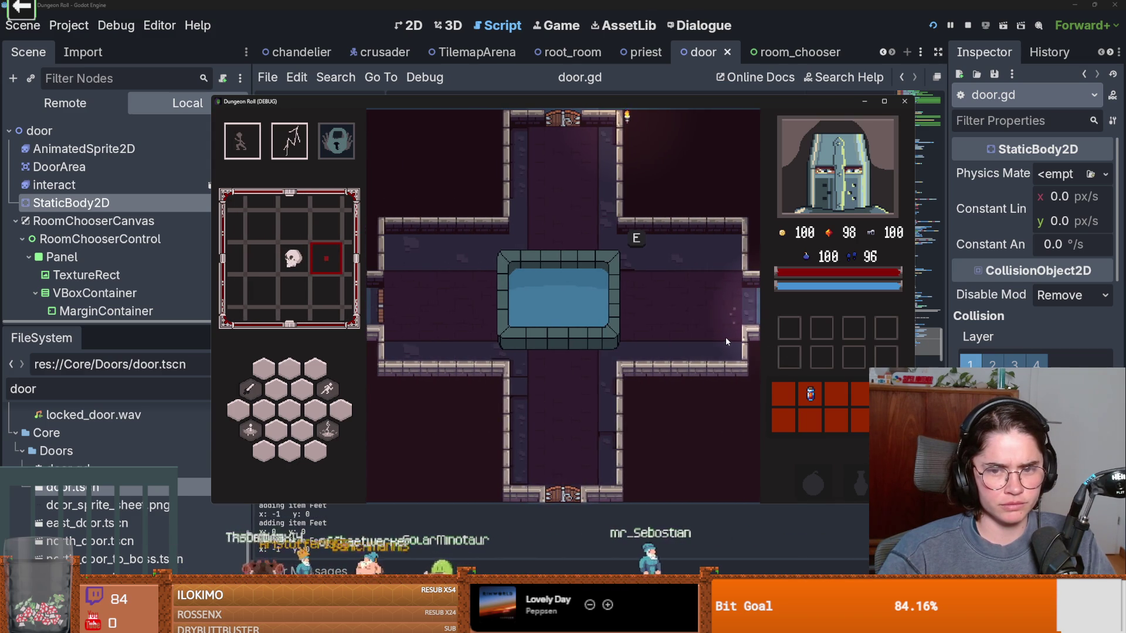
key("d")
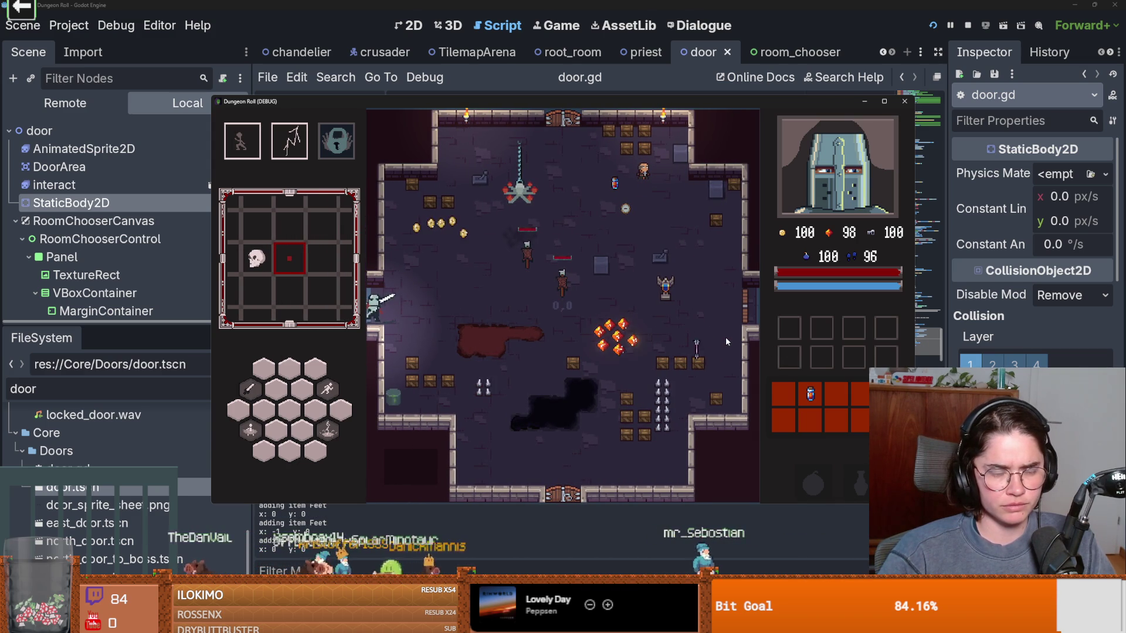
key("a")
key("d")
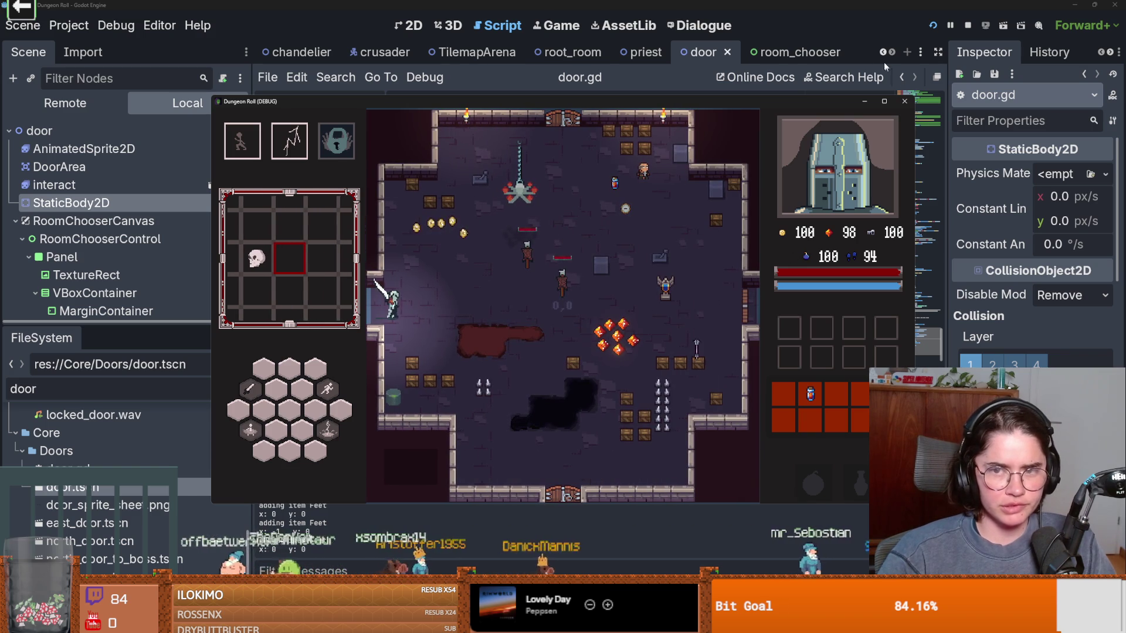
key("Escape")
left_click(560, 304)
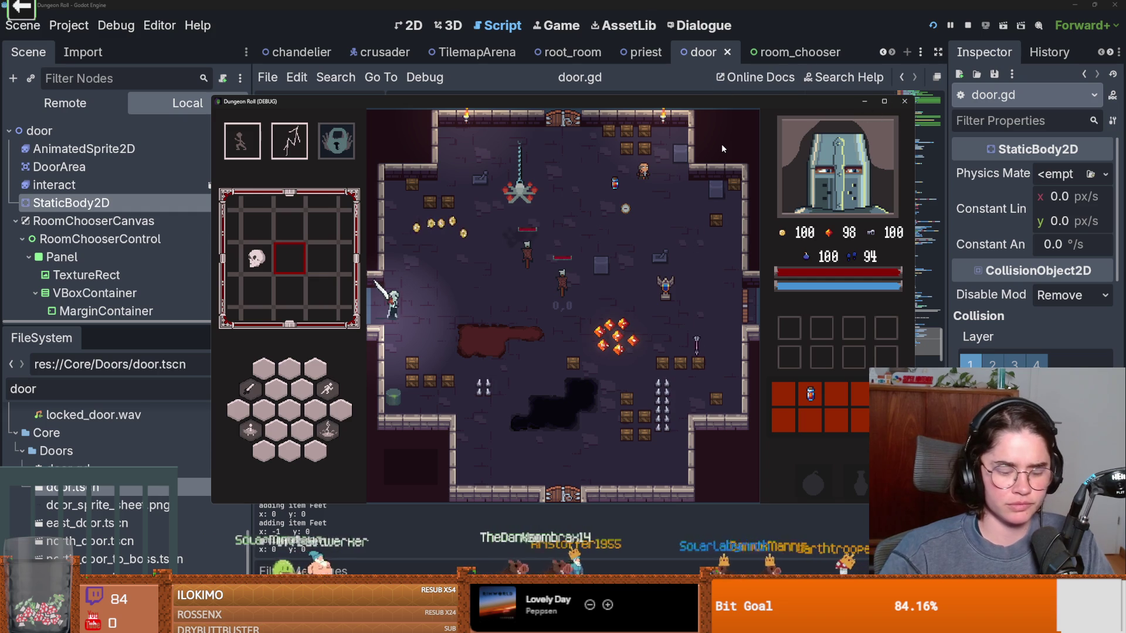
key("grave")
type("com")
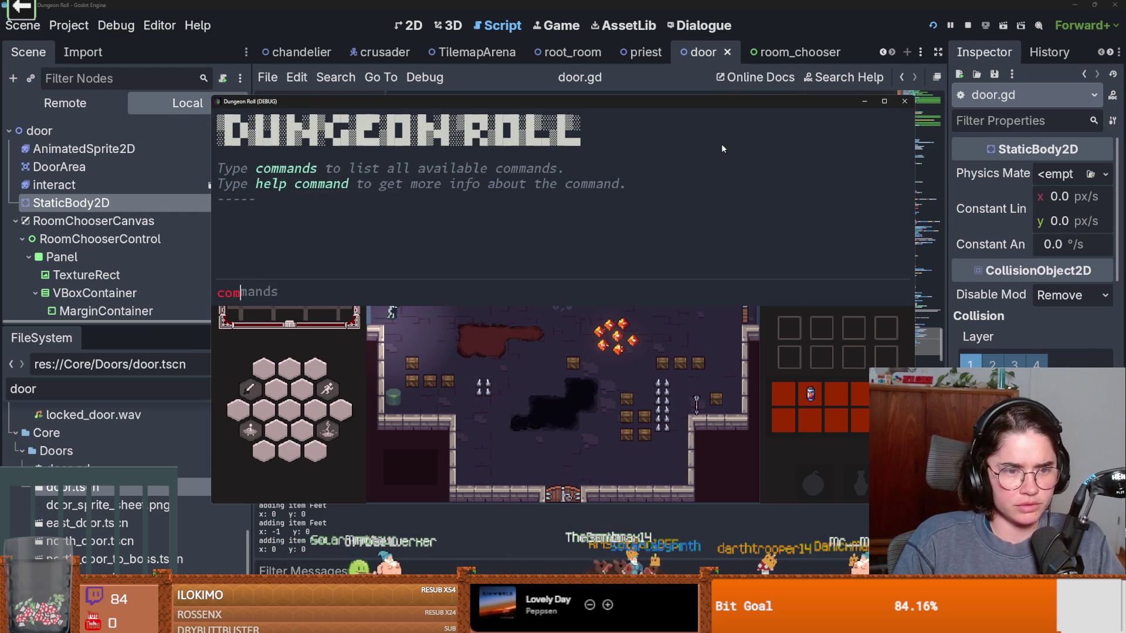
Step: List all in-game debug console commands and scroll through them
key("Tab")
key("Return")
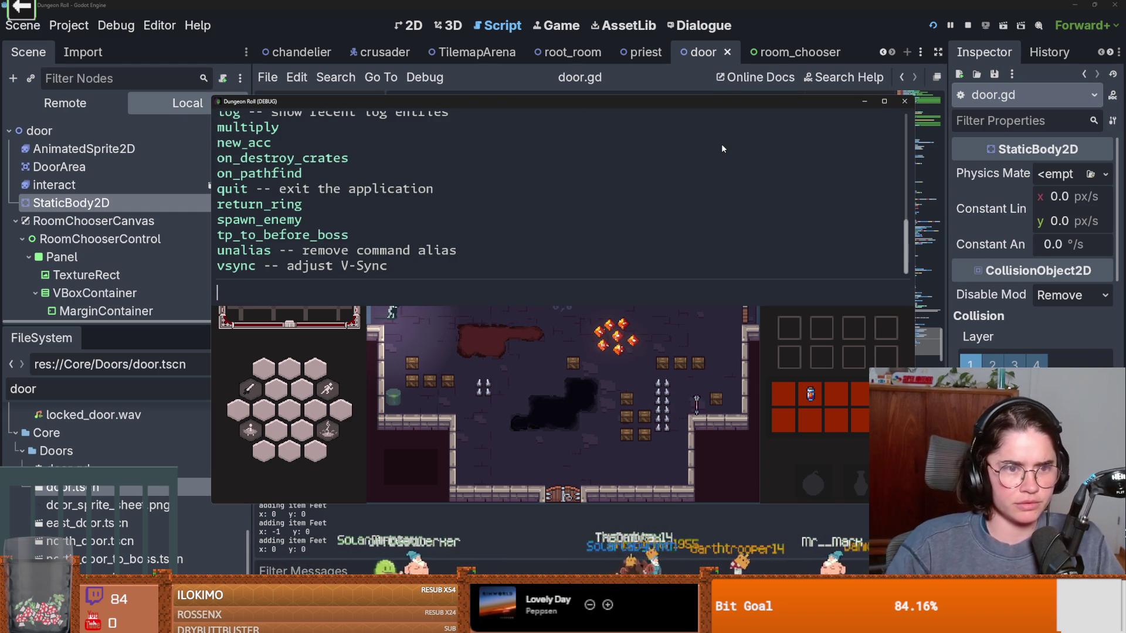
scroll(339, 221, "up", 2)
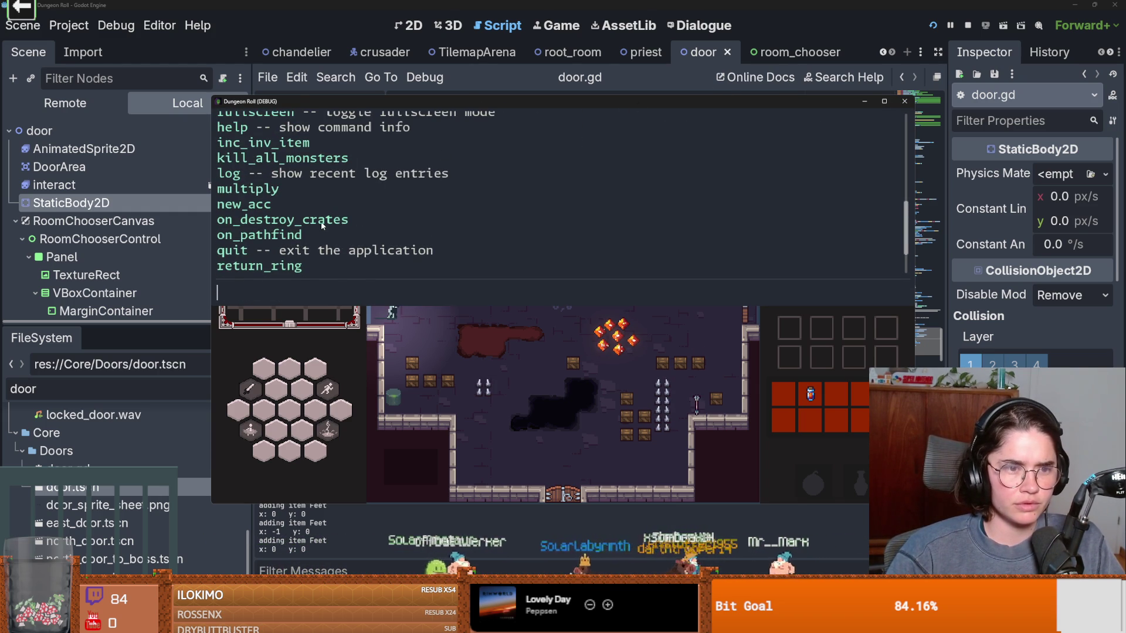
scroll(321, 220, "up", 4)
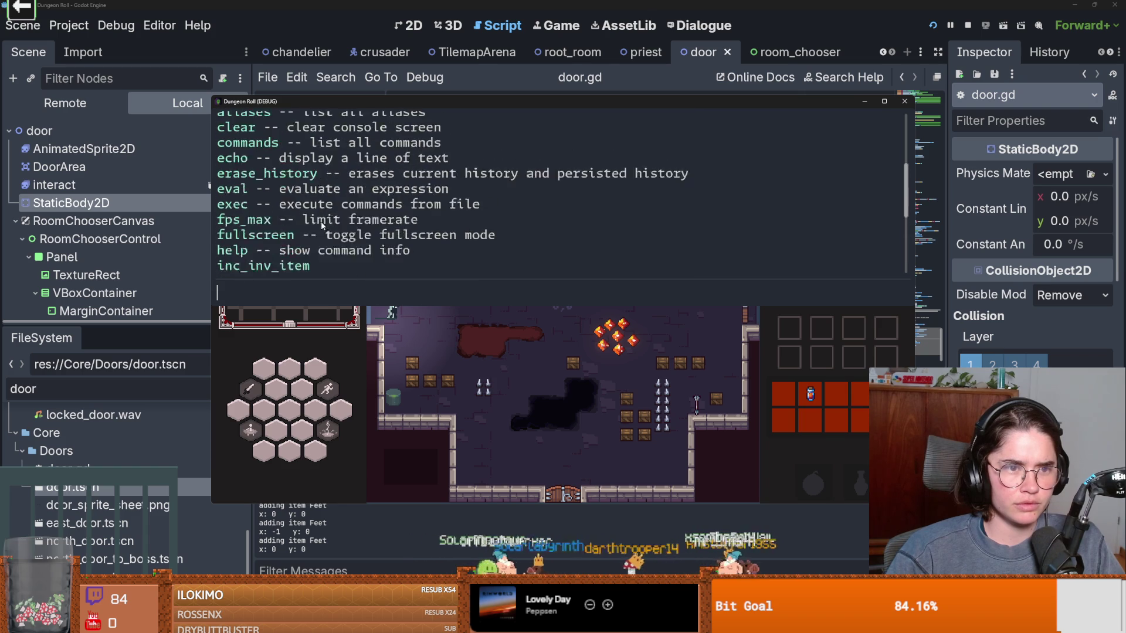
scroll(322, 221, "up", 2)
scroll(322, 225, "down", 5)
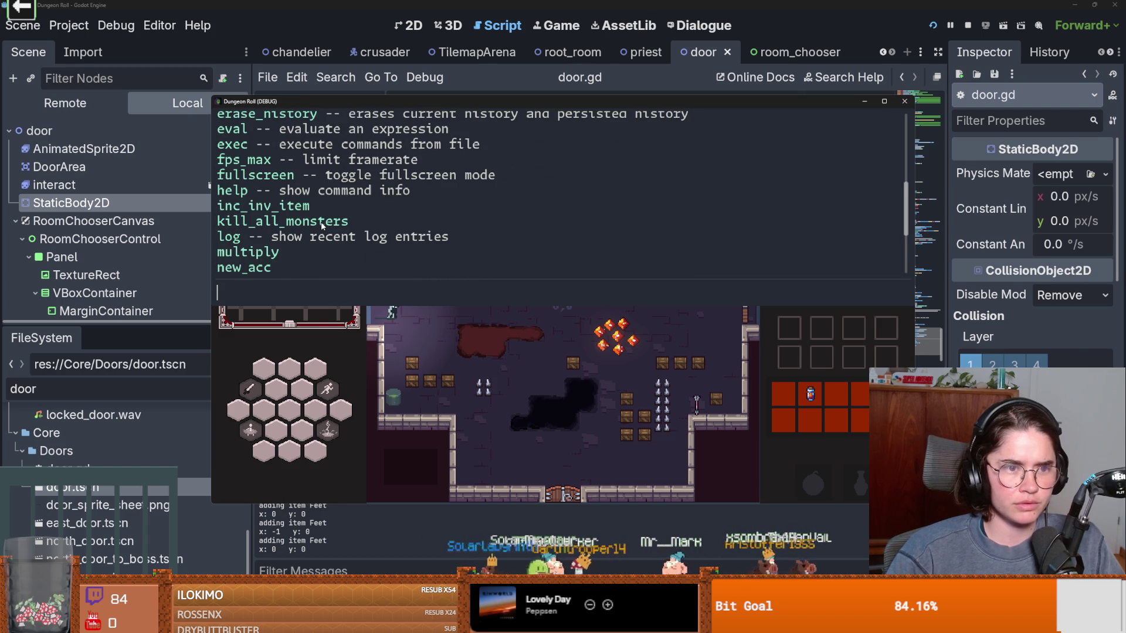
scroll(322, 226, "down", 1)
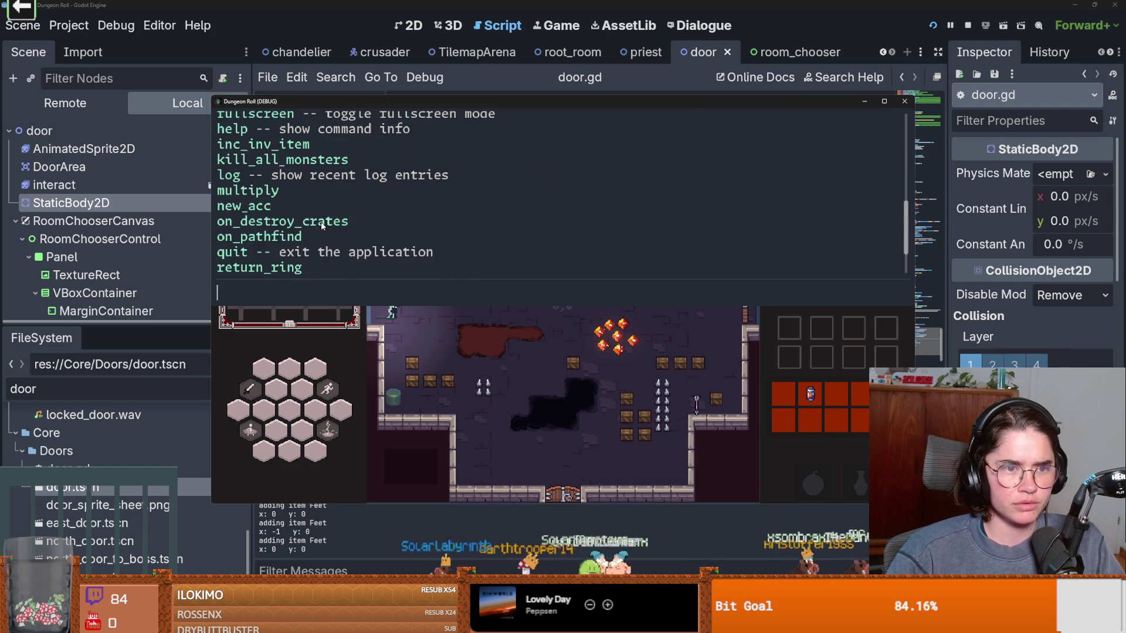
scroll(321, 226, "down", 3)
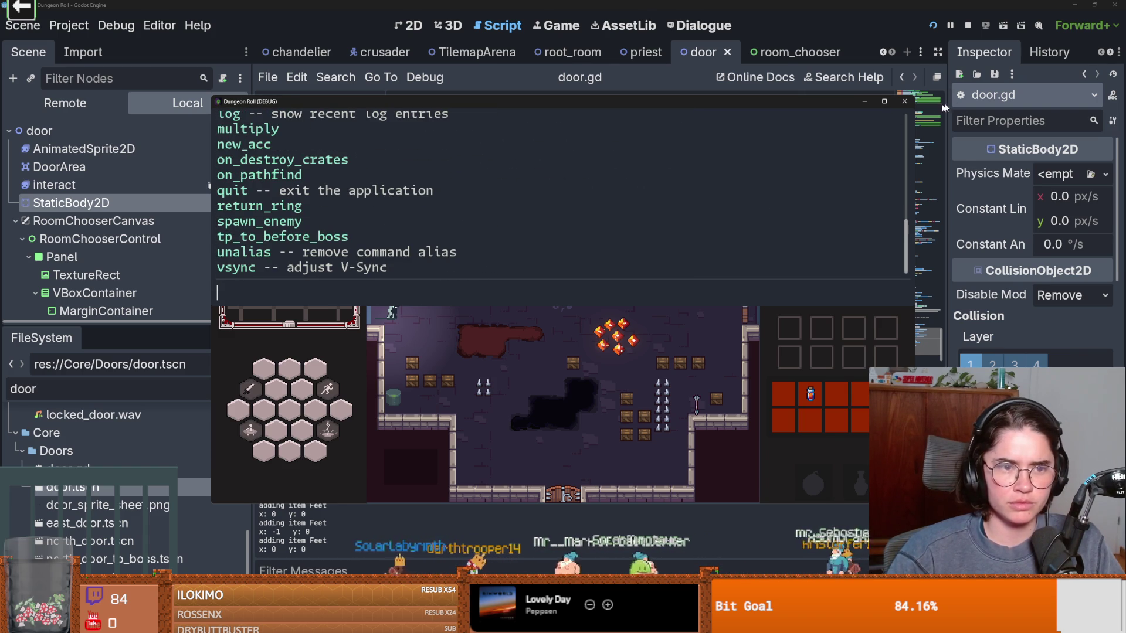
Step: Stop the game and enable Visible Collision Shapes in the Debug menu
left_click(904, 101)
left_click(116, 26)
left_click(136, 88)
left_click(927, 29)
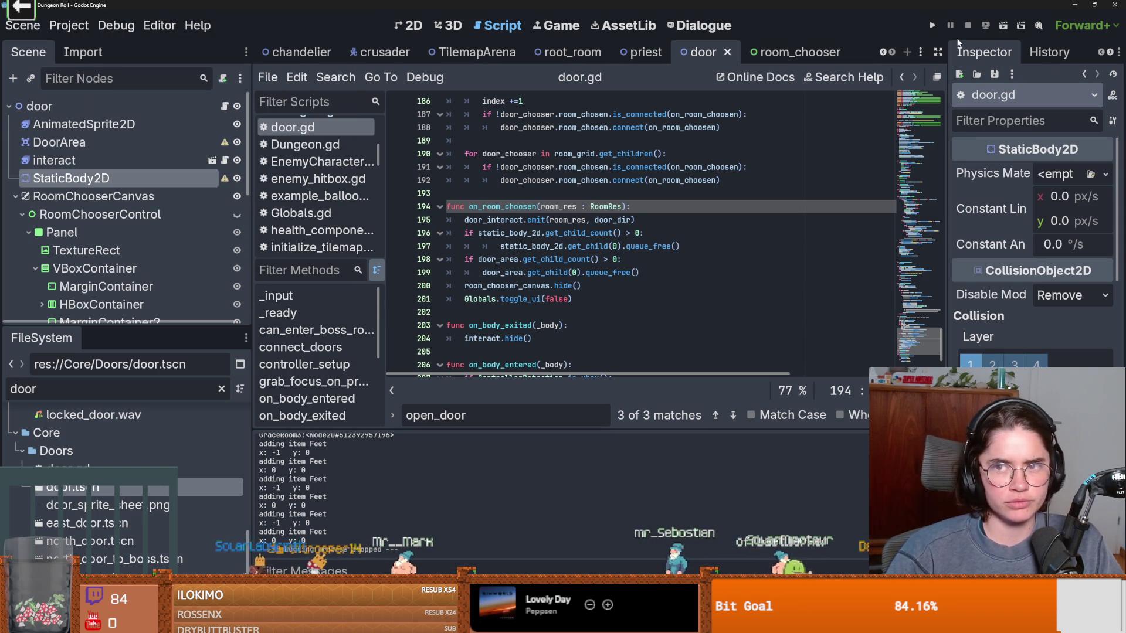
Step: Run a Crusader game, open a door's room chooser with E, then return to the editor's scene dock
left_click(932, 25)
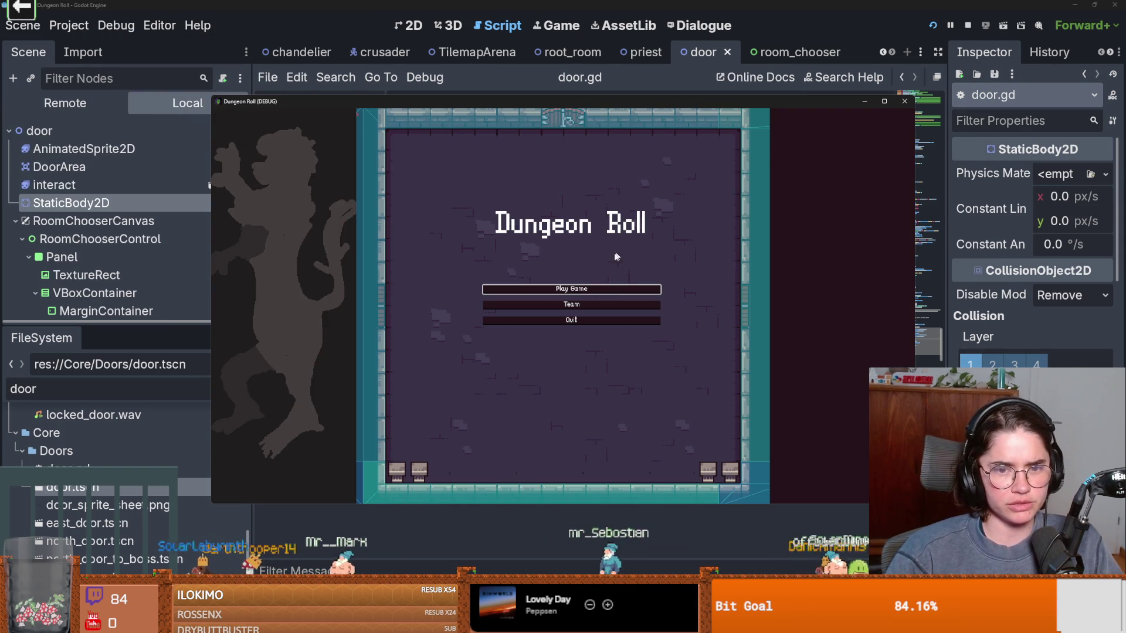
left_click(566, 287)
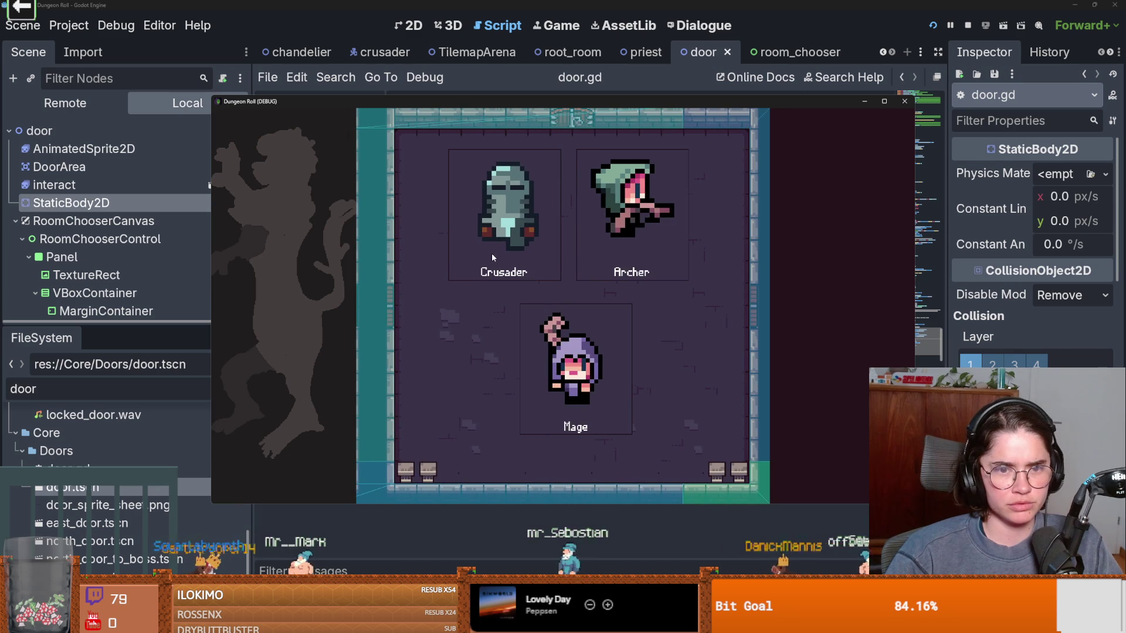
left_click(485, 262)
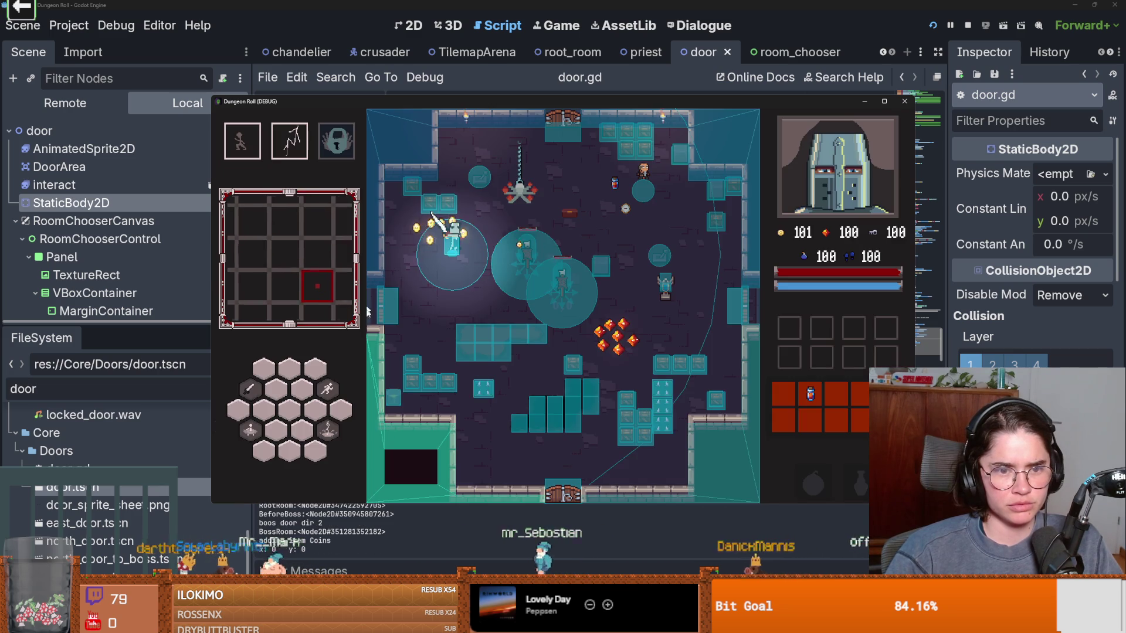
left_click(413, 299)
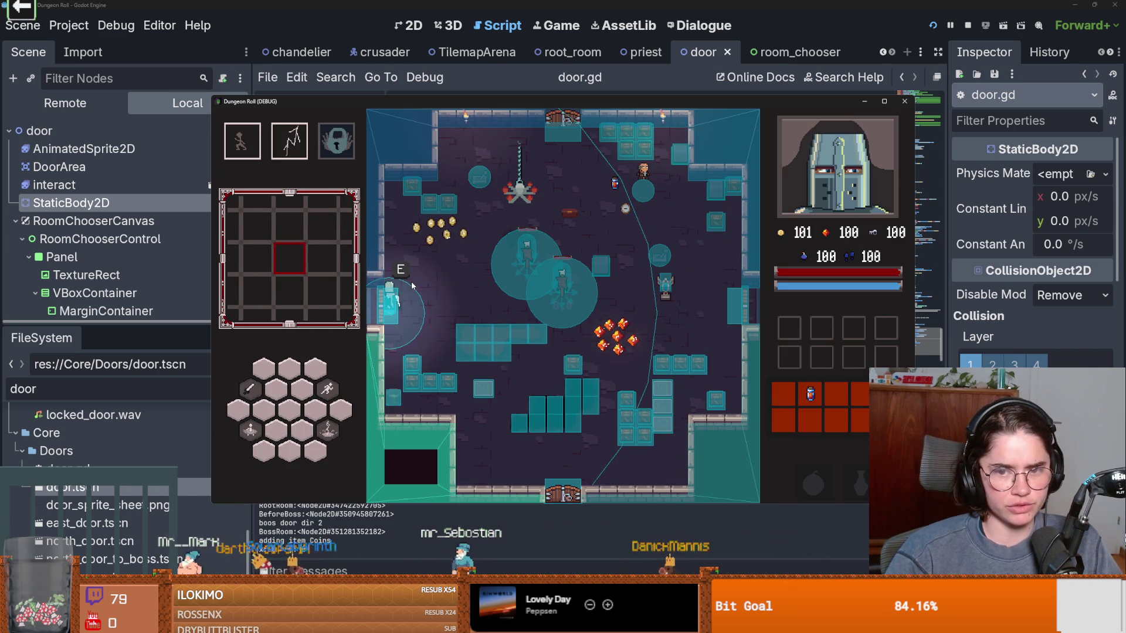
key("e")
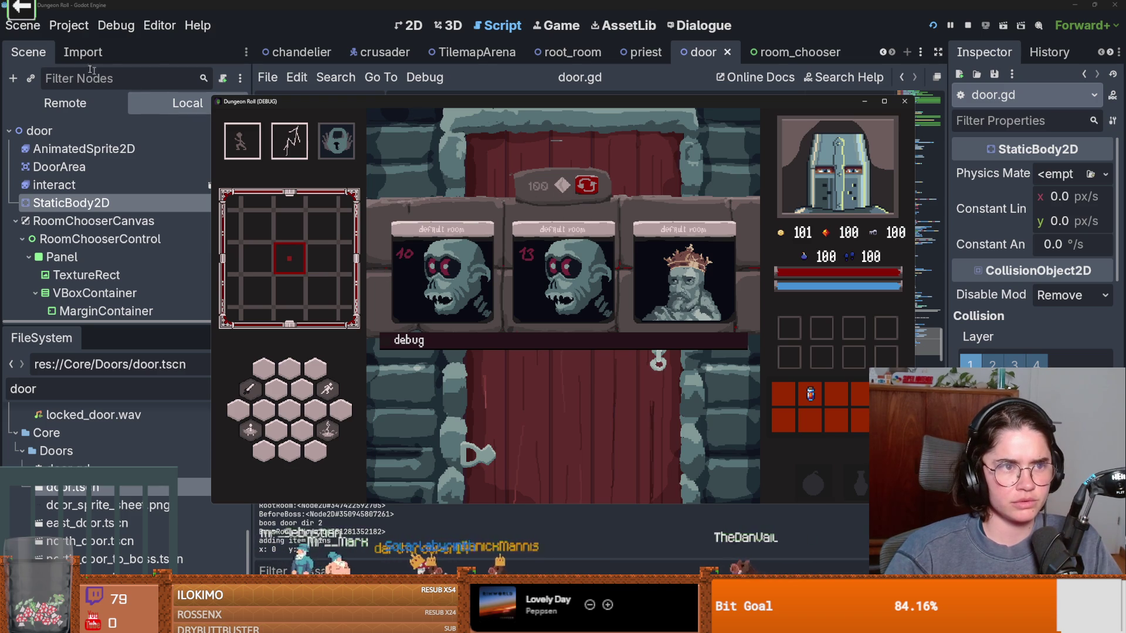
left_click(82, 52)
left_click(28, 52)
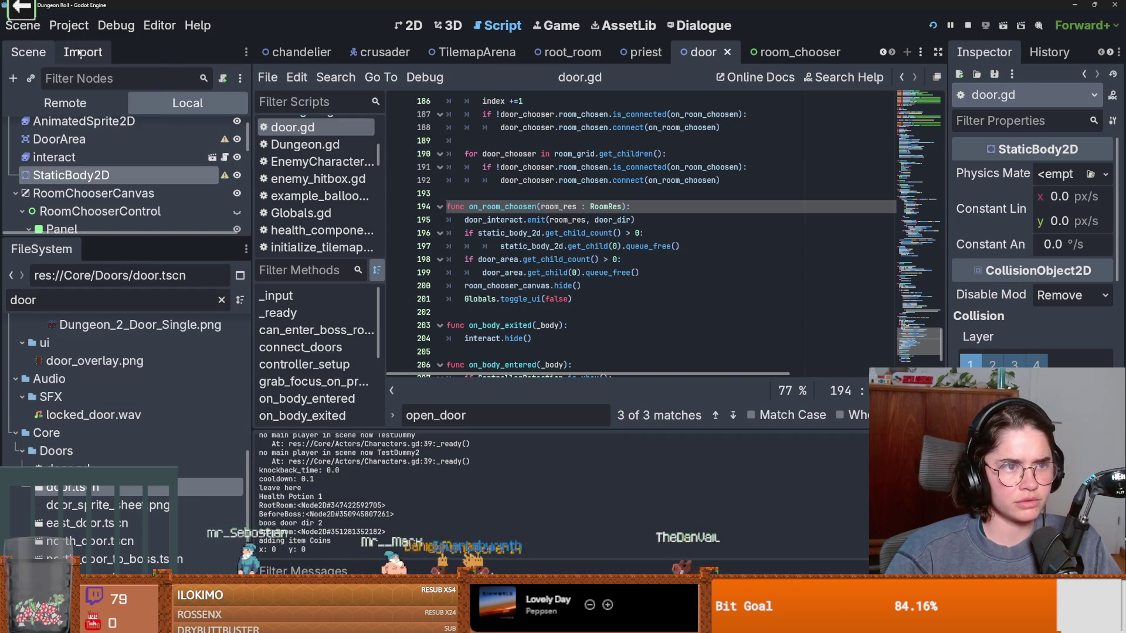
Step: In the Remote tree, inspect west_door's StaticBody2D CollisionShape2D, then bring the game back to the front
left_click(106, 103)
scroll(124, 157, "down", 6)
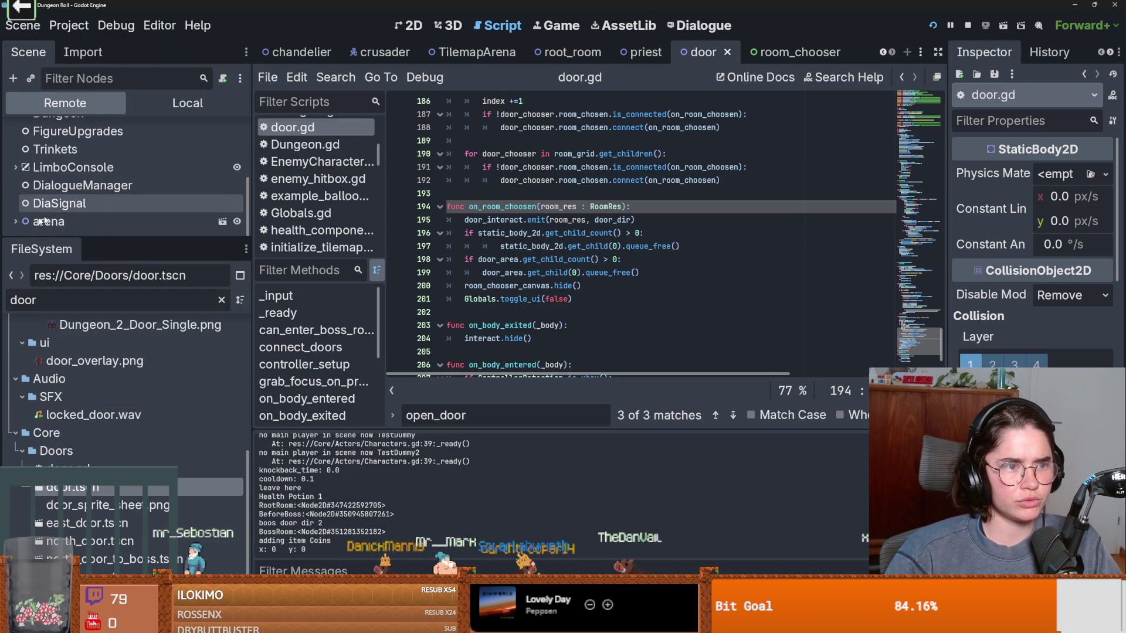
left_click(23, 171)
scroll(30, 176, "down", 1)
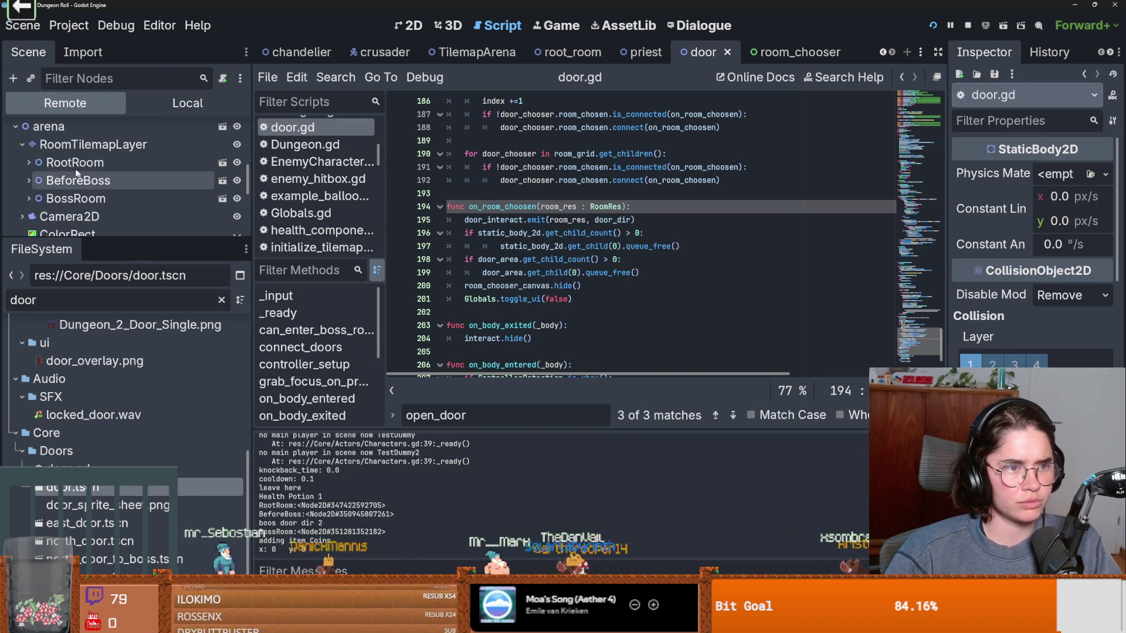
left_click(28, 162)
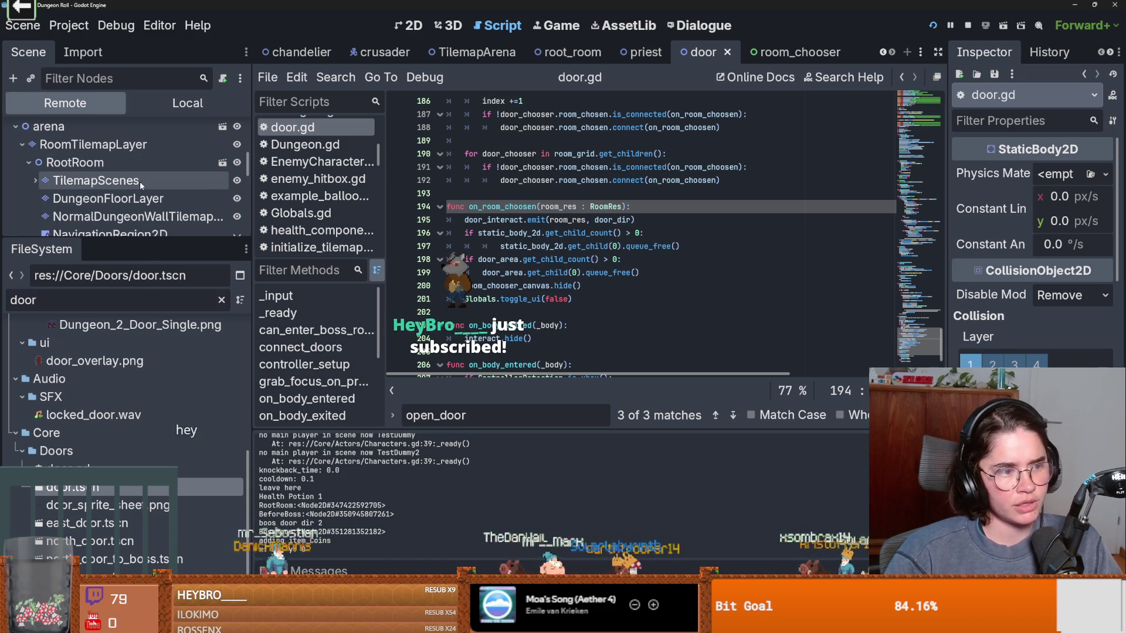
left_click_drag(154, 250, 156, 411)
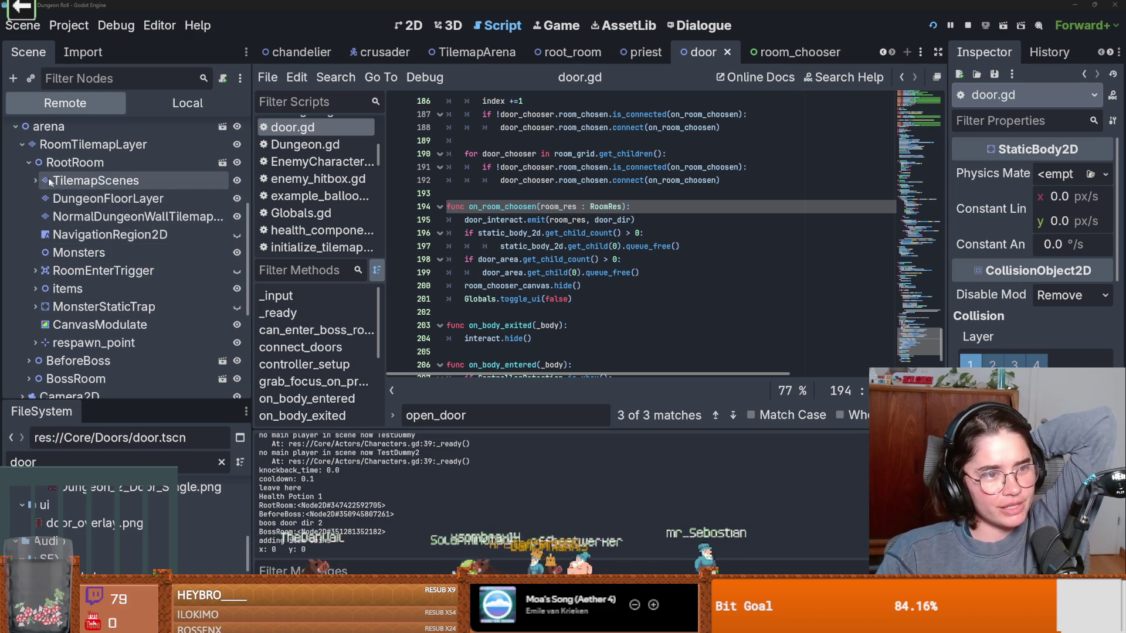
left_click(33, 182)
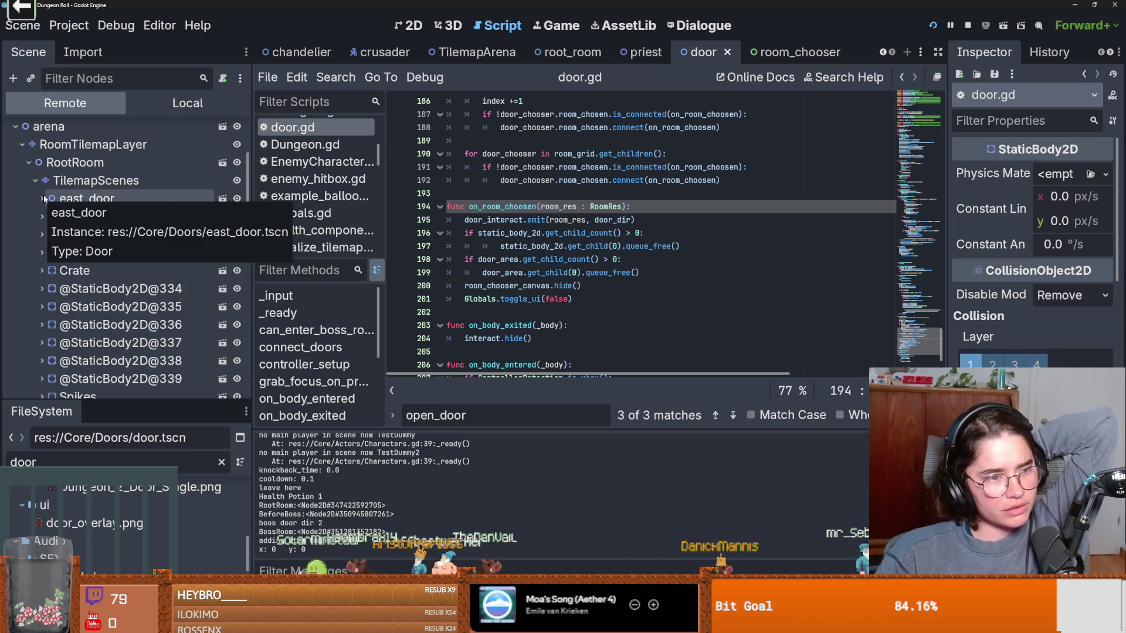
left_click(42, 235)
left_click(48, 306)
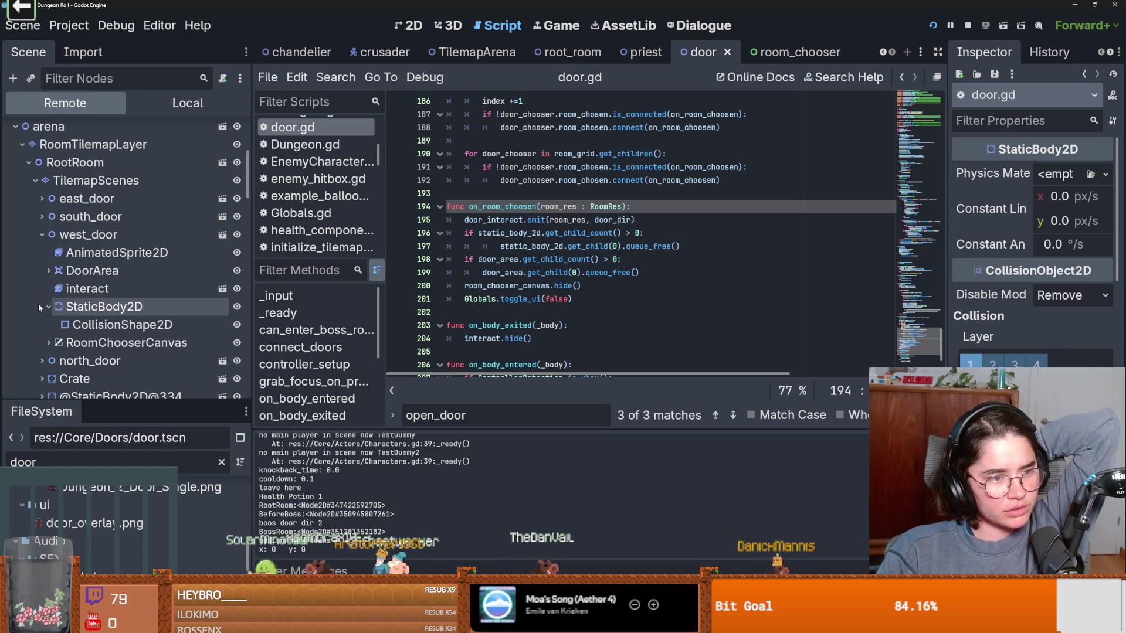
left_click(117, 325)
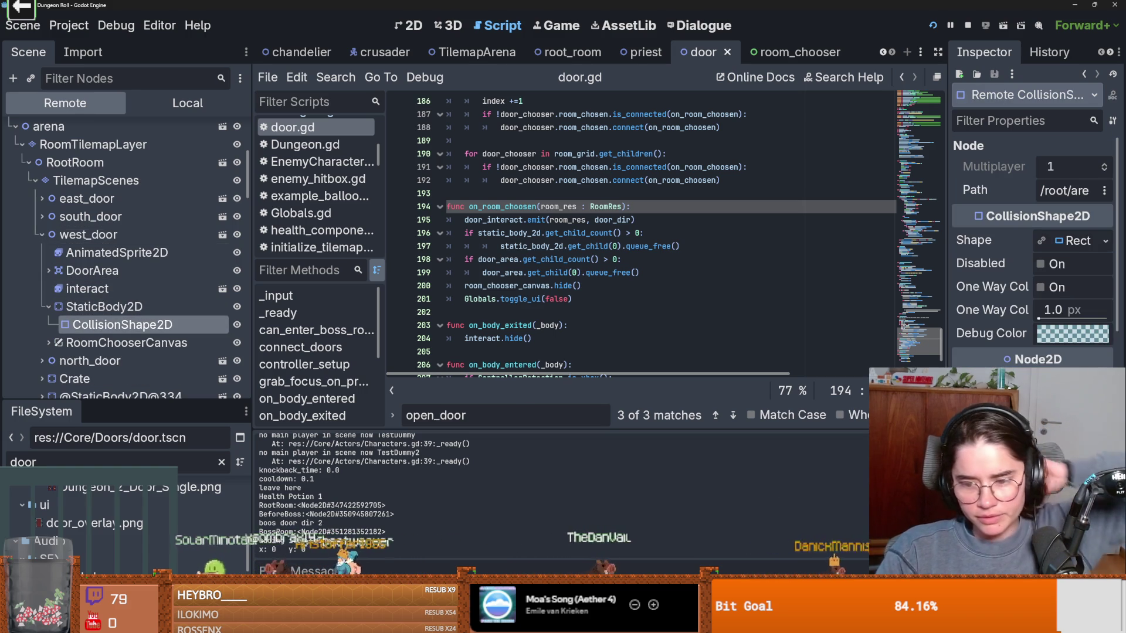
key("alt+Tab")
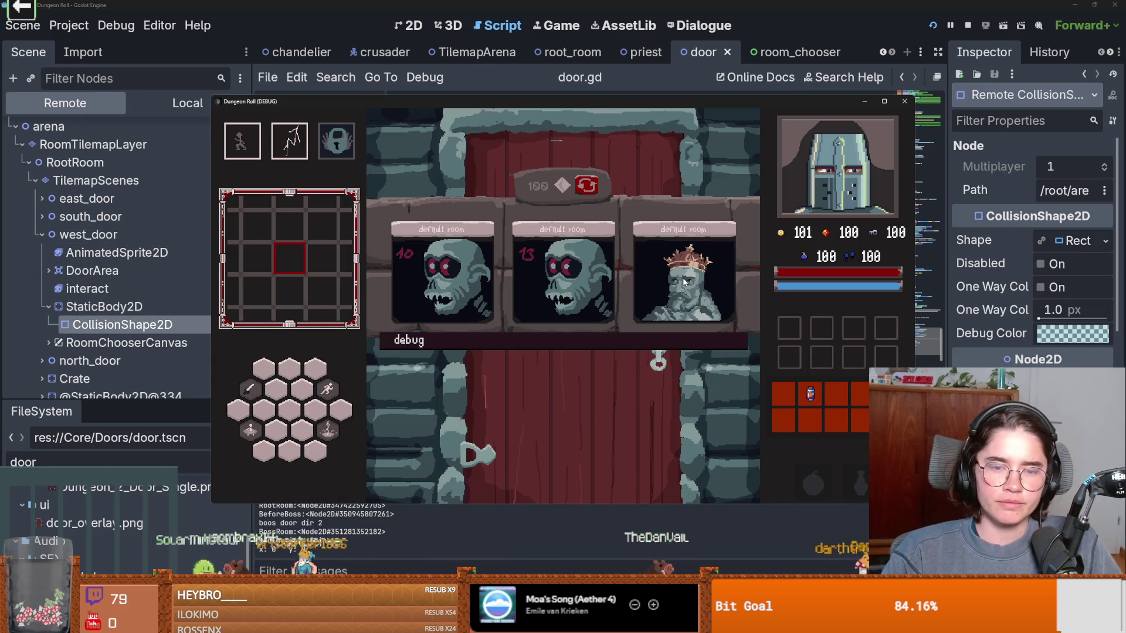
Step: Pick a room card, walk the knight into the forest room and back, then switch to the editor
left_click(684, 282)
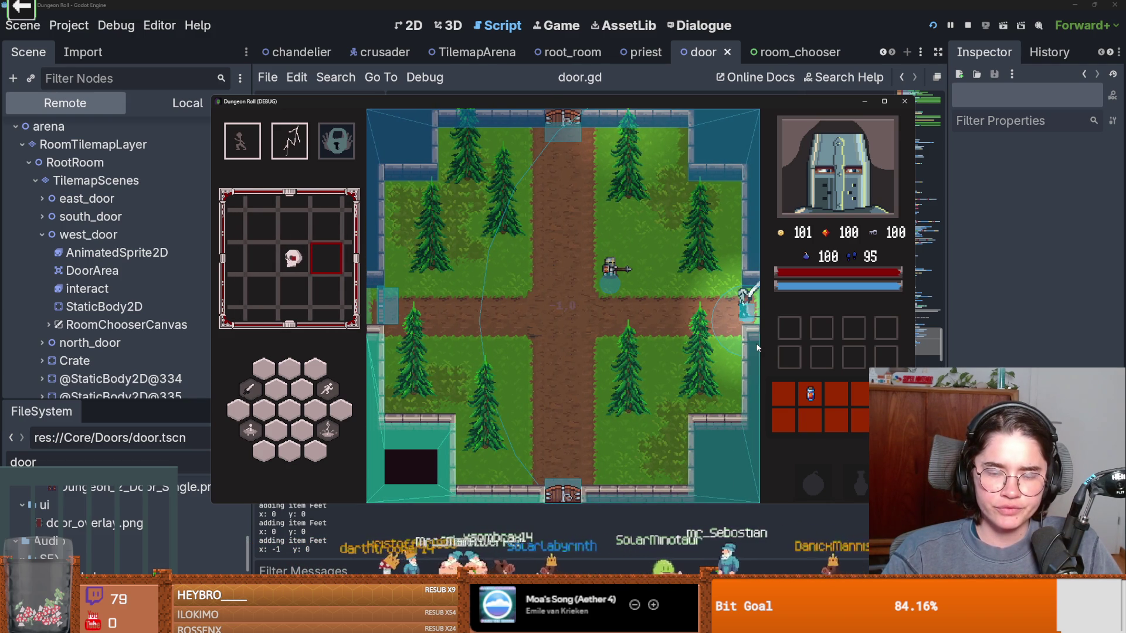
key("d")
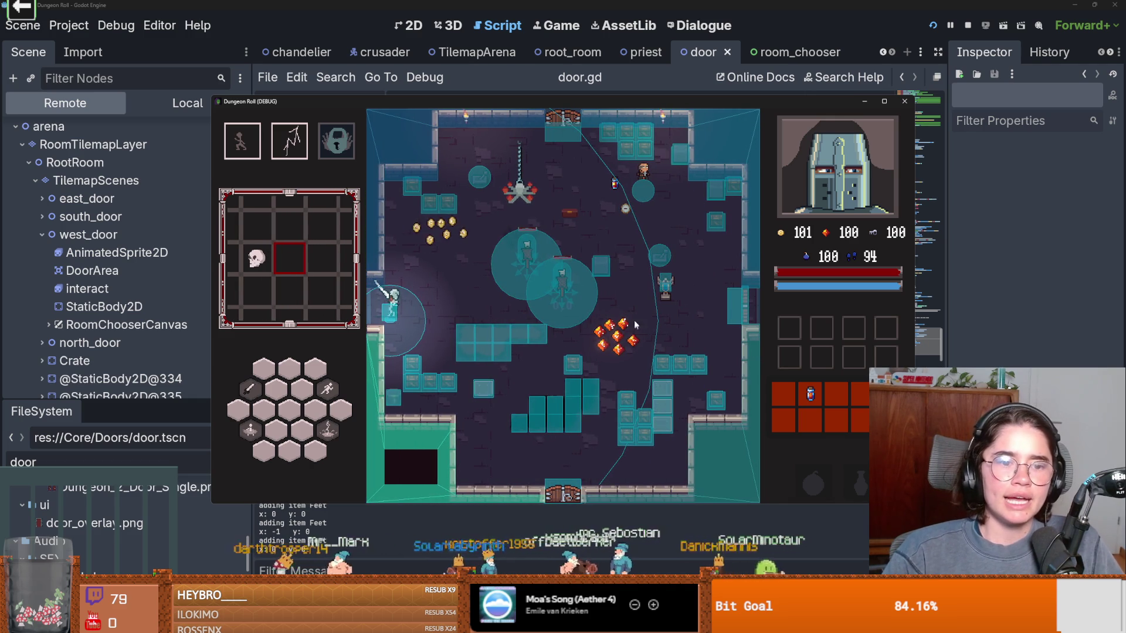
key("a")
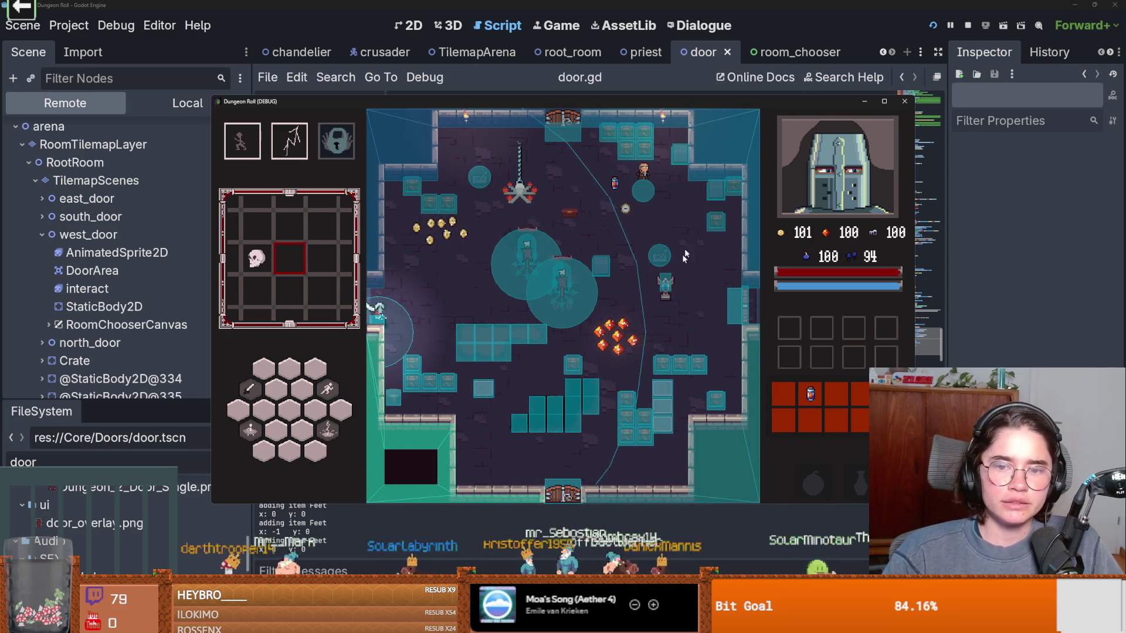
key("alt+Tab")
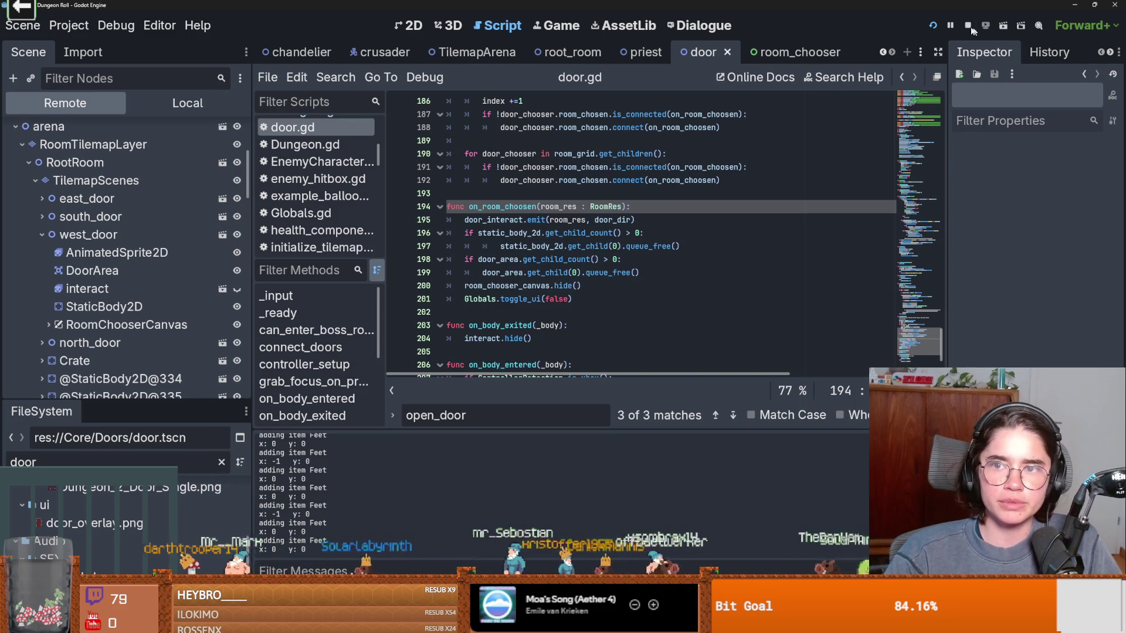
Step: Open root_room in the 2D view, select DungeonFloorLayer, enlarge the tile panel and pan to the left wall
left_click(578, 53)
left_click(397, 25)
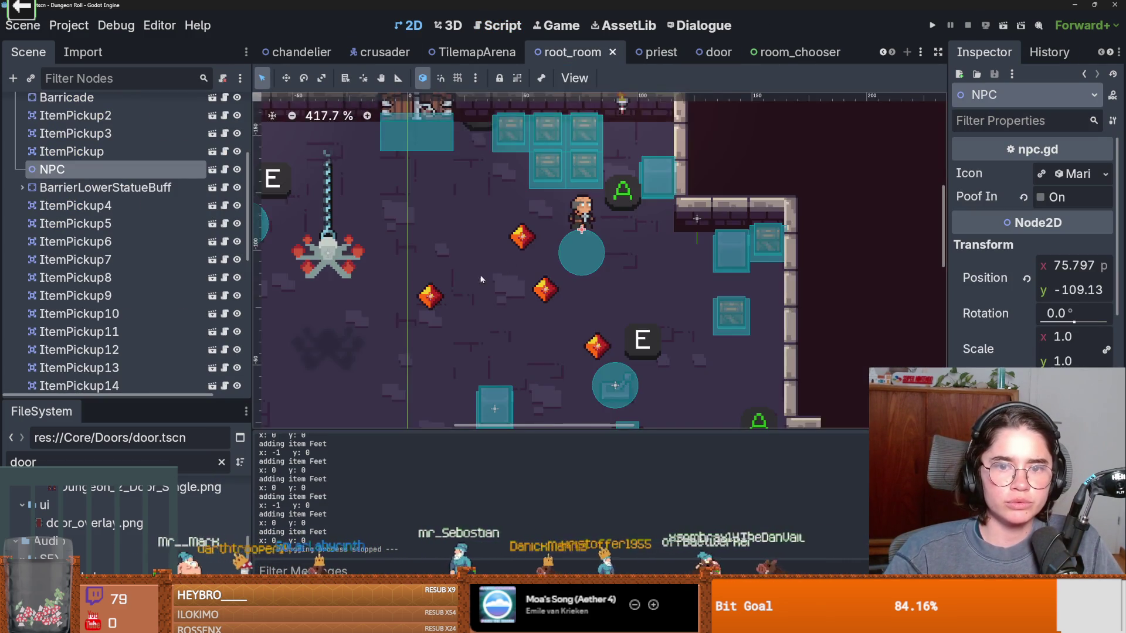
scroll(551, 319, "down", 6)
scroll(551, 319, "up", 1)
left_click(502, 319)
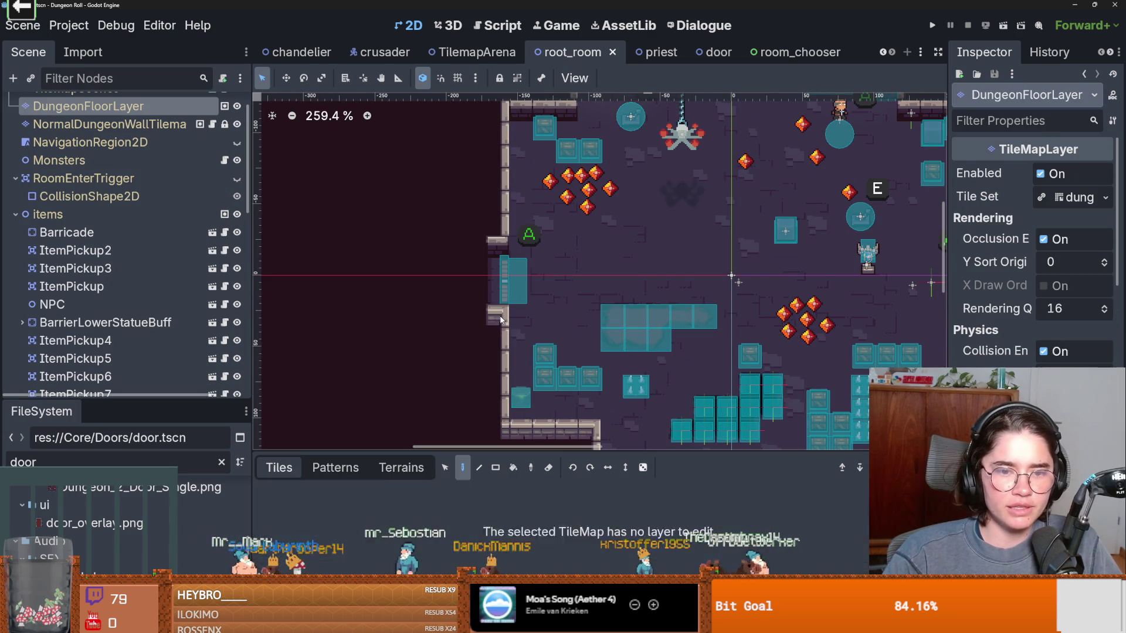
left_click_drag(669, 452, 661, 390)
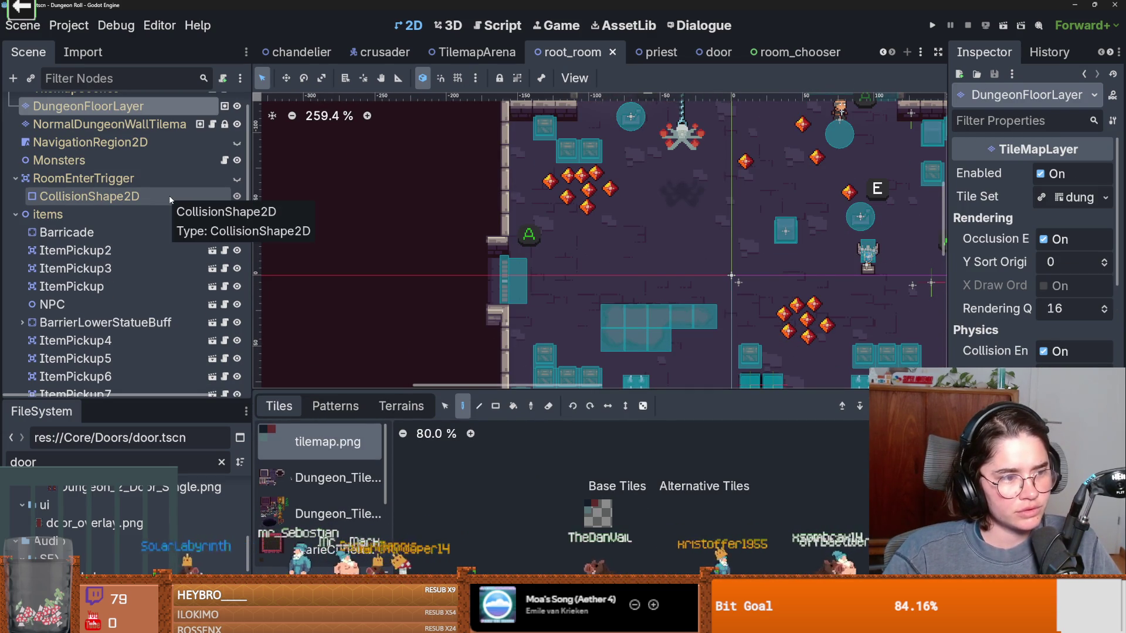
left_click_drag(542, 274, 441, 174)
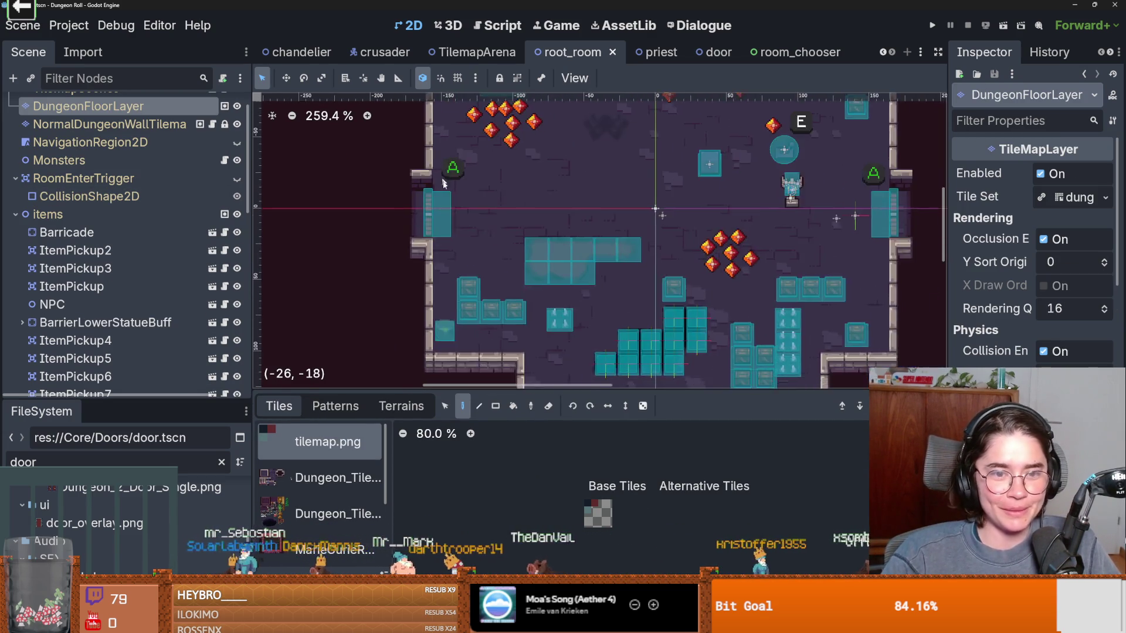
scroll(441, 175, "up", 2)
scroll(103, 220, "up", 2)
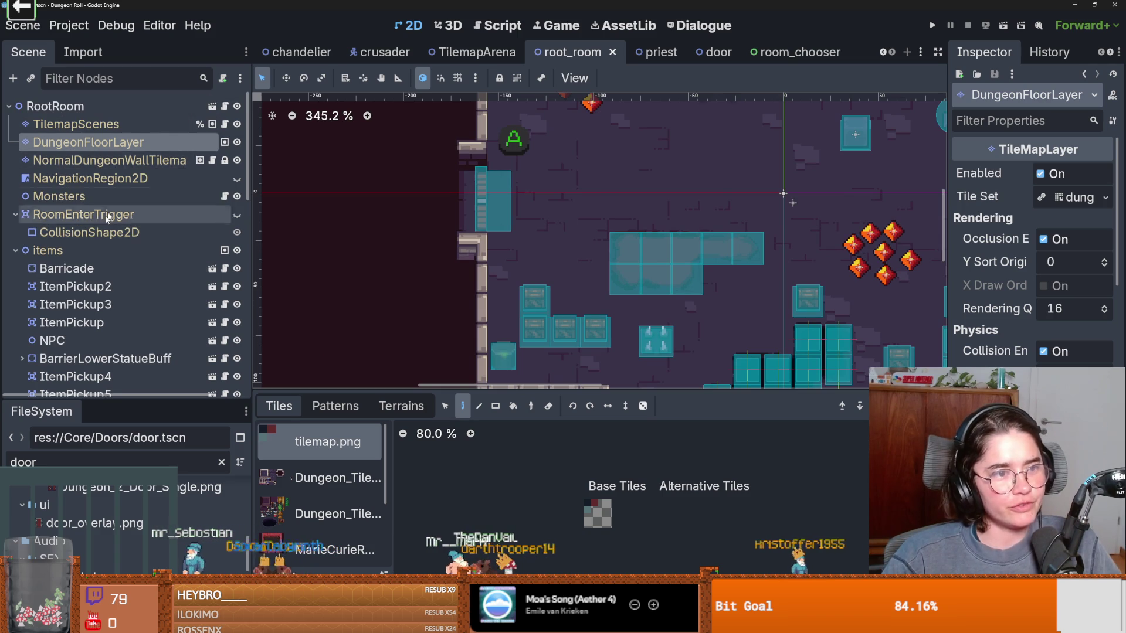
Step: Toggle floor and wall layer visibility, select the wall layer, and show the Dungeon_Tiles atlas in an enlarged panel
left_click(237, 142)
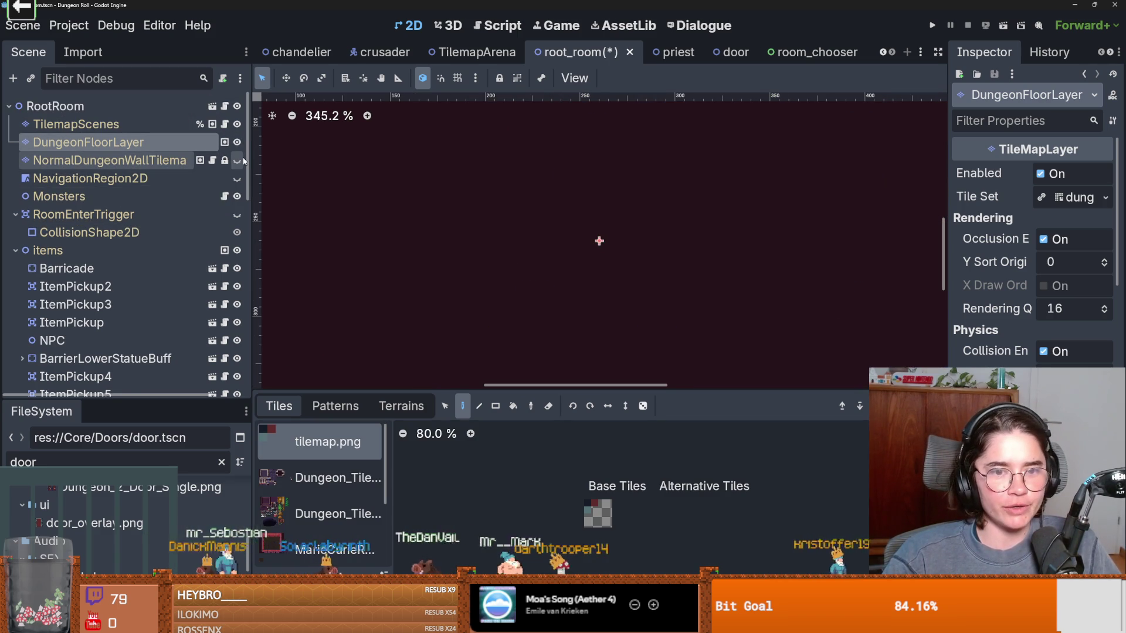
left_click(237, 160)
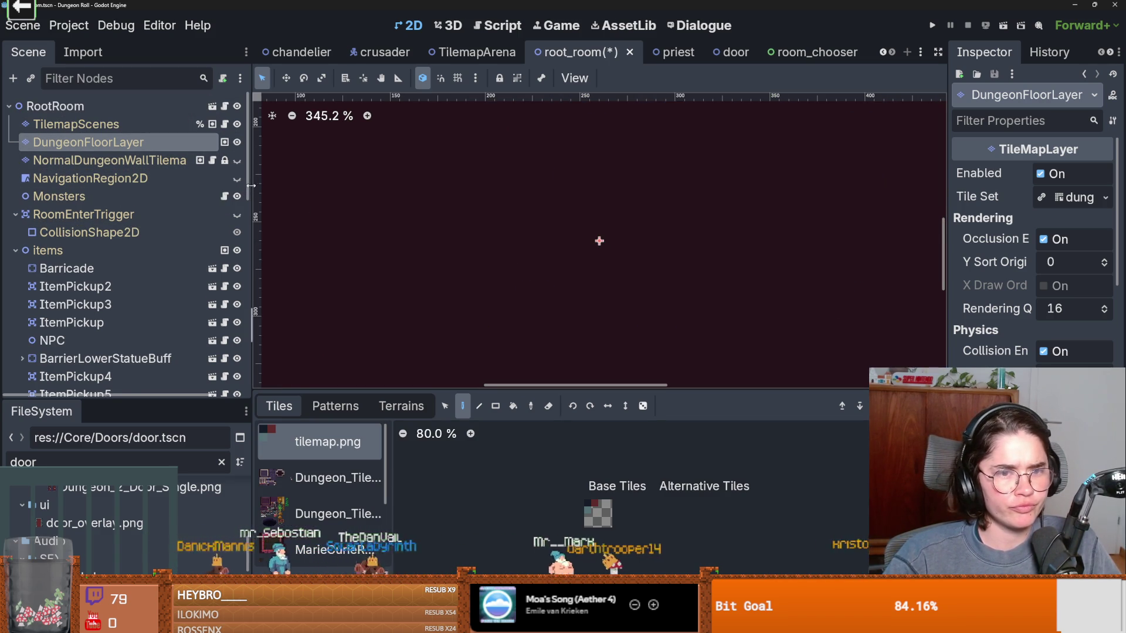
scroll(424, 319, "down", 10)
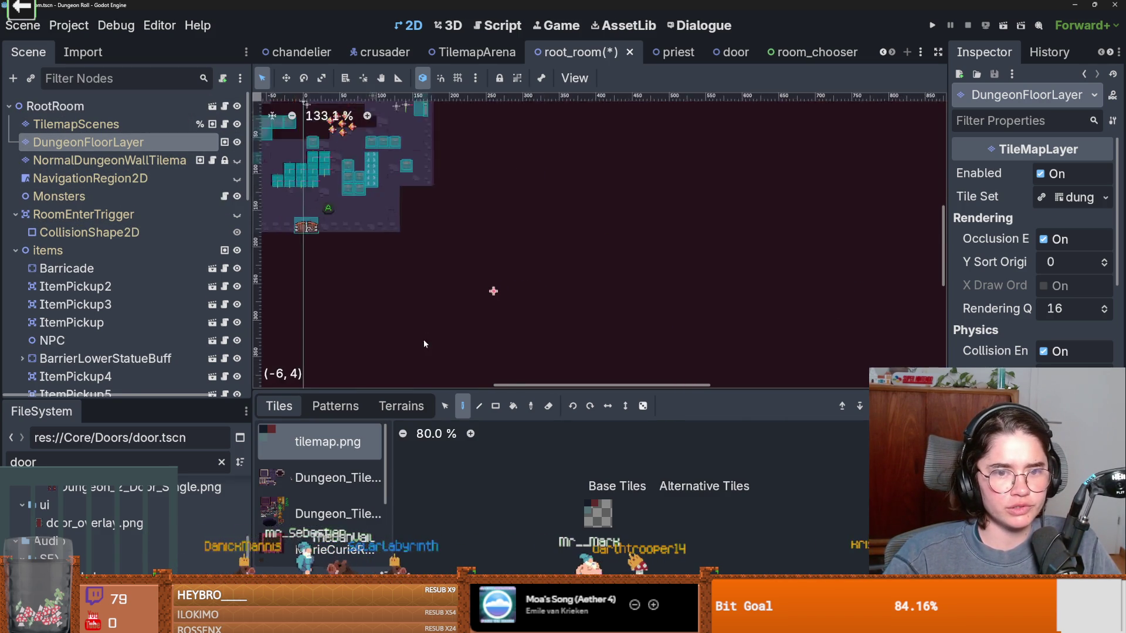
left_click(237, 160)
scroll(462, 311, "up", 6)
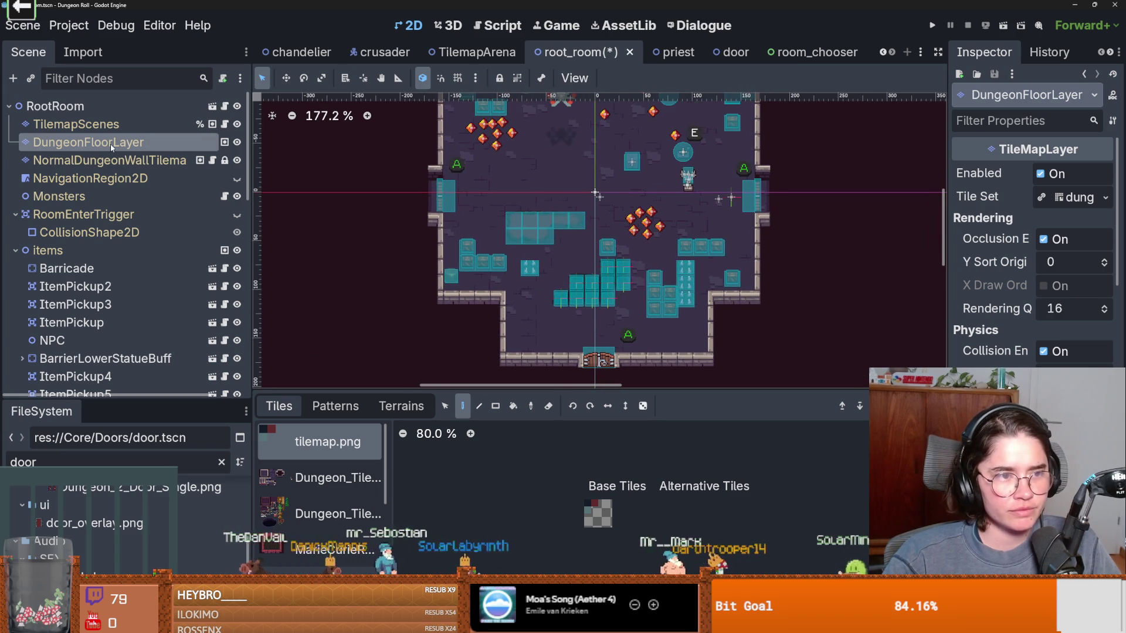
left_click(134, 160)
left_click(238, 160)
left_click(238, 160)
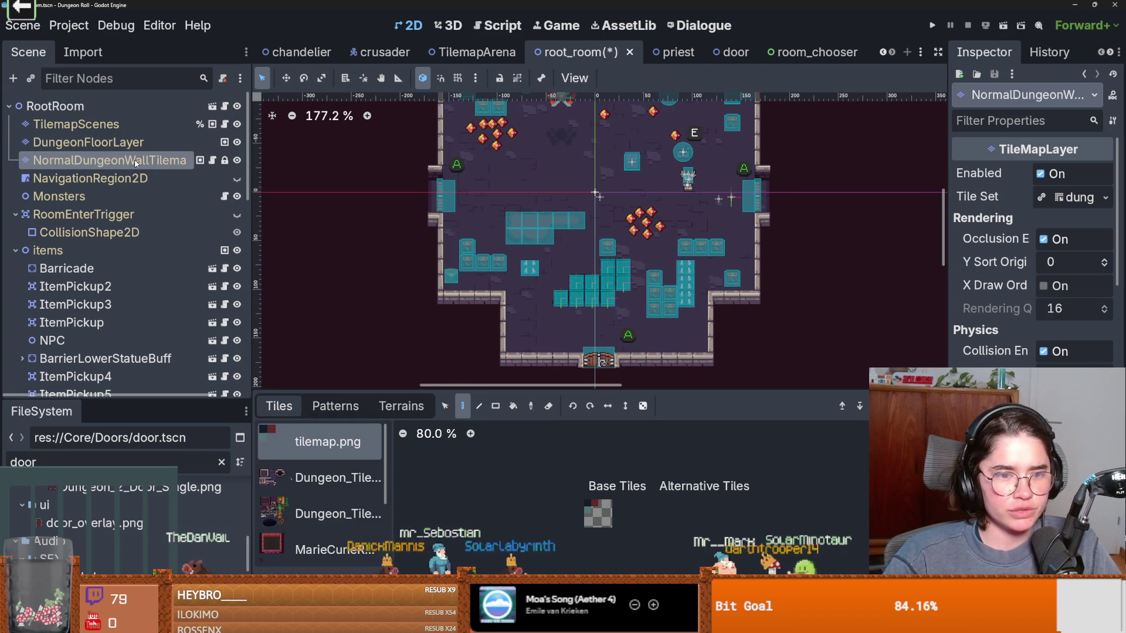
left_click(337, 478)
left_click_drag(522, 391, 522, 258)
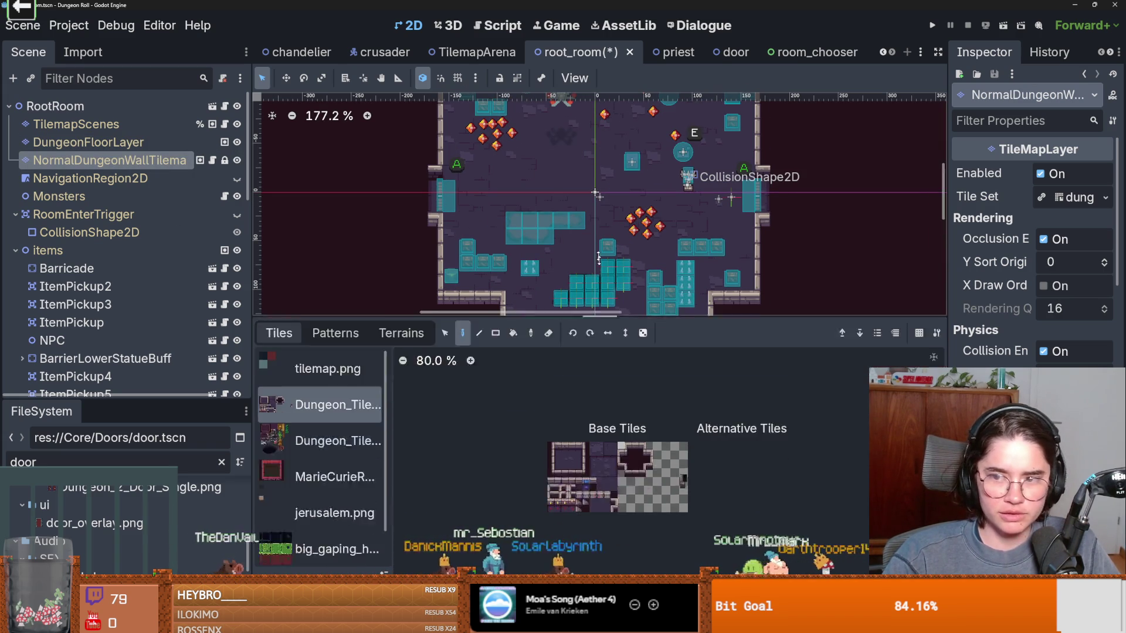
Step: Reselect the wall tile layer and bring up its TileSet editor
left_click(1056, 197)
left_click(1056, 196)
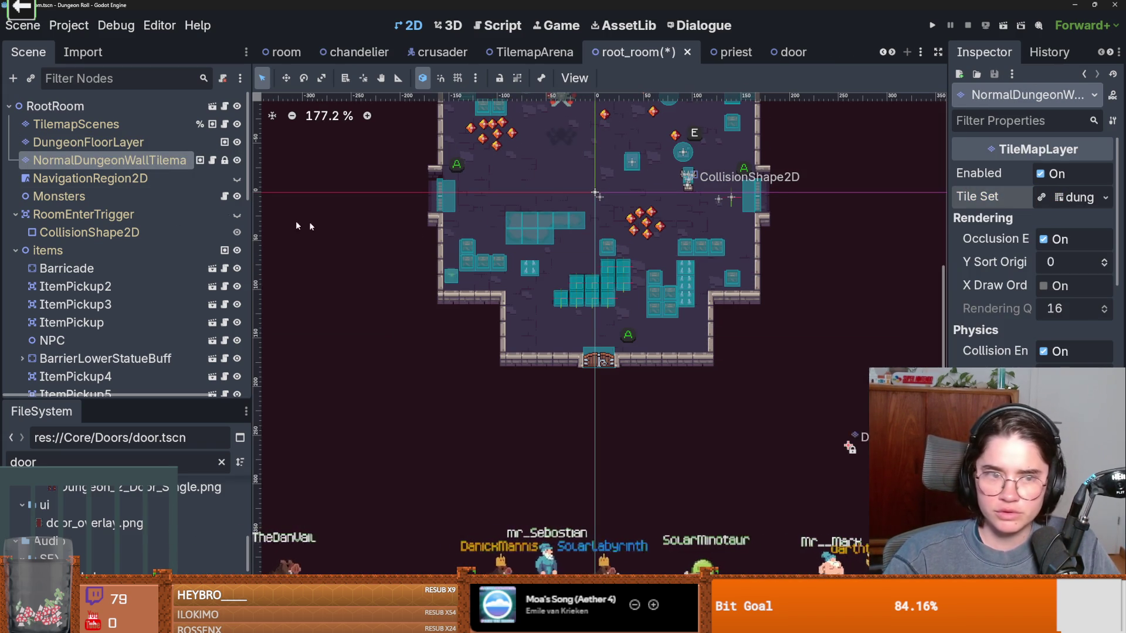
left_click(117, 178)
left_click(117, 160)
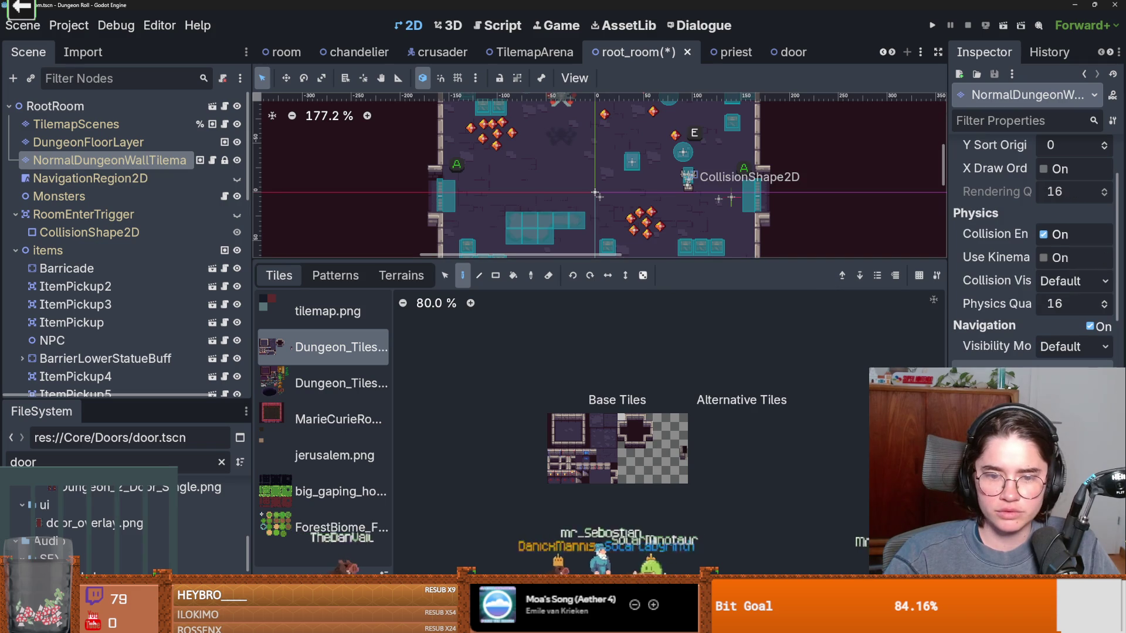
scroll(705, 446, "up", 5)
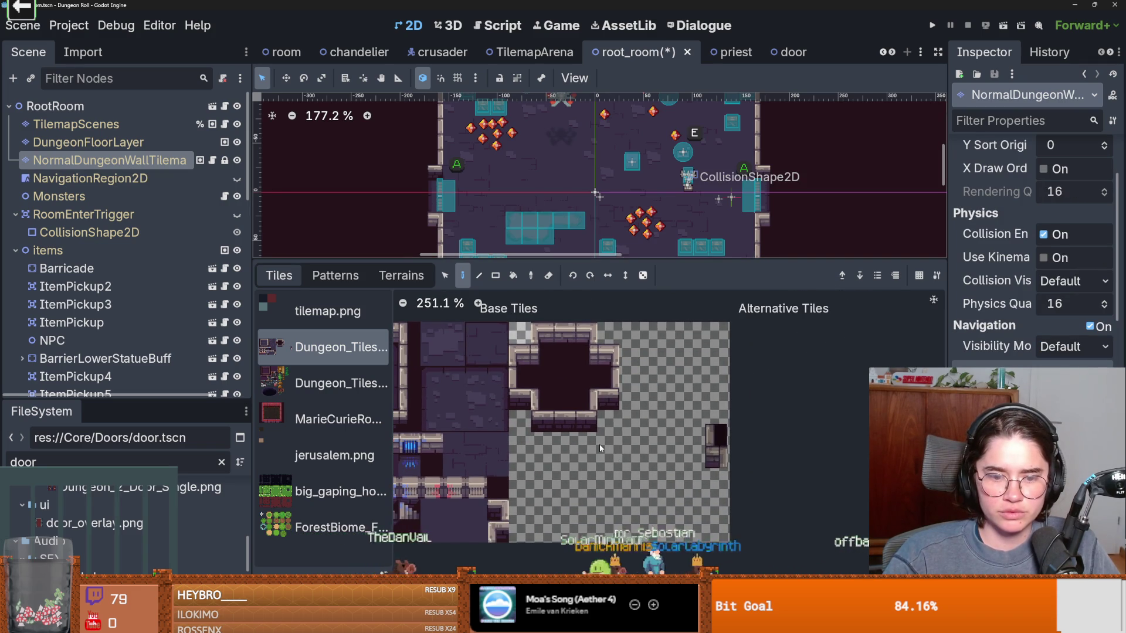
left_click(730, 586)
scroll(735, 492, "up", 4)
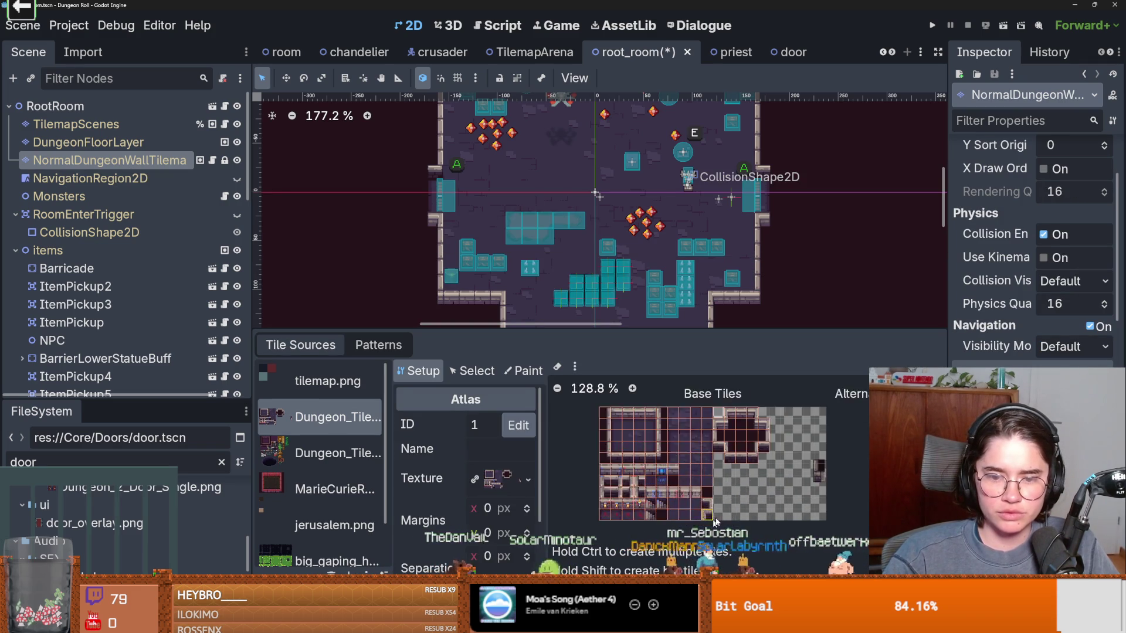
scroll(1079, 205, "up", 3)
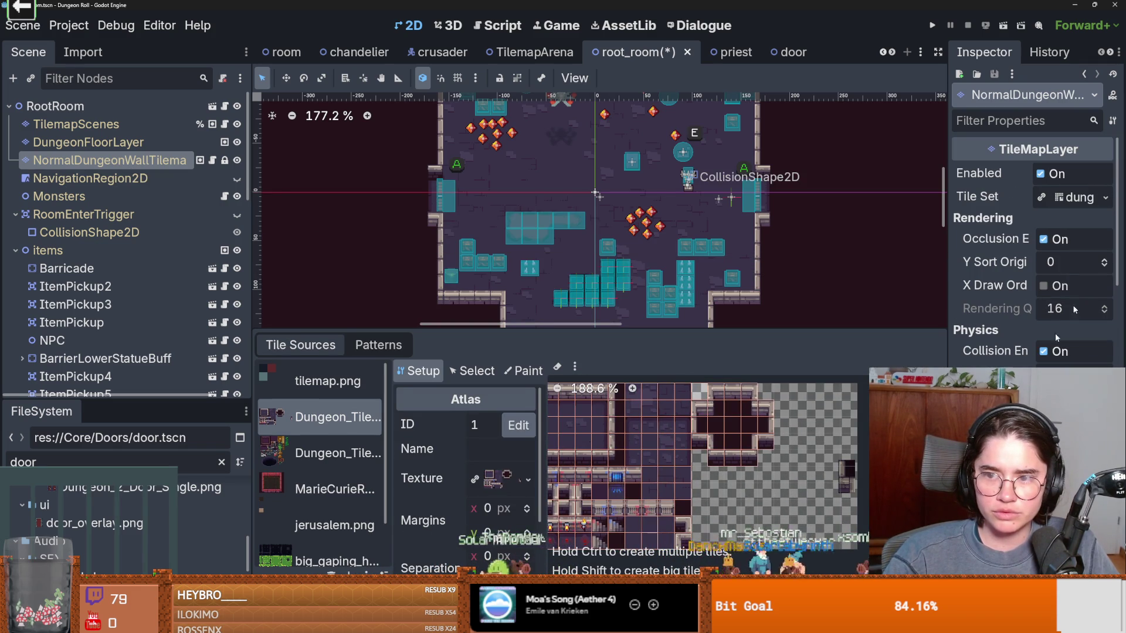
scroll(1082, 211, "down", 2)
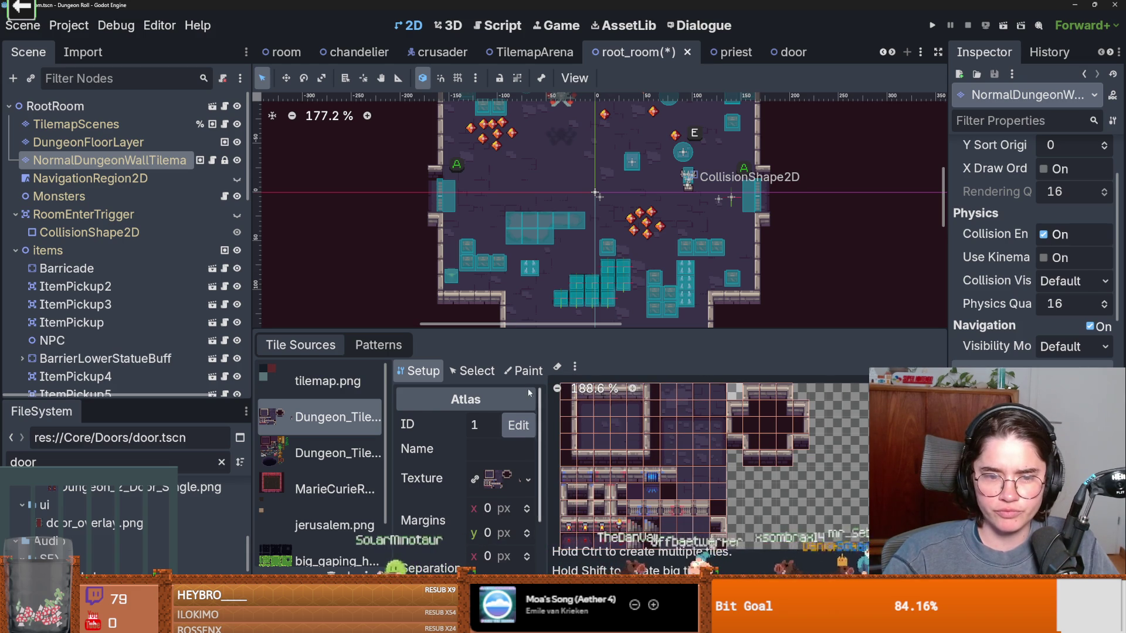
Step: Paint Physics Layer 0 in the tile atlas to show collision shapes, then save the room scene
left_click(524, 371)
left_click(456, 420)
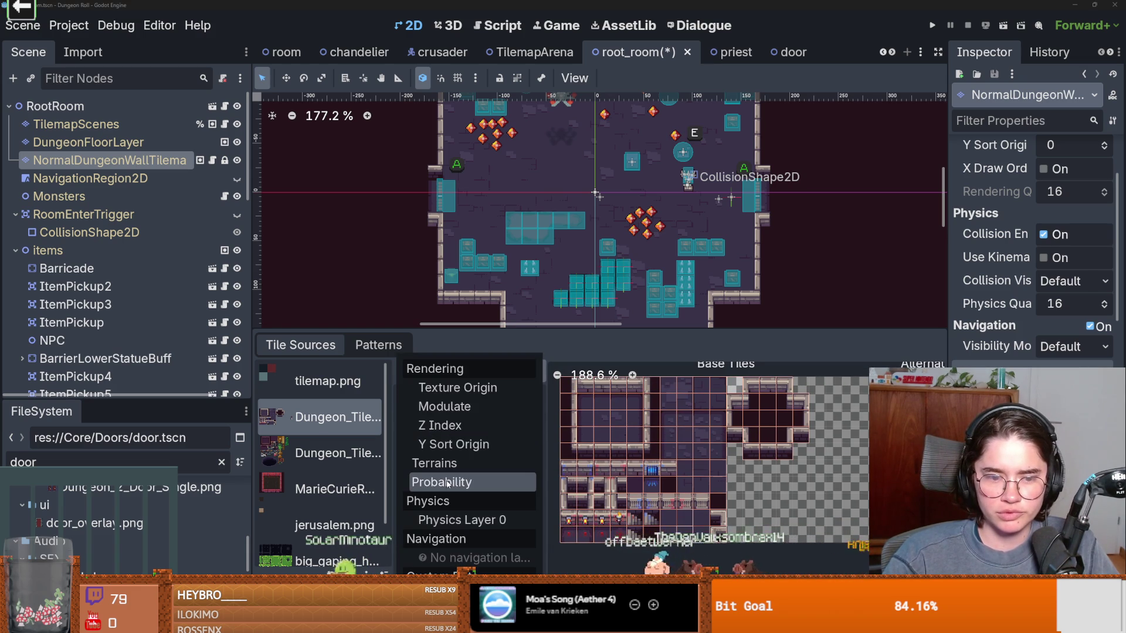
left_click(464, 520)
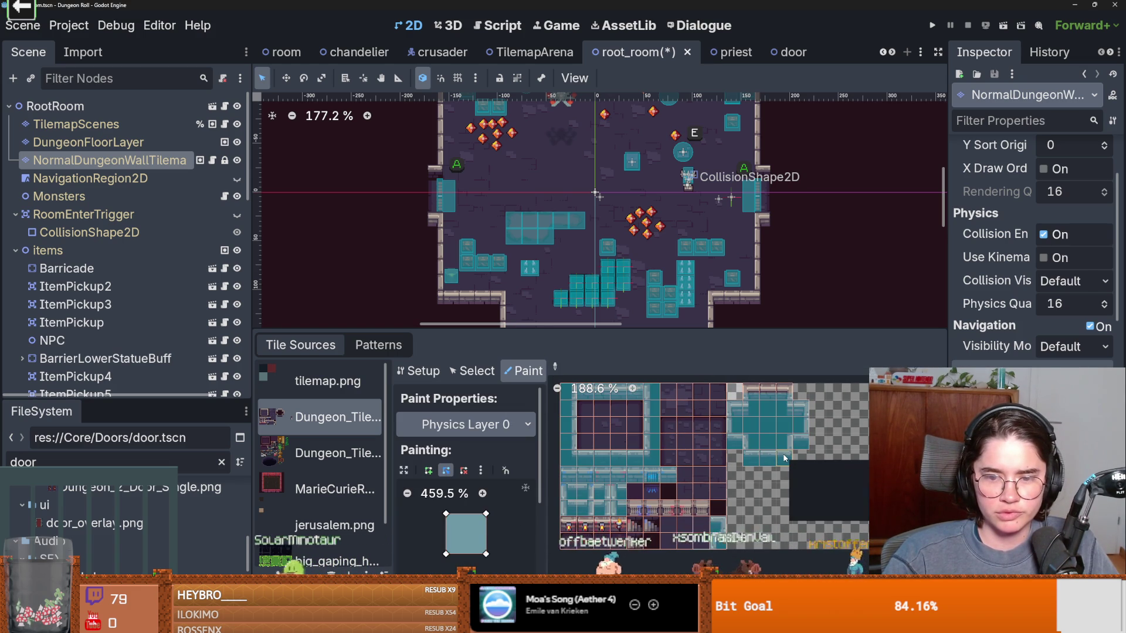
scroll(787, 445, "up", 3)
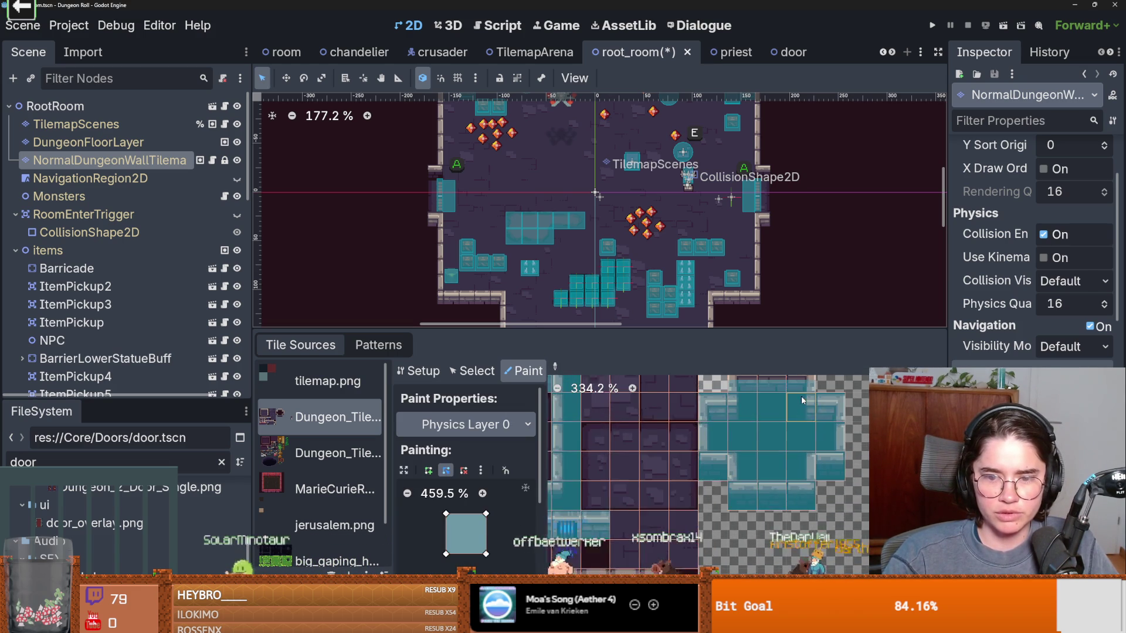
scroll(770, 399, "up", 2)
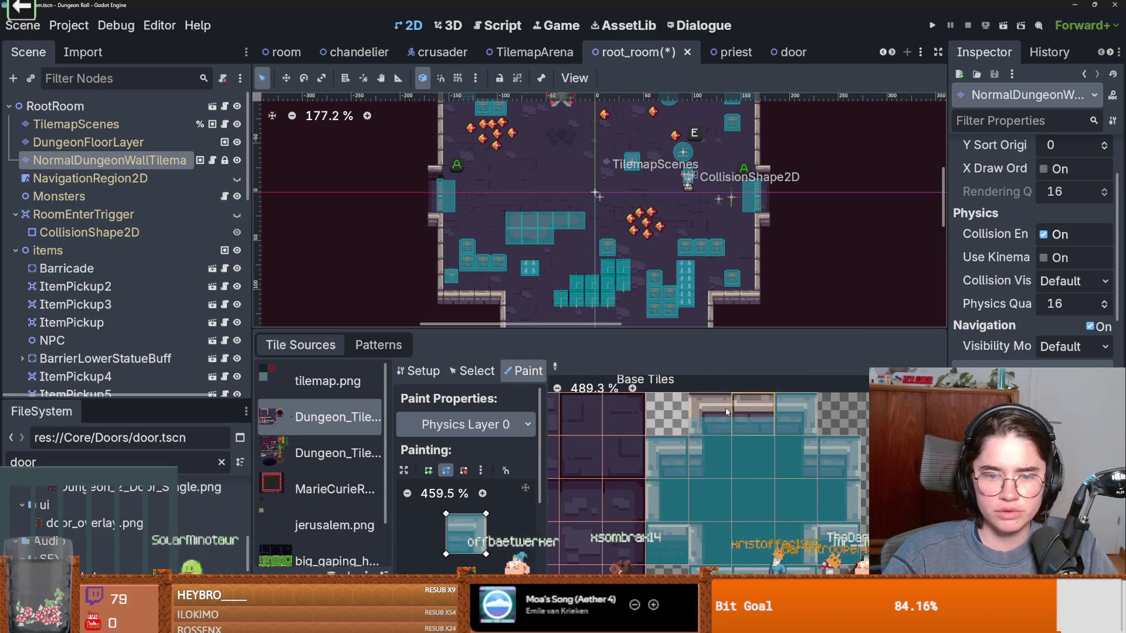
scroll(686, 417, "down", 2)
key("ctrl+s")
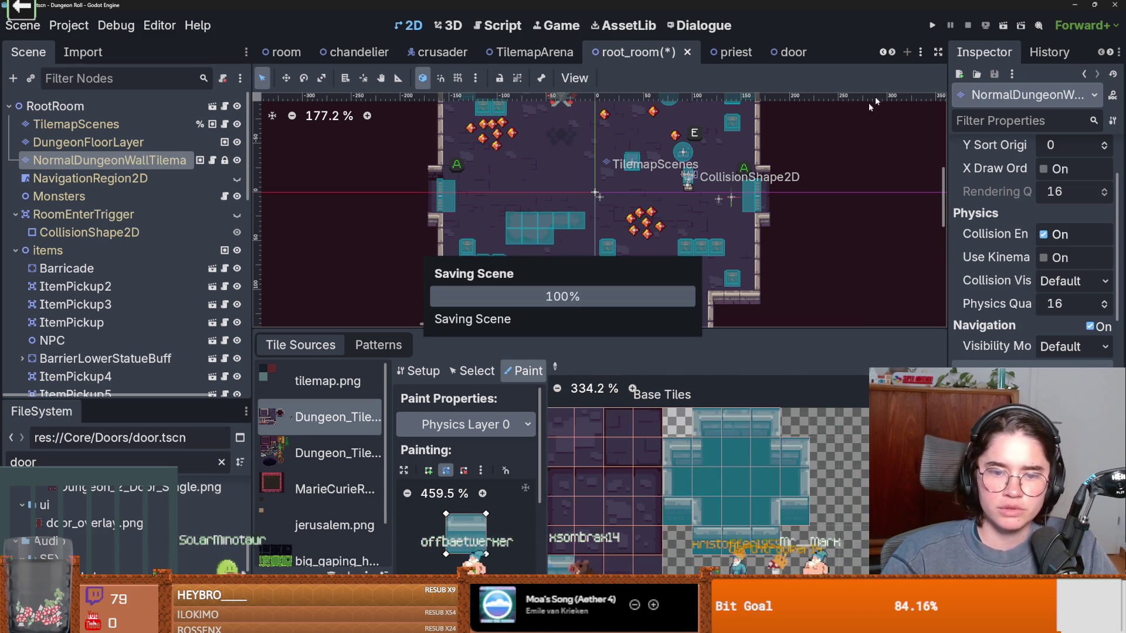
Step: Turn off Visible Collision Shapes in the Debug menu
left_click(117, 25)
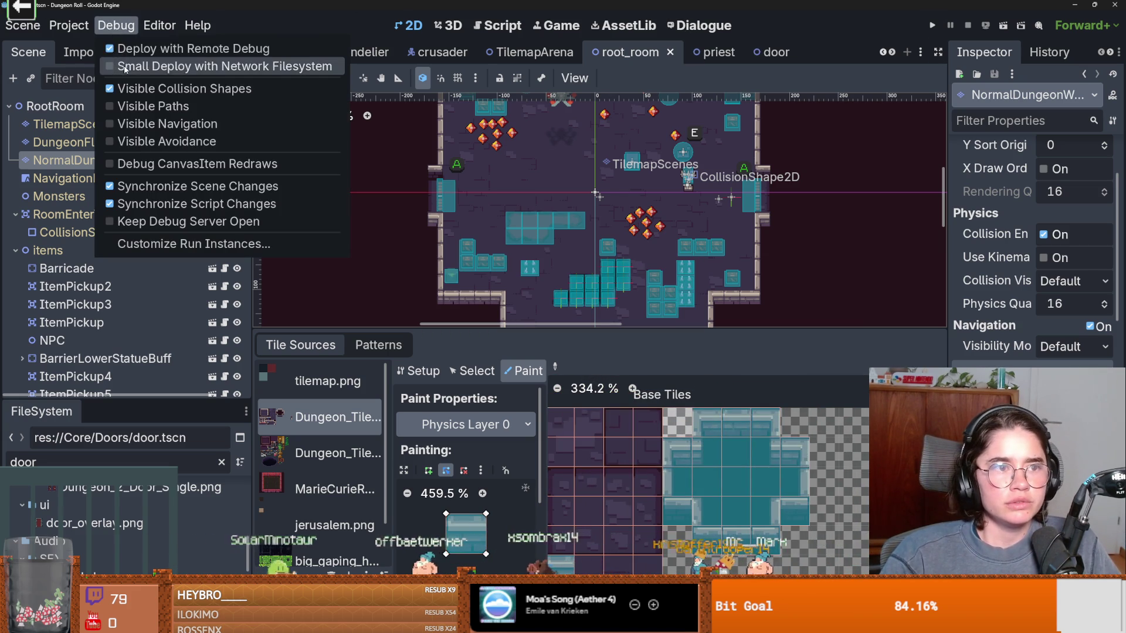
left_click(169, 88)
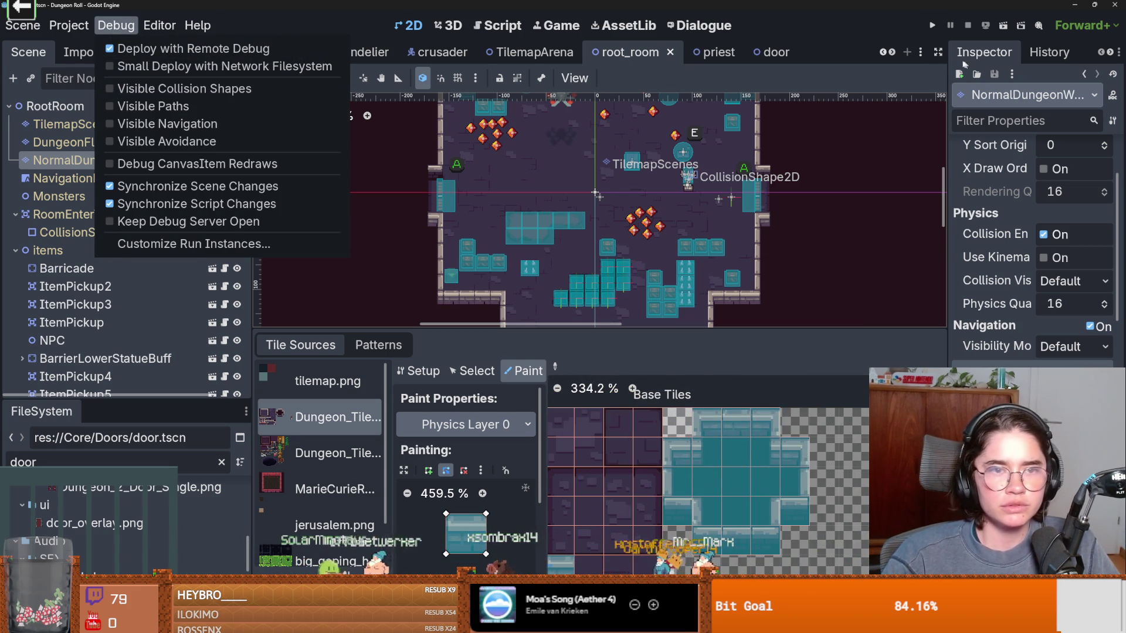
left_click(939, 26)
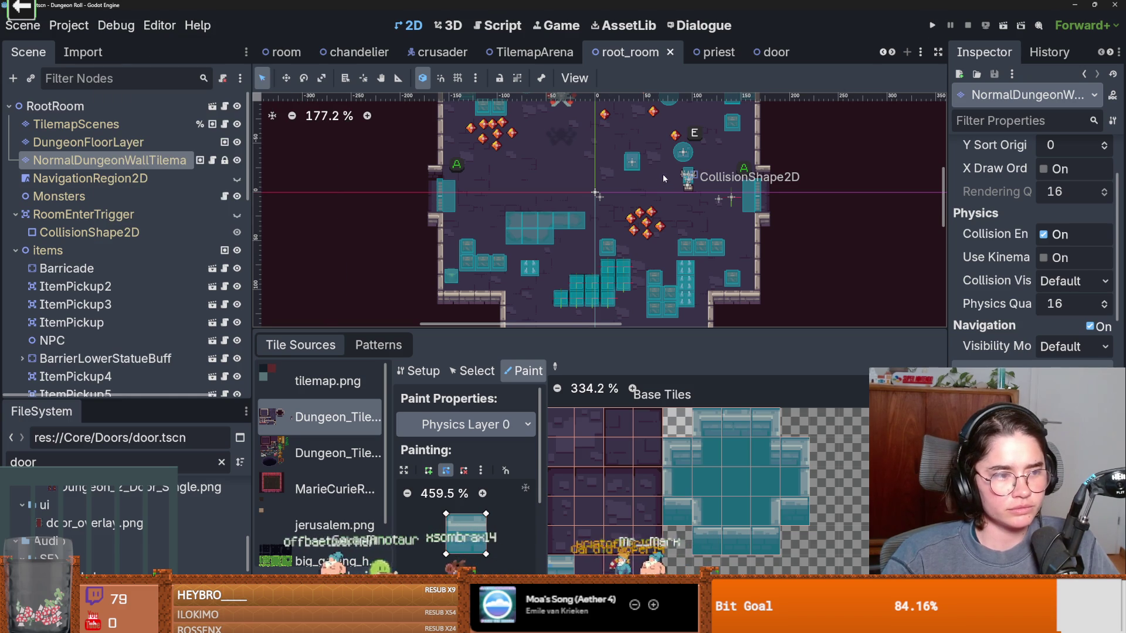
Step: Run Dungeon Roll and start a new game as the Crusader
left_click(932, 25)
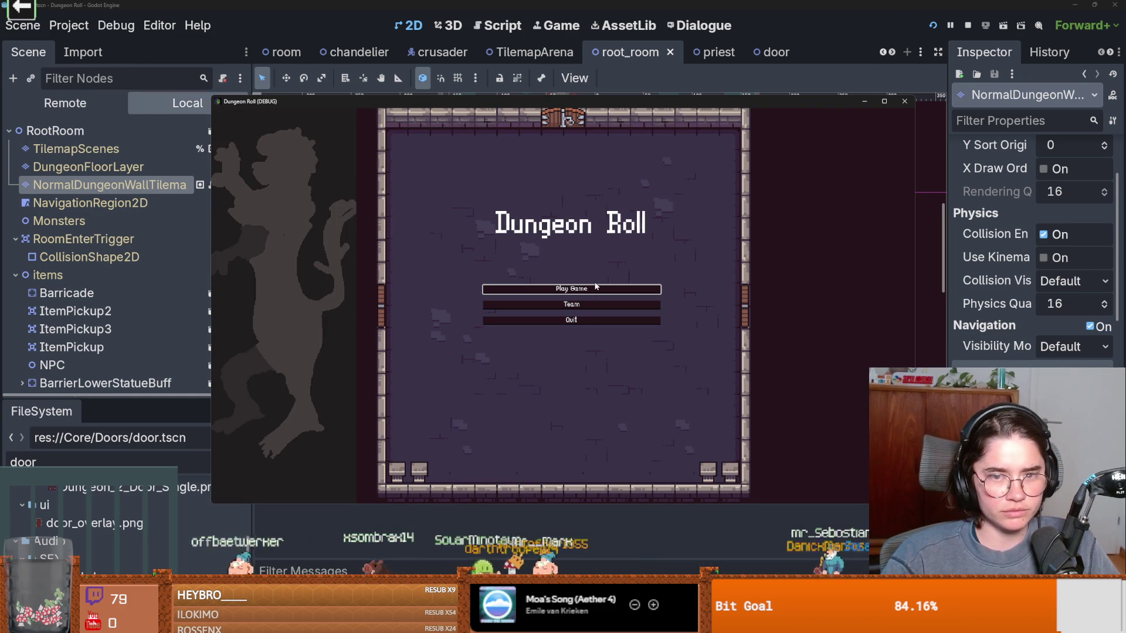
left_click(596, 291)
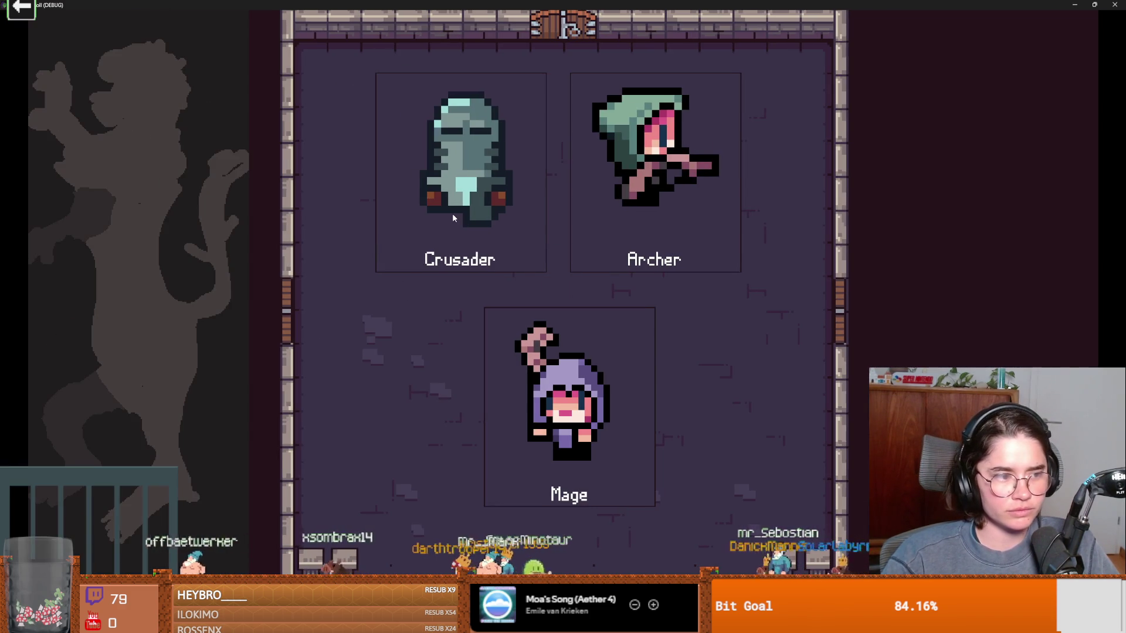
left_click(521, 228)
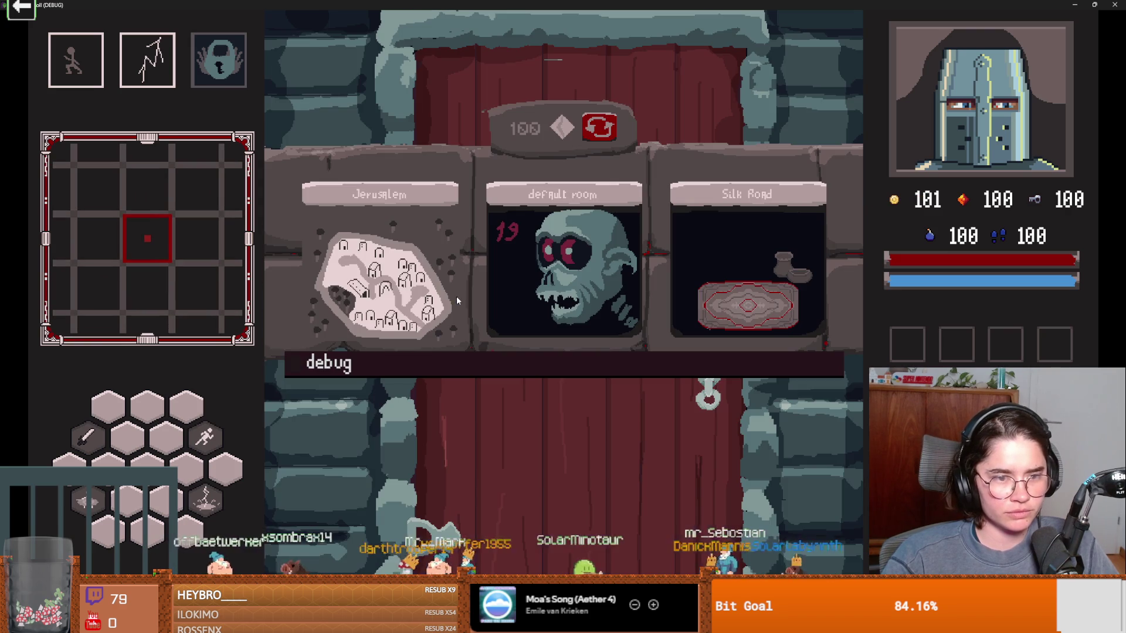
Step: Choose a room and walk the knight through the left doorway into the desert room and back
left_click(444, 268)
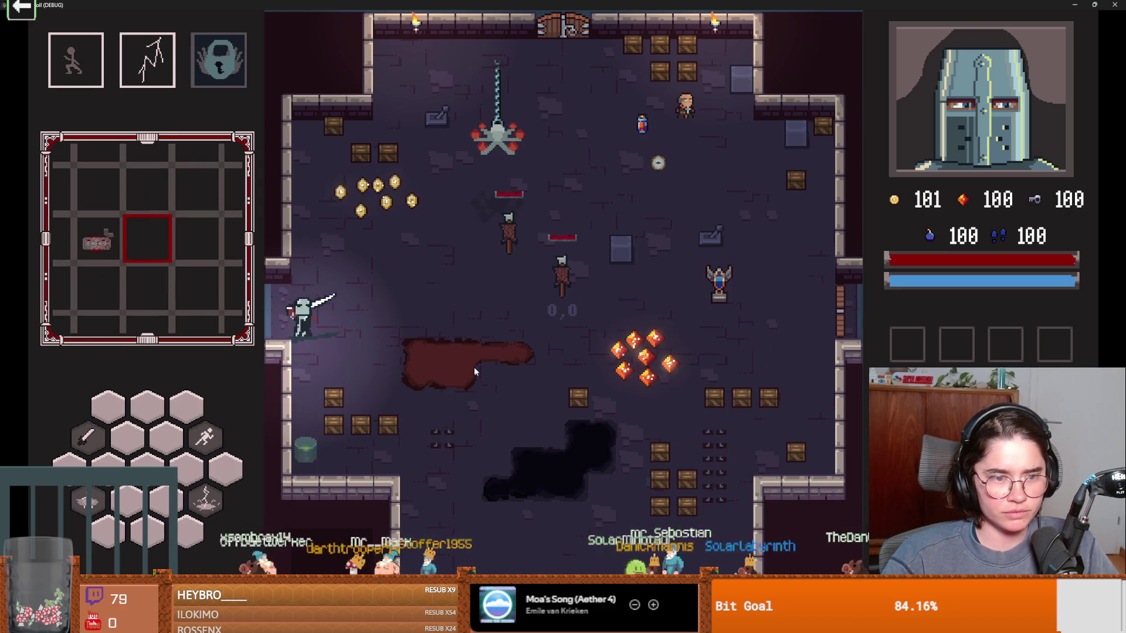
key("a")
key("d")
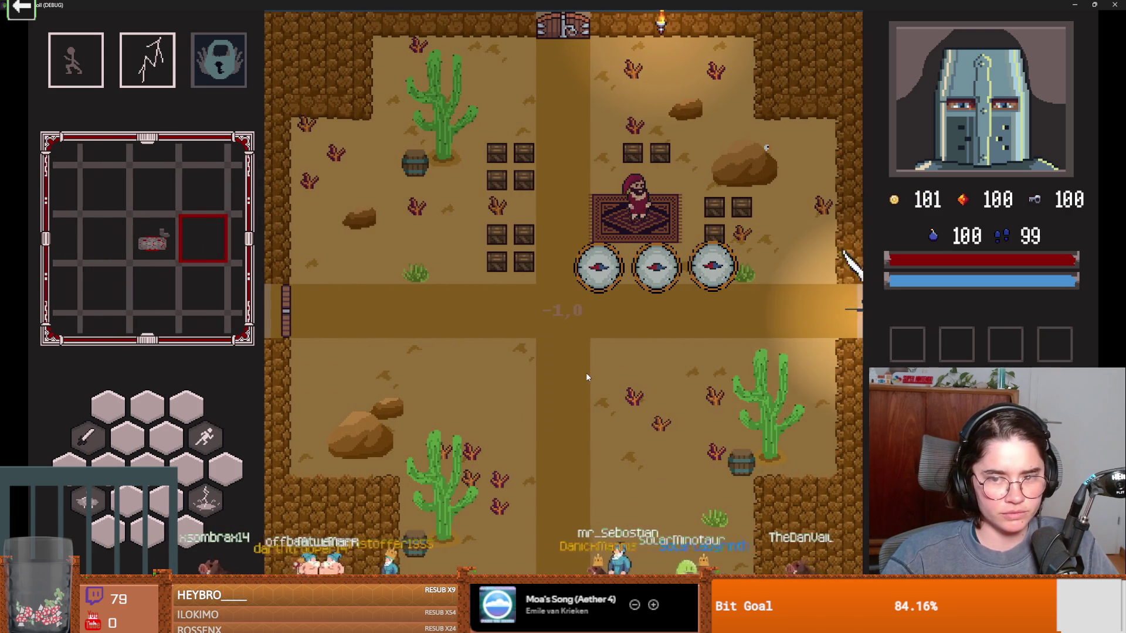
key("a")
key("d")
key("a")
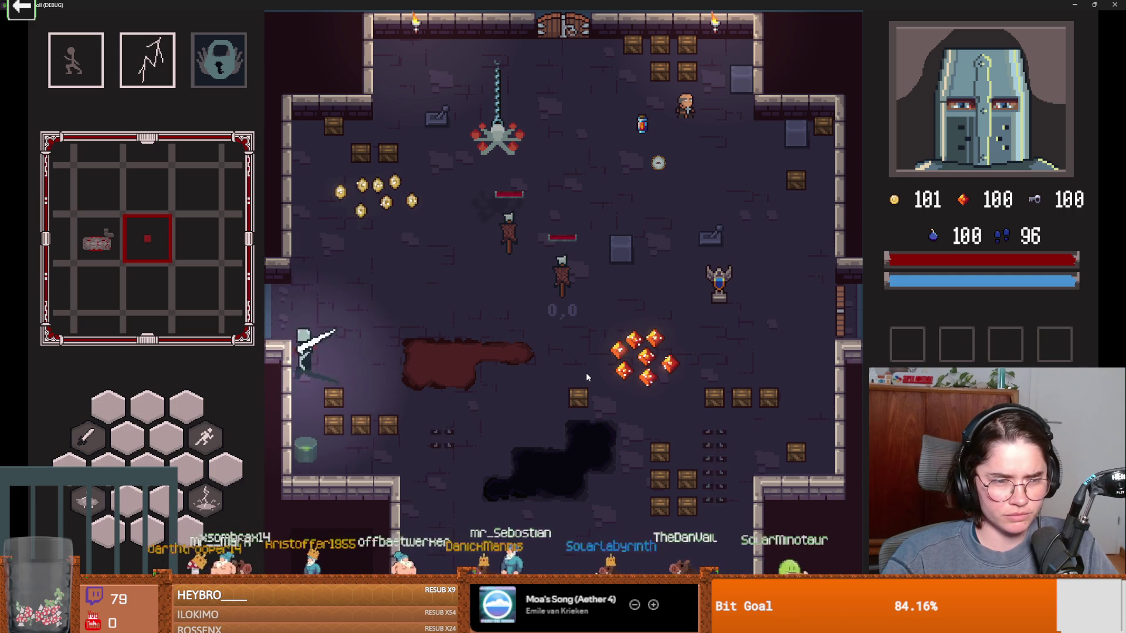
key("a")
key("d")
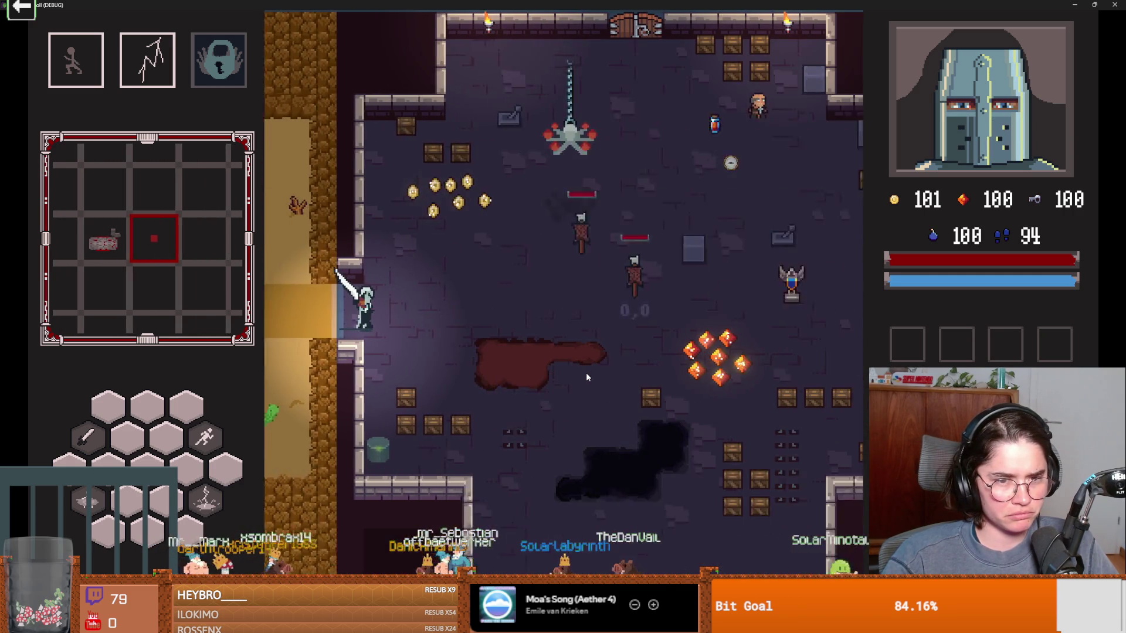
key("a")
key("d")
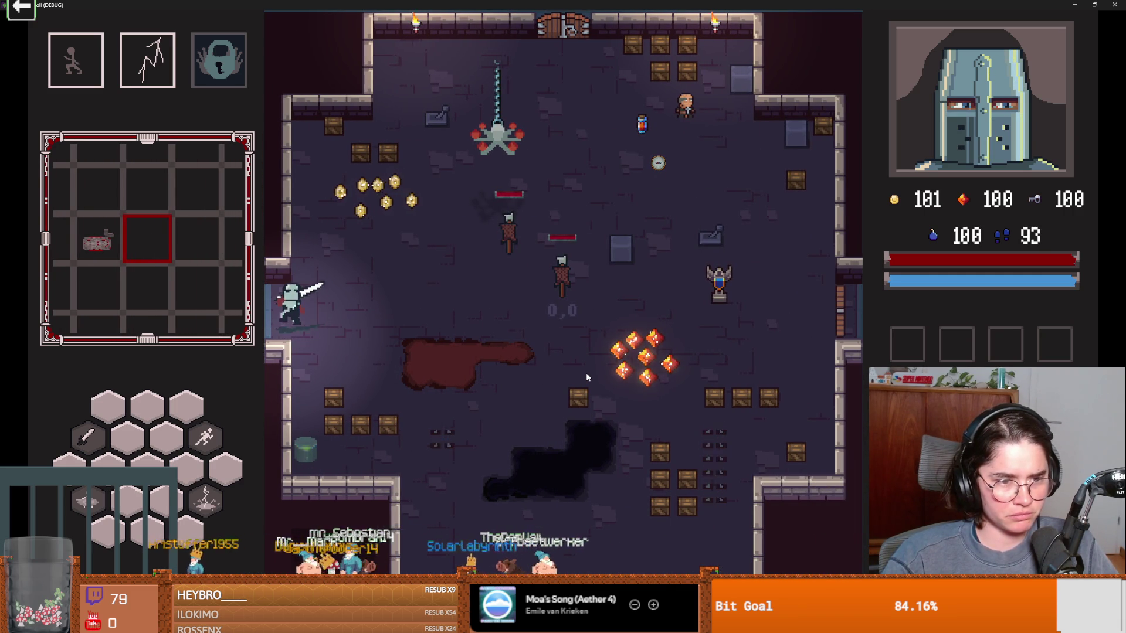
Step: Un-maximize the game window and move it over the editor
key("d")
key("w")
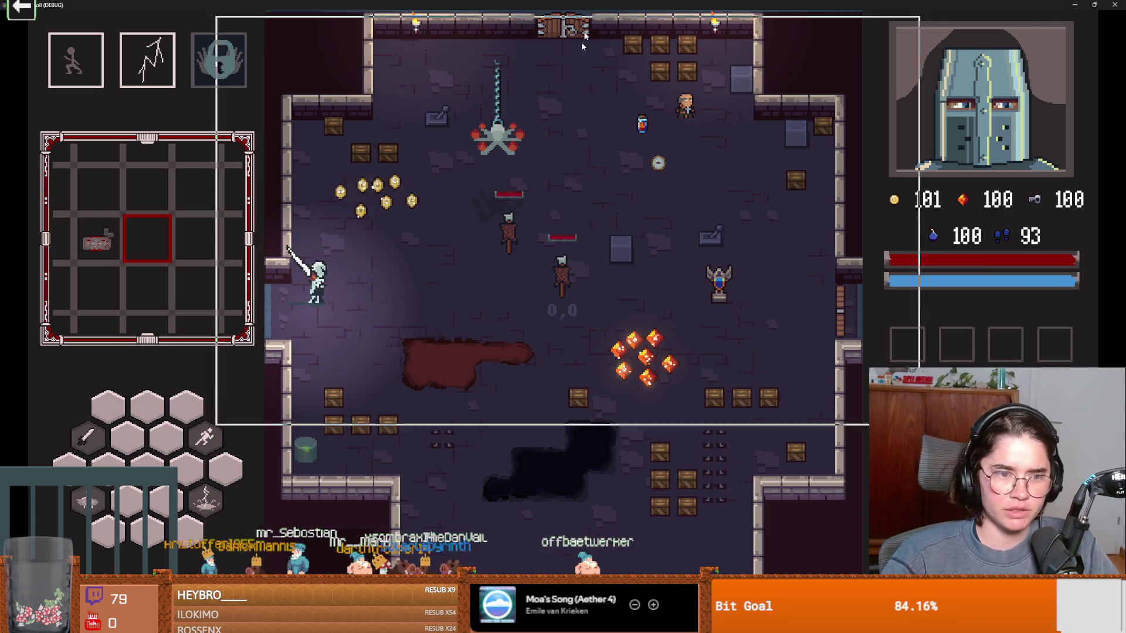
left_click_drag(1038, 5, 793, 268)
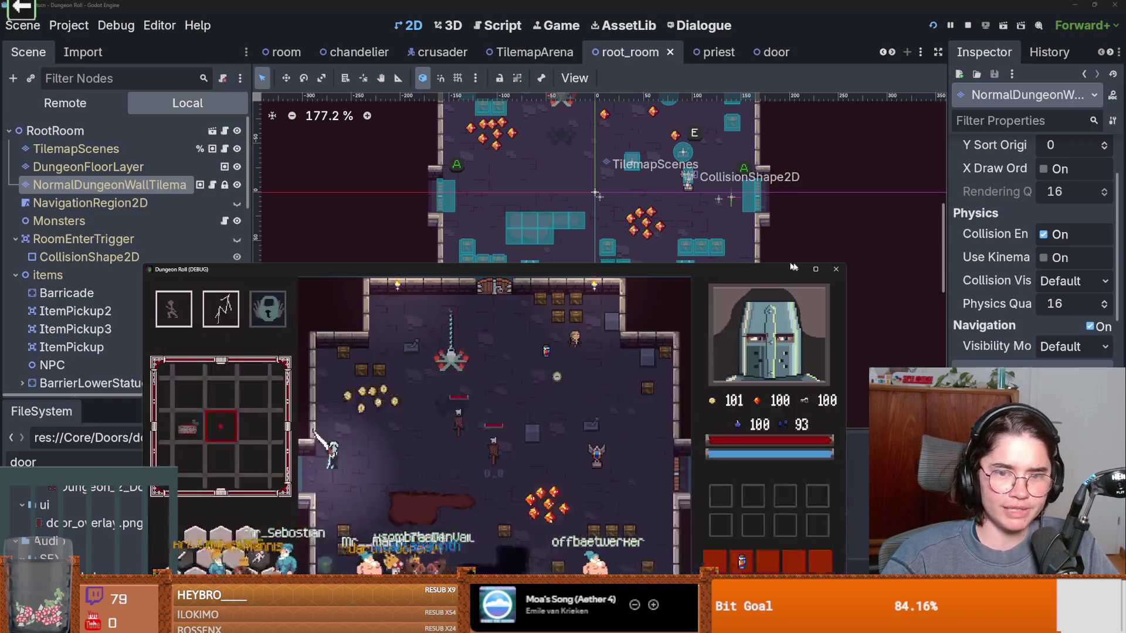
Step: Launch Dungeon Roll from the debug options and start a new game as the Crusader
left_click(829, 271)
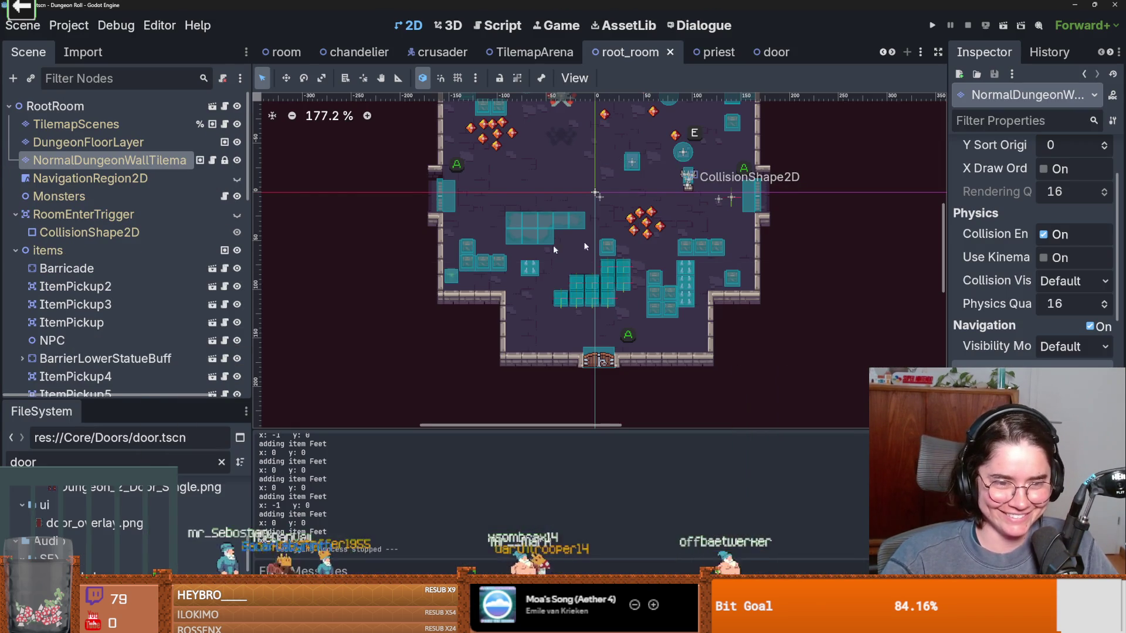
scroll(483, 275, "up", 2)
left_click(124, 28)
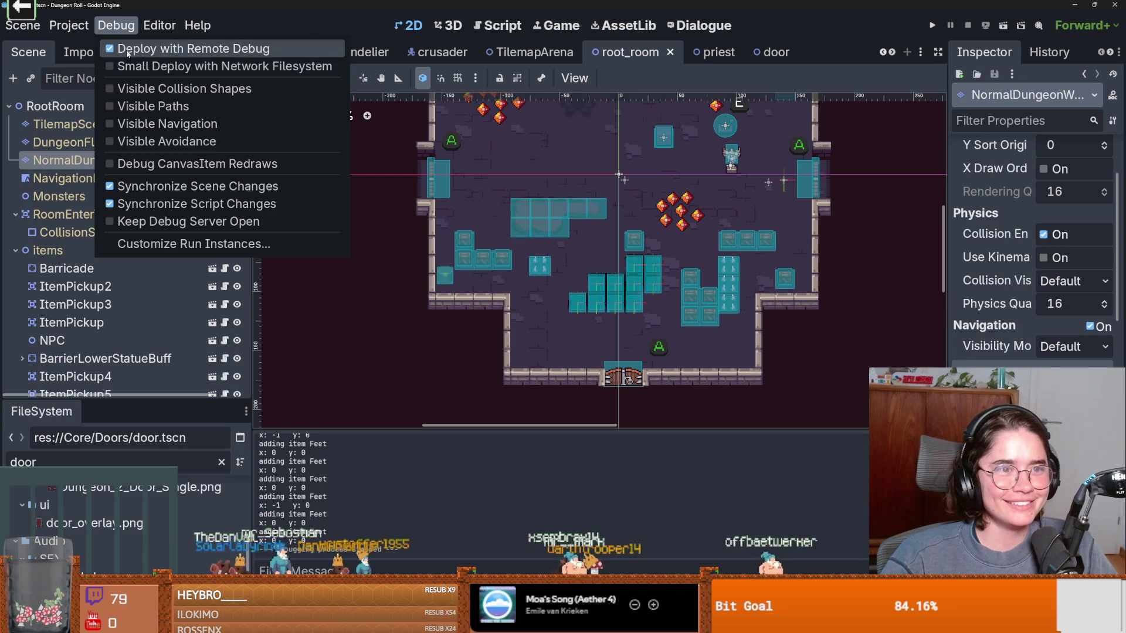
left_click(931, 27)
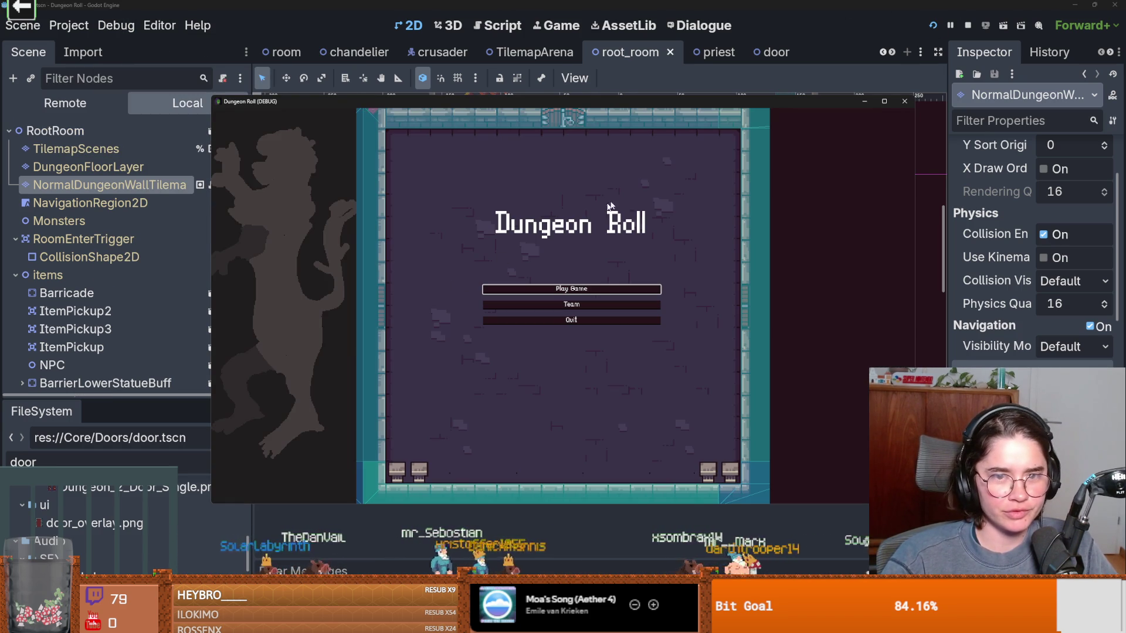
left_click(551, 290)
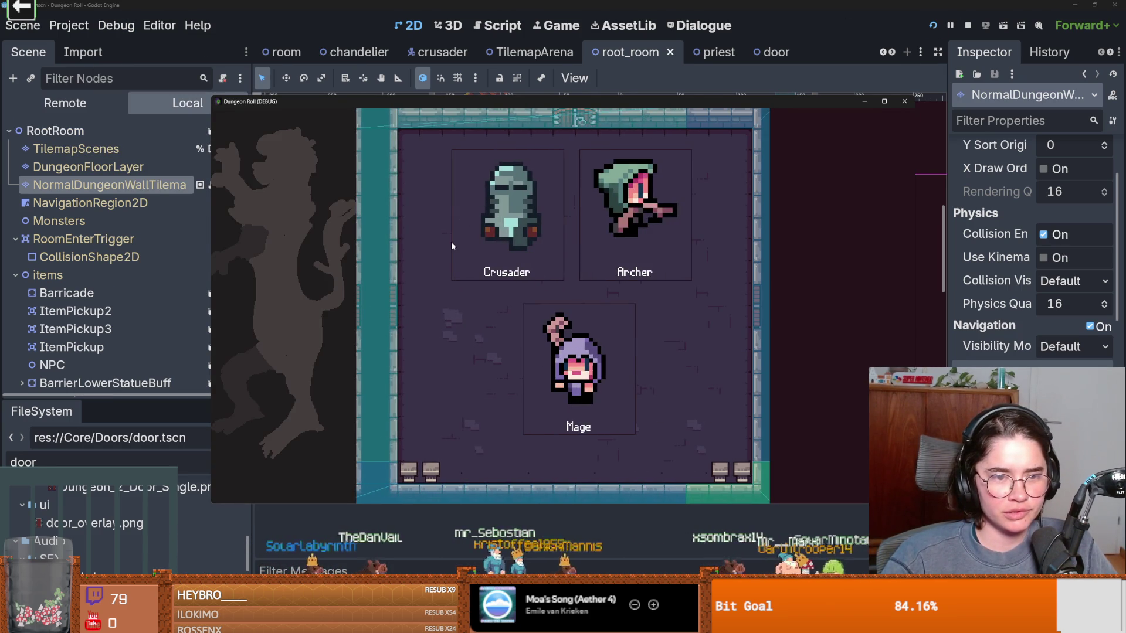
left_click(451, 242)
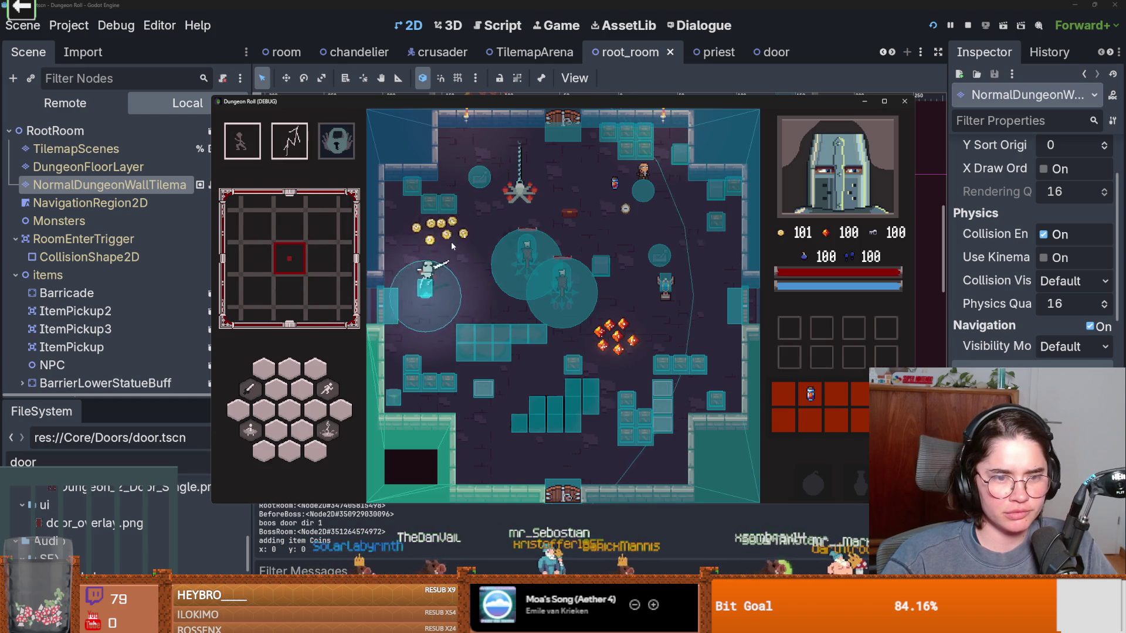
Step: Walk the Crusader into the left wall and back, stop the run, and save the scene
key("a")
key("s")
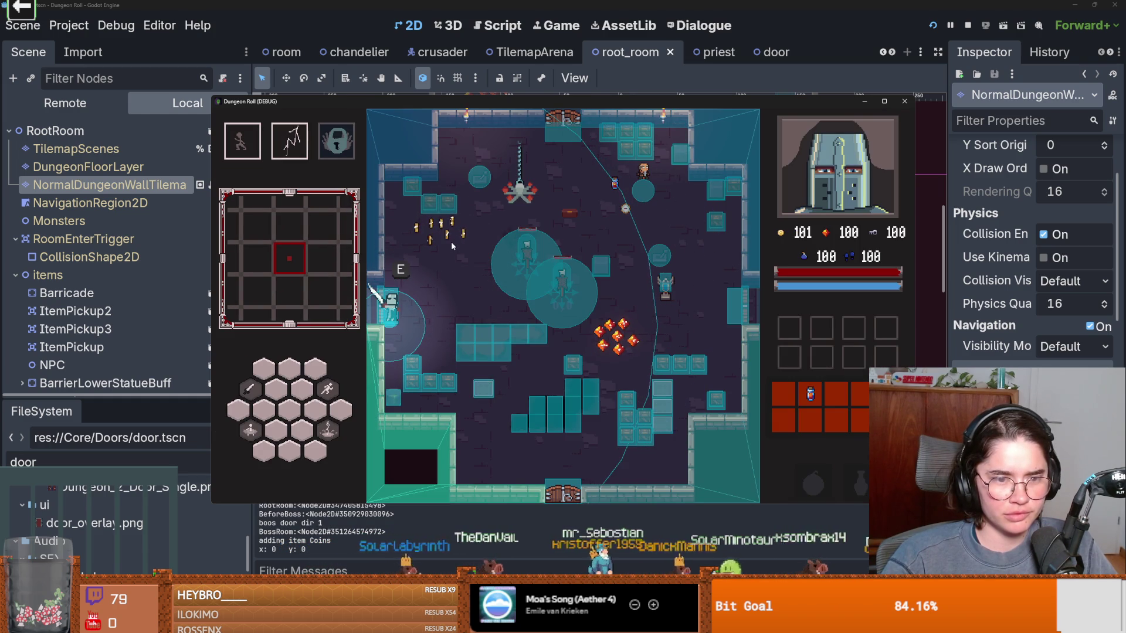
key("d")
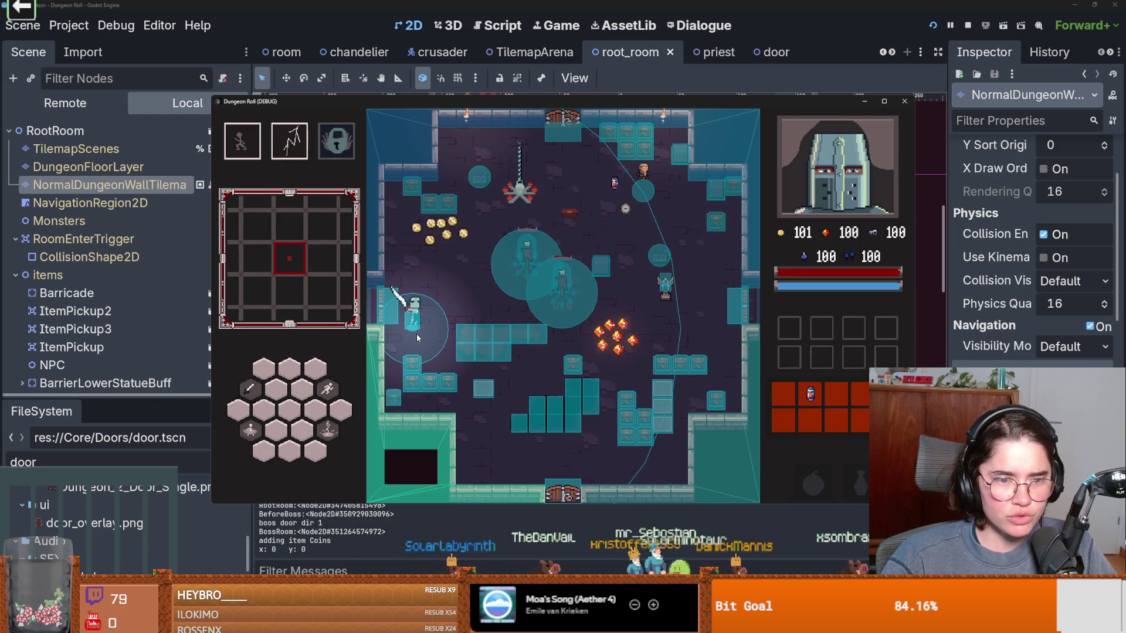
left_click(904, 102)
key("ctrl+s")
left_click(442, 51)
Step: Try moving Hitbox to the top of the crusader tree, undo it, select CollisionShape2D, then open BodyAnimations
scroll(666, 358, "up", 2)
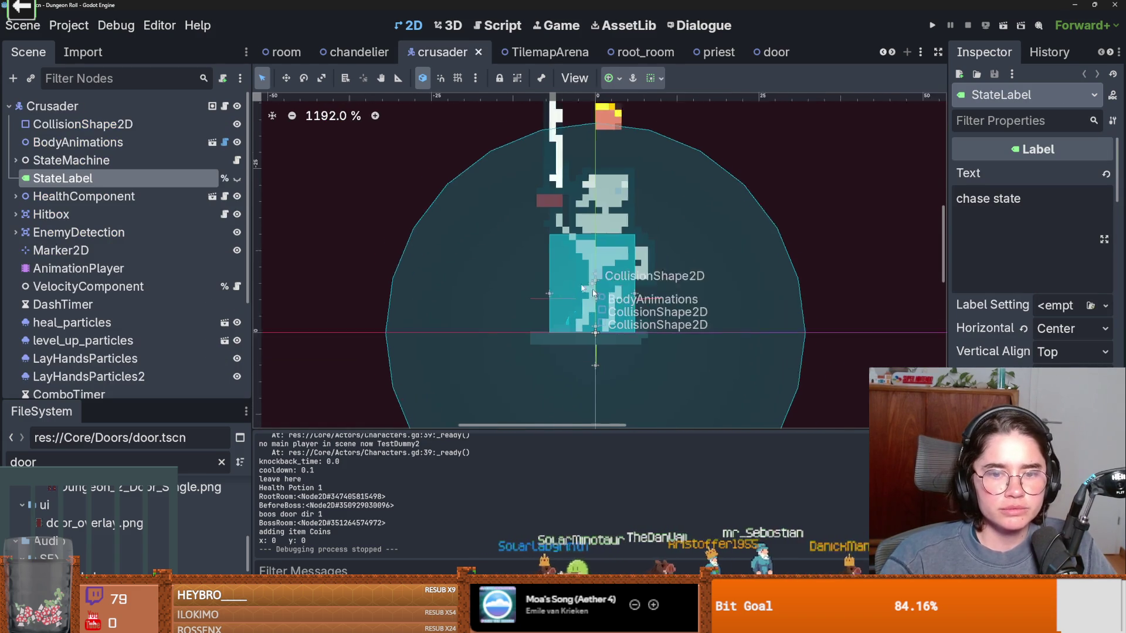
scroll(509, 307, "up", 2)
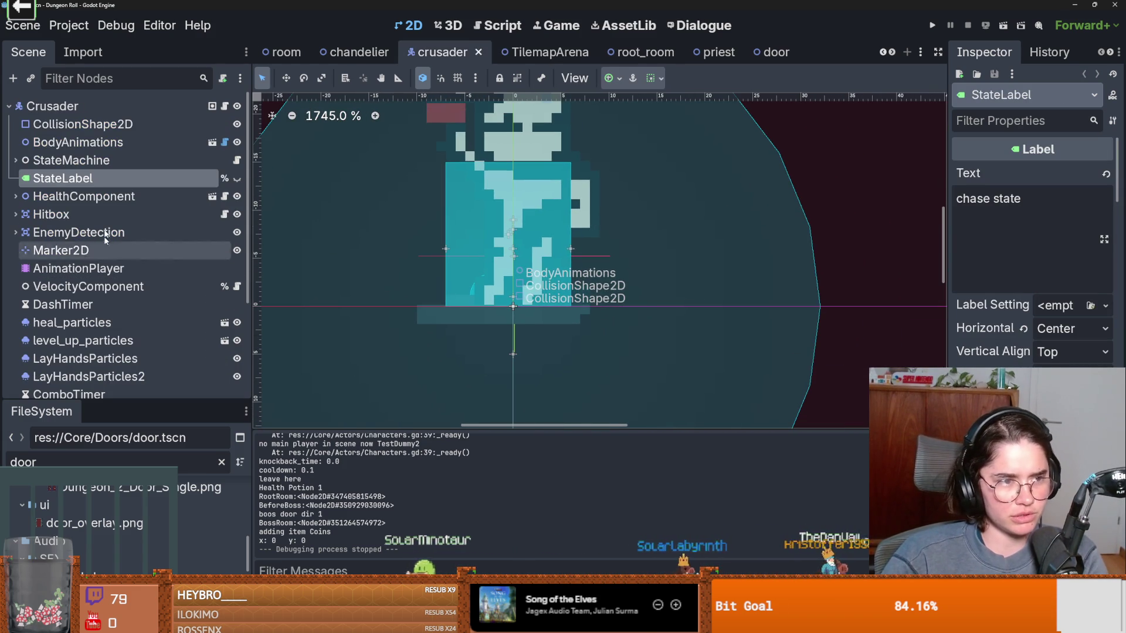
left_click(80, 125)
mouse_move(51, 214)
left_mouse_down()
mouse_move(70, 185)
mouse_move(77, 129)
mouse_move(64, 116)
left_mouse_up()
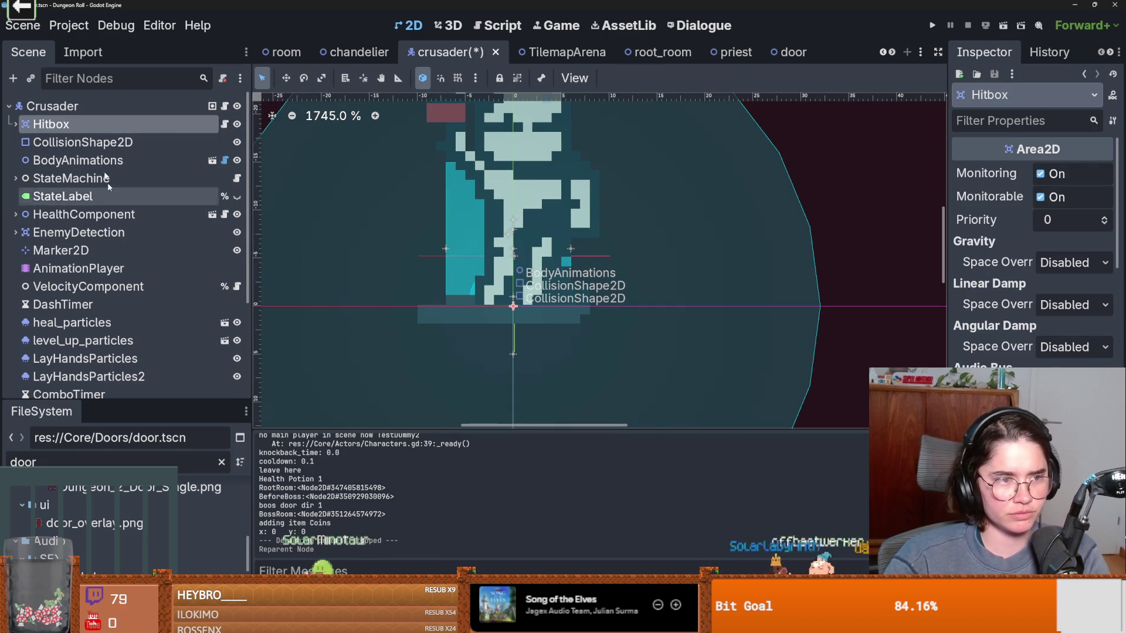
key("ctrl+z")
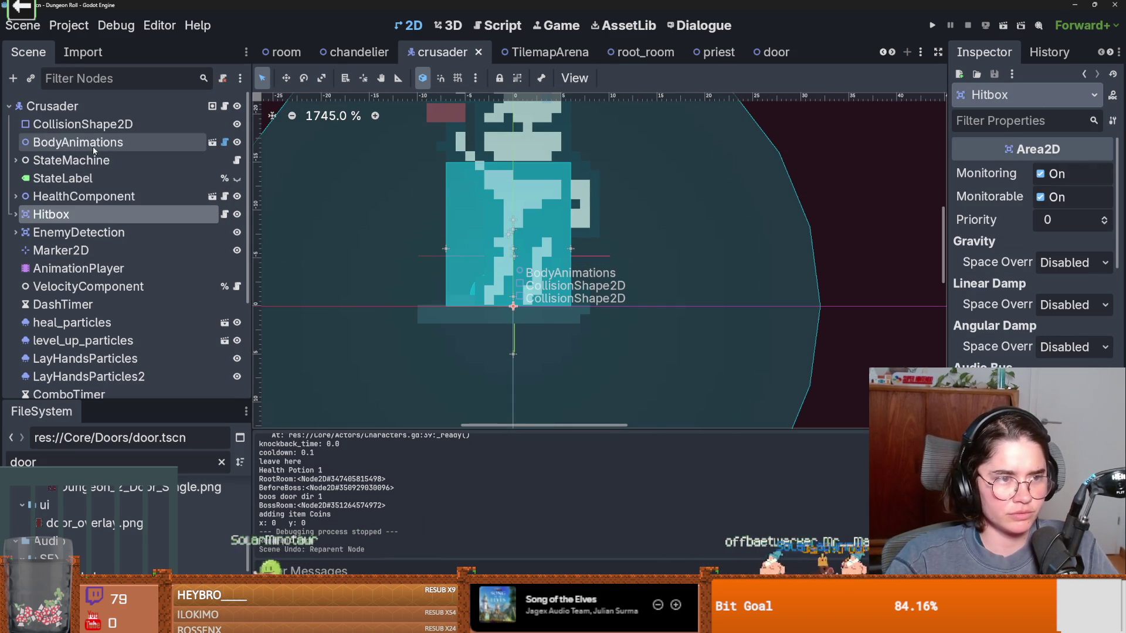
left_click(520, 234)
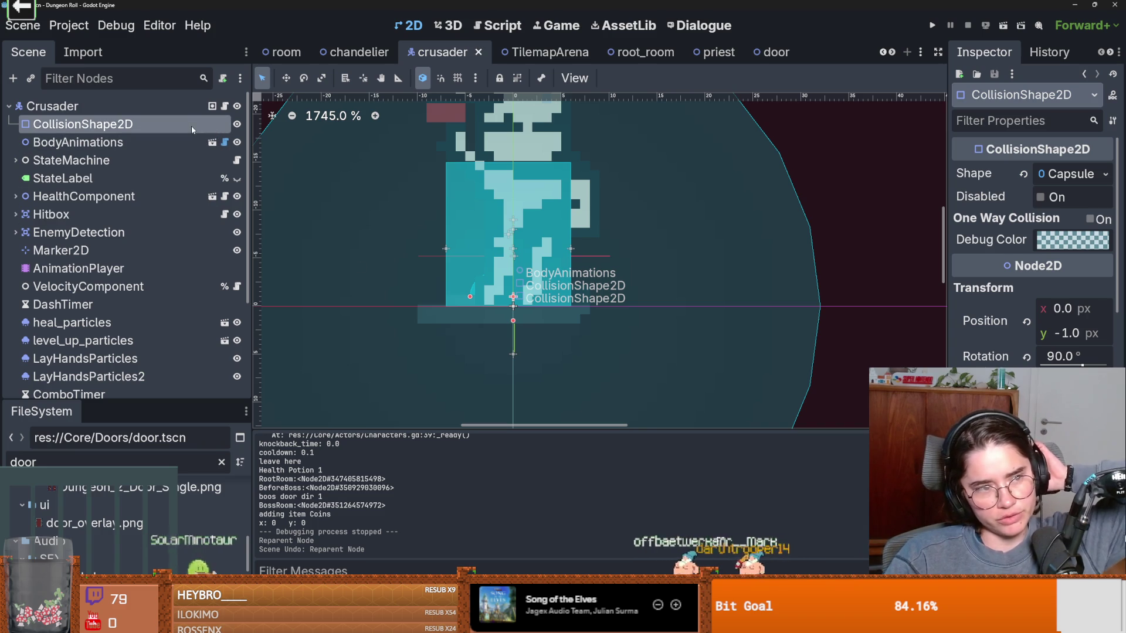
left_click(212, 145)
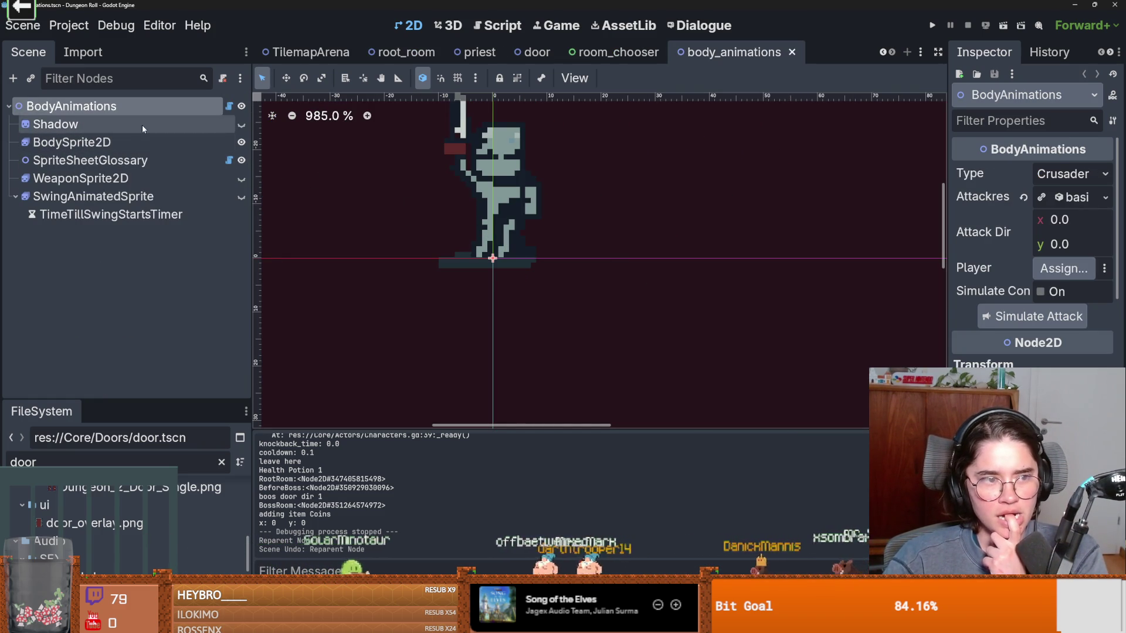
Step: Check BodySprite2D's Offset, then open sprite_sheet_glossary.gd to find the Crusader's Vector2(-0.5, -17.17) offset
left_click(171, 142)
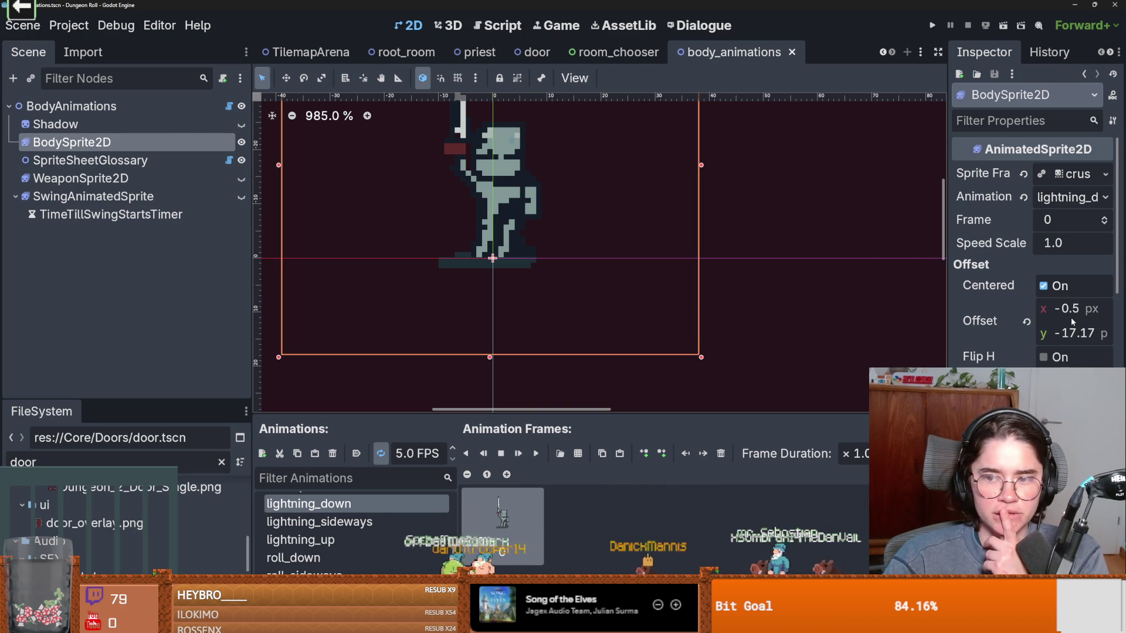
left_click(229, 161)
scroll(603, 291, "down", 2)
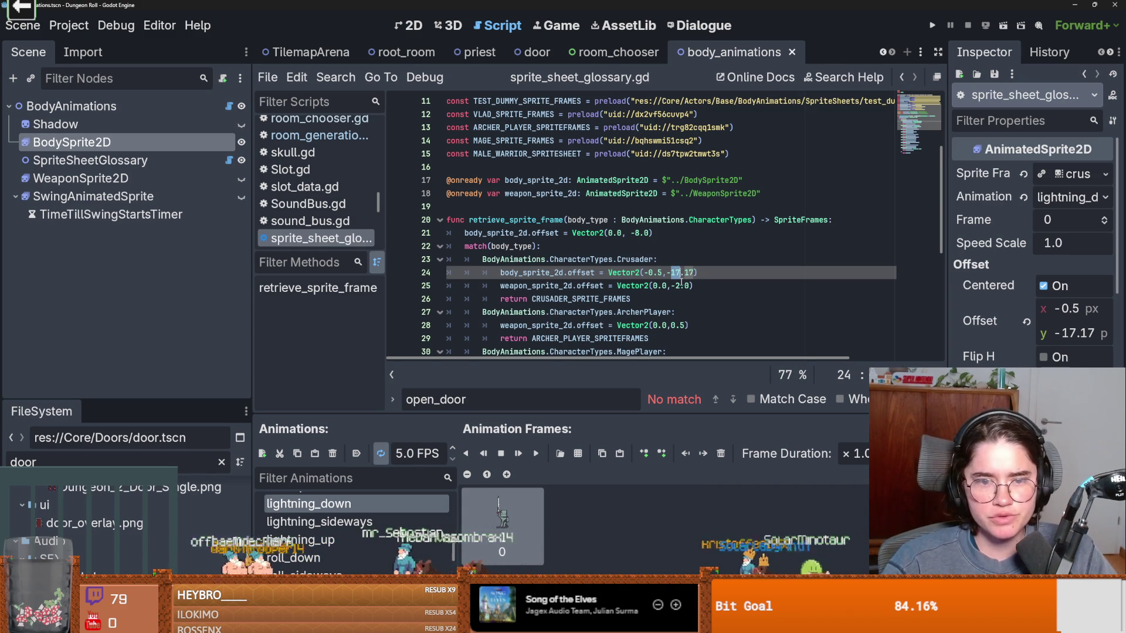
scroll(681, 284, "down", 1)
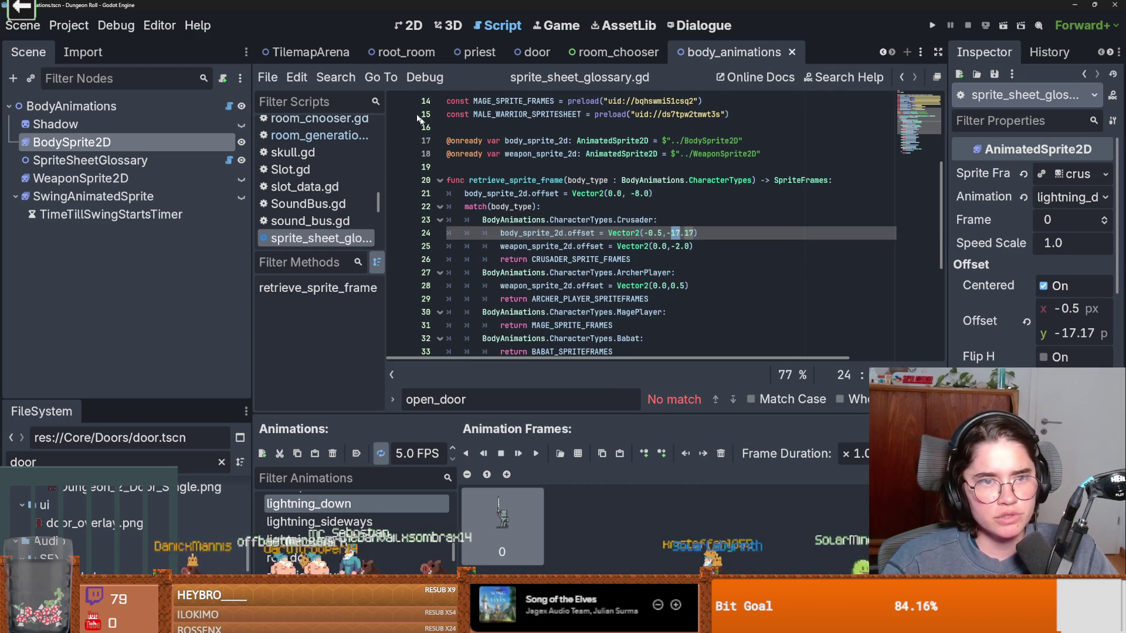
scroll(643, 233, "down", 3)
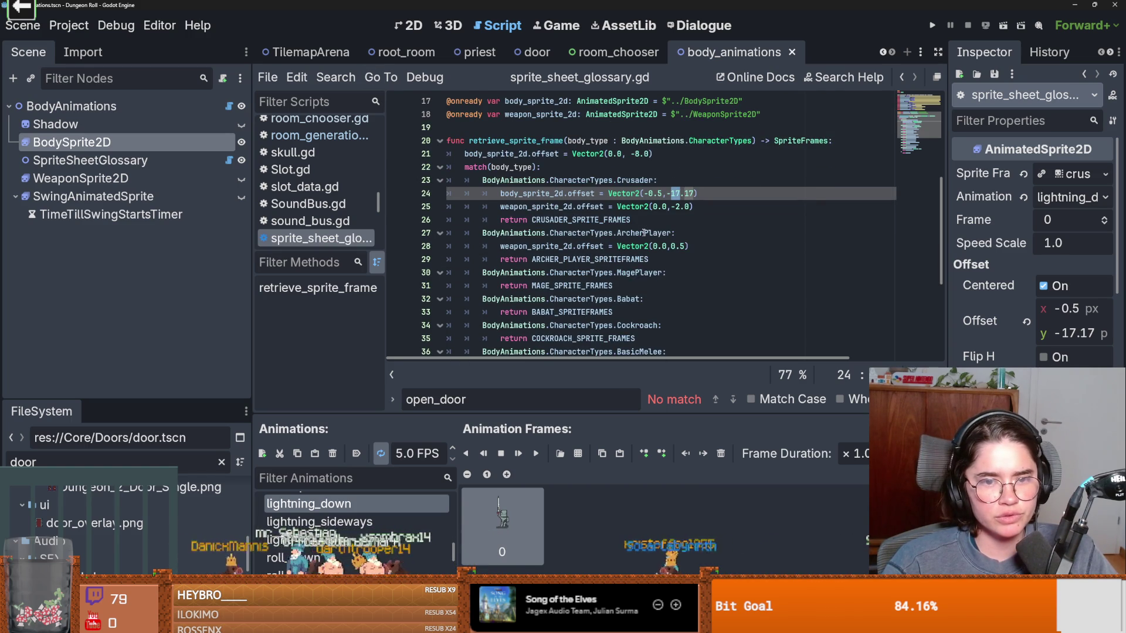
scroll(643, 233, "up", 5)
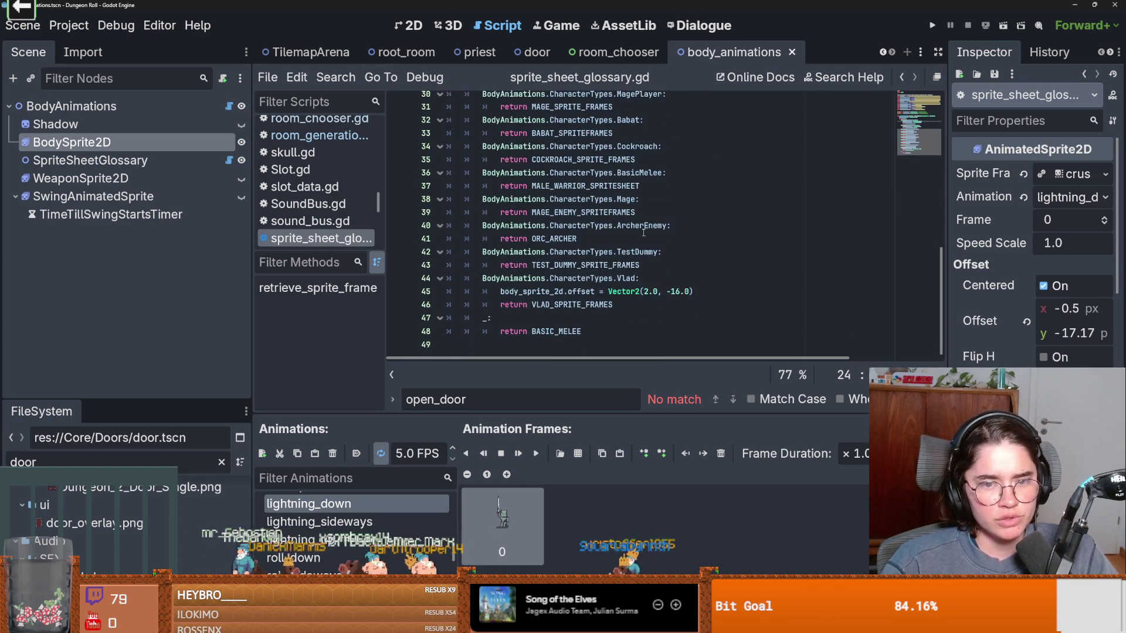
scroll(627, 214, "up", 1)
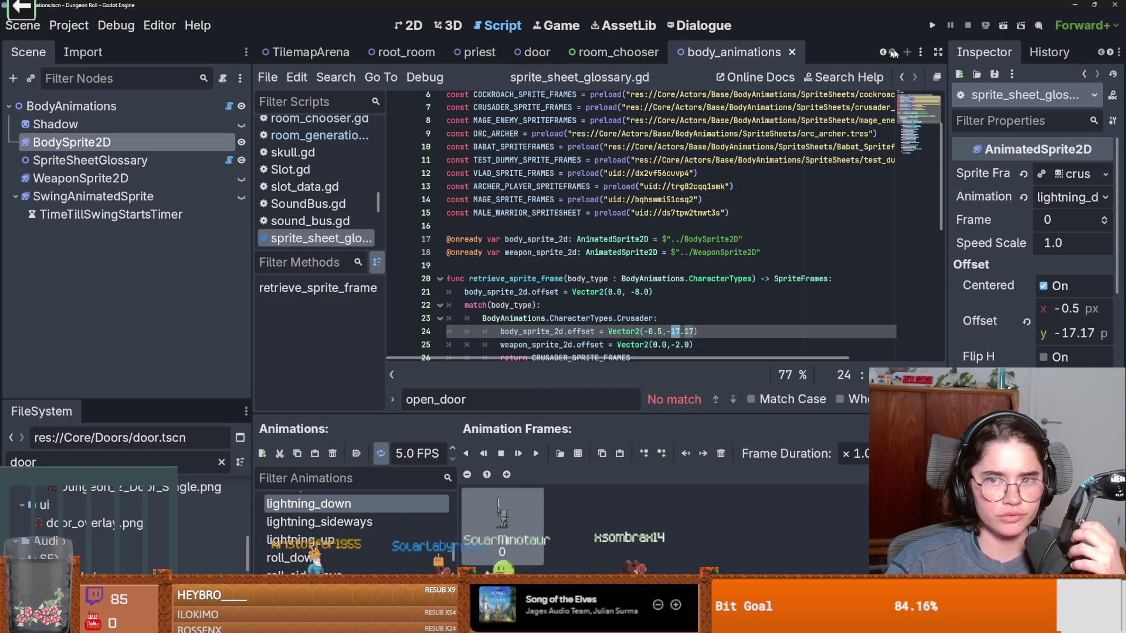
scroll(887, 55, "up", 4)
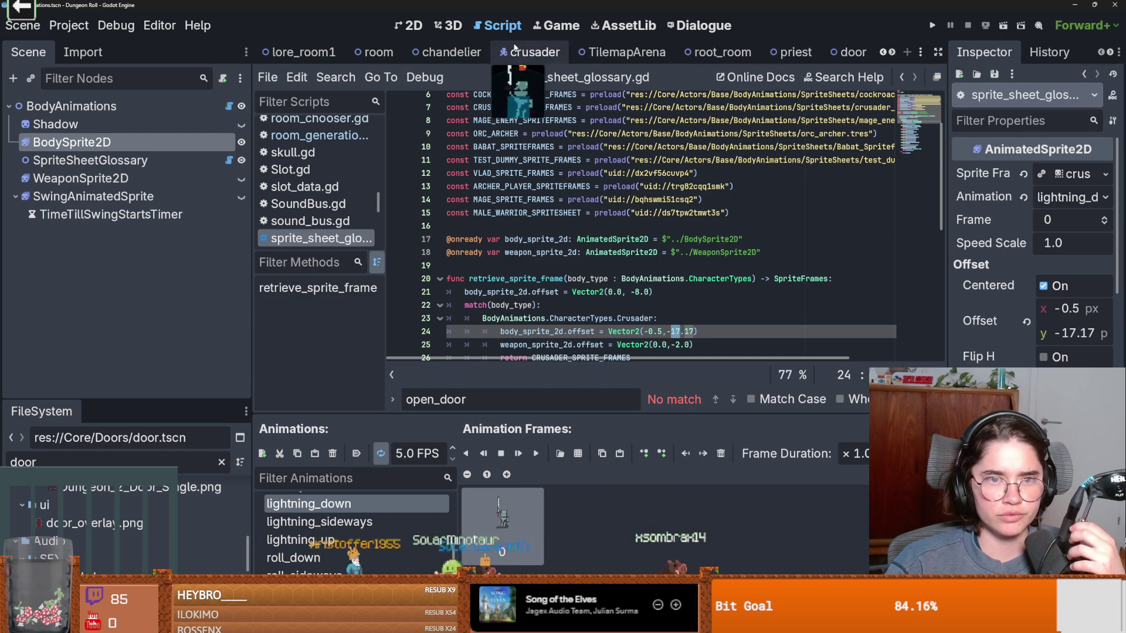
Step: In the crusader scene, make BodyAnimations' children editable, undo it, and save the scene
left_click(530, 52)
double_click(115, 147)
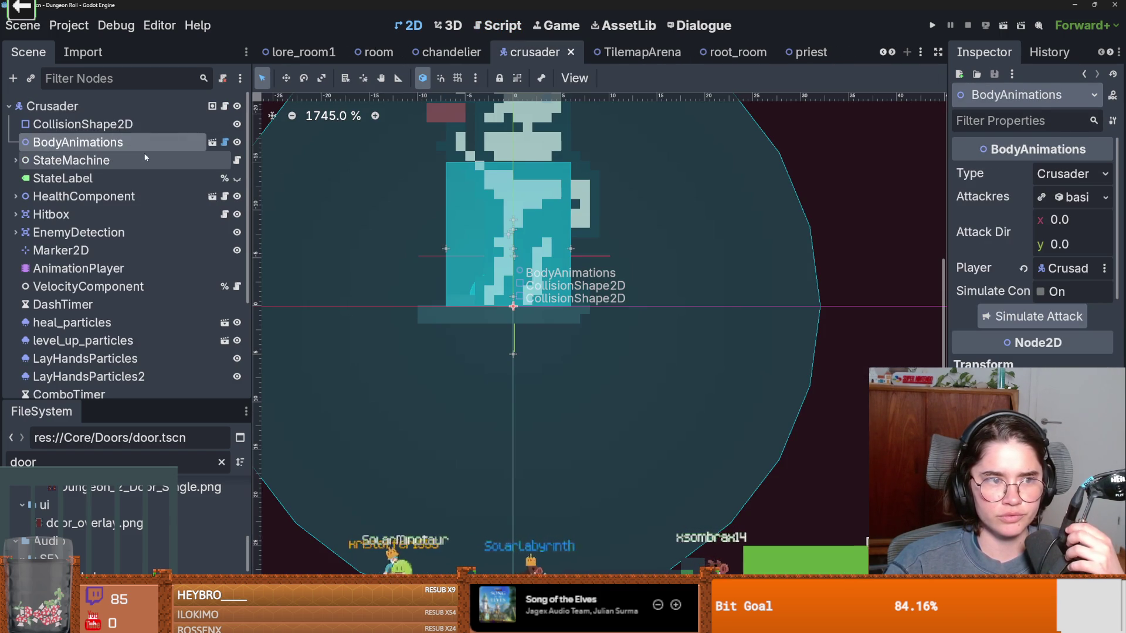
scroll(367, 221, "down", 1)
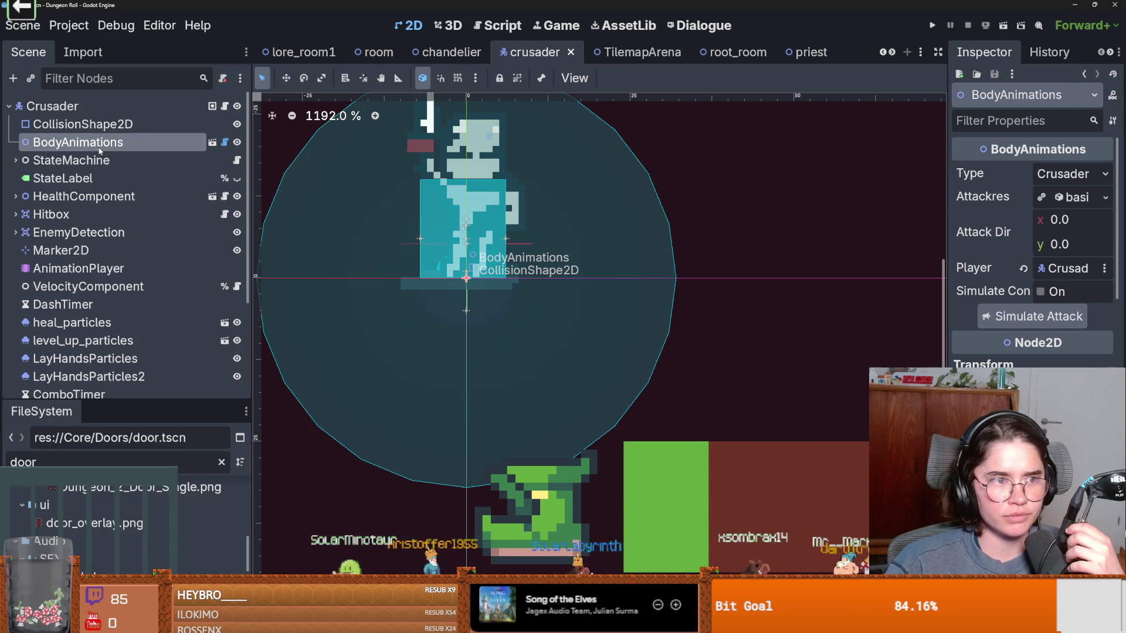
right_click(99, 148)
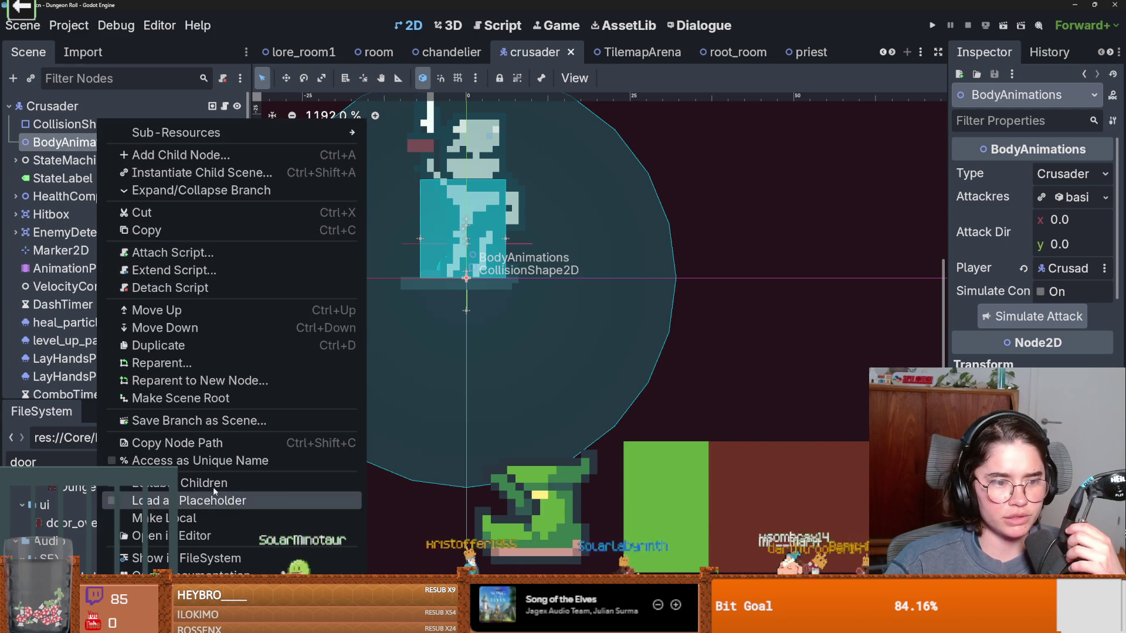
left_click(199, 483)
key("Down")
key("Down")
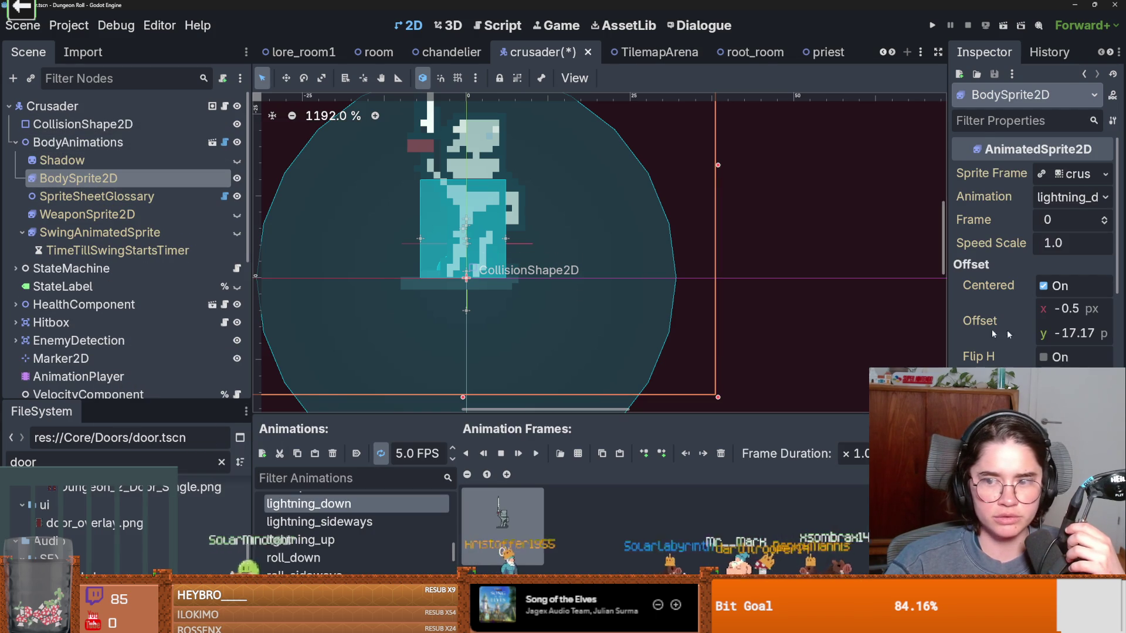
scroll(490, 271, "down", 2)
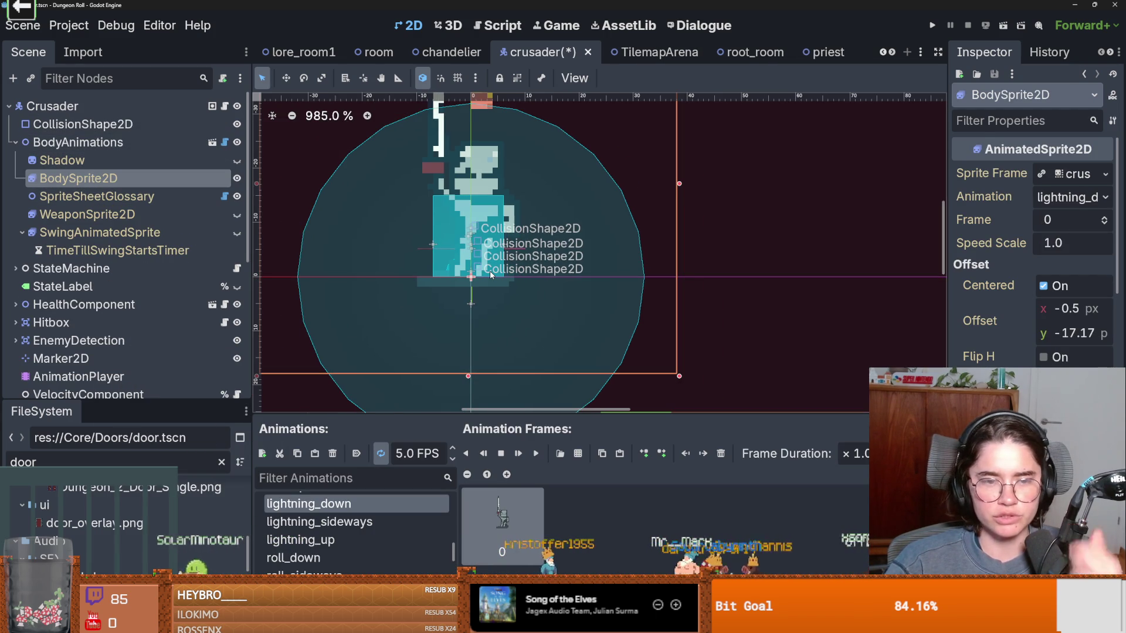
key("ctrl+z")
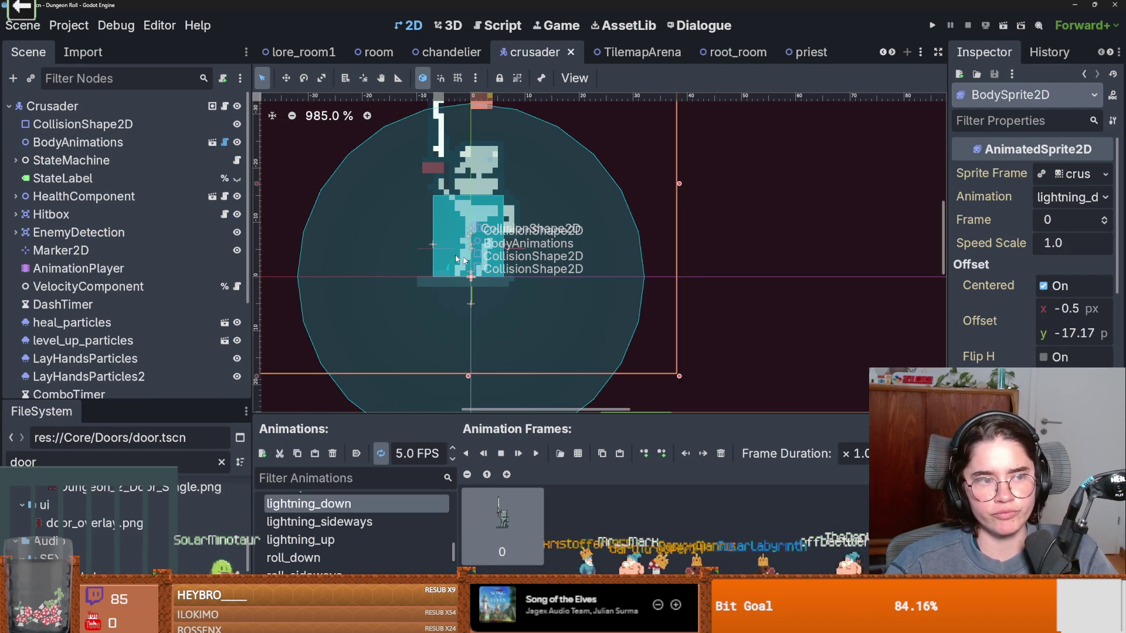
key("ctrl+s")
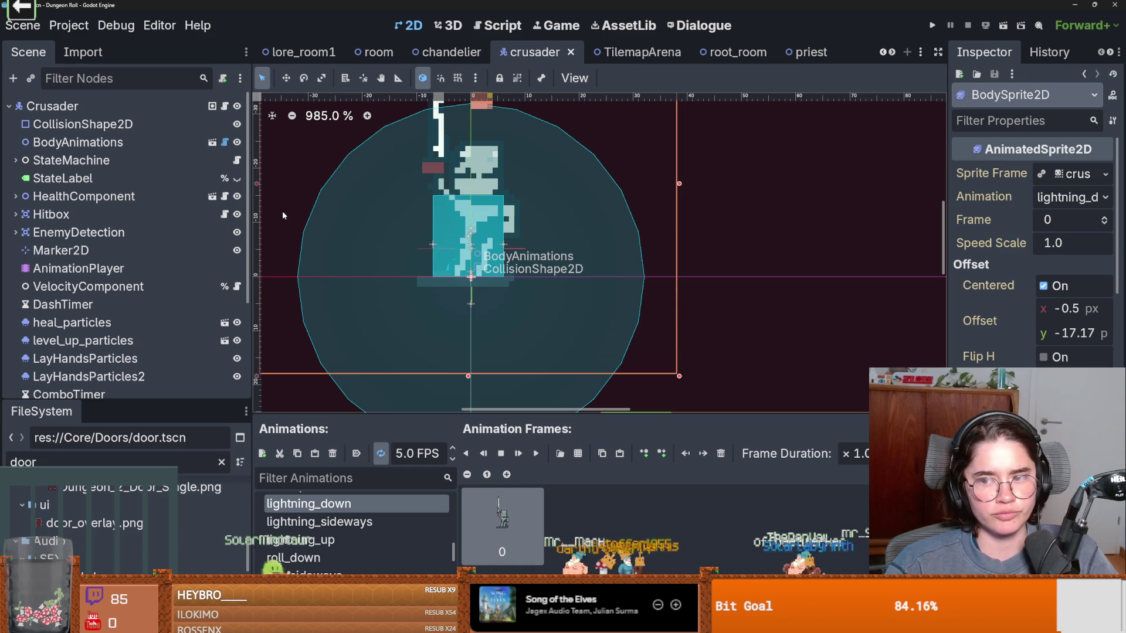
Step: Select the Crusader's AnimationPlayer and list its animations, RESET and attack_sideways
left_click(78, 144)
right_click(78, 146)
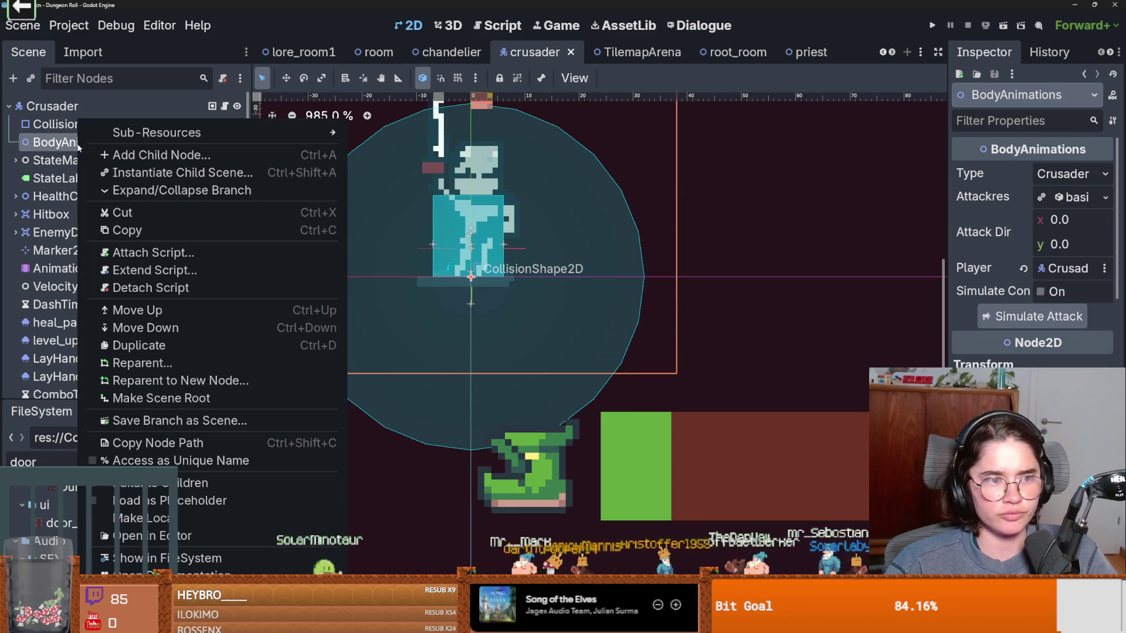
left_click(549, 232)
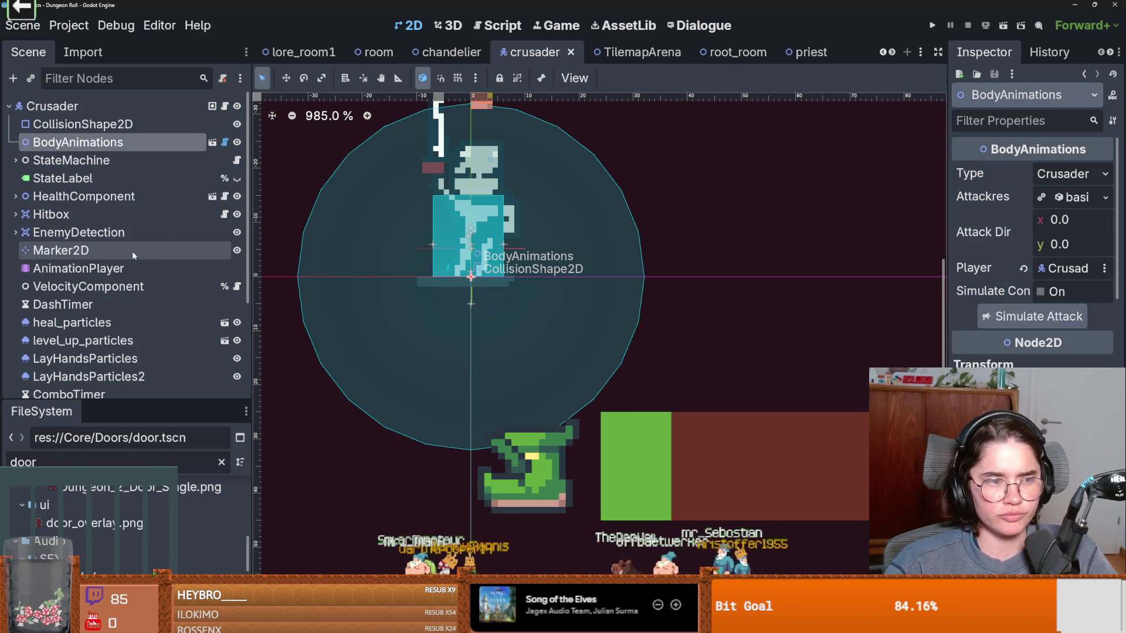
left_click(78, 268)
left_click(493, 363)
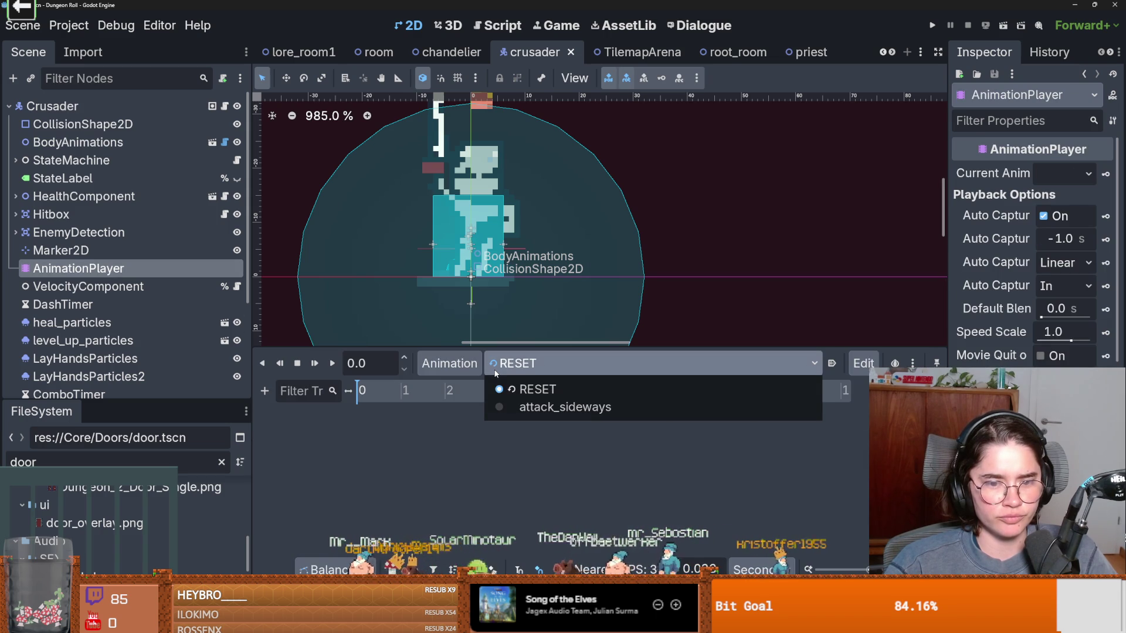
Step: Preview the attack_sideways animation, switch back to RESET, and save the crusader scene
left_click(493, 364)
left_click(492, 364)
left_click(517, 411)
left_click(522, 363)
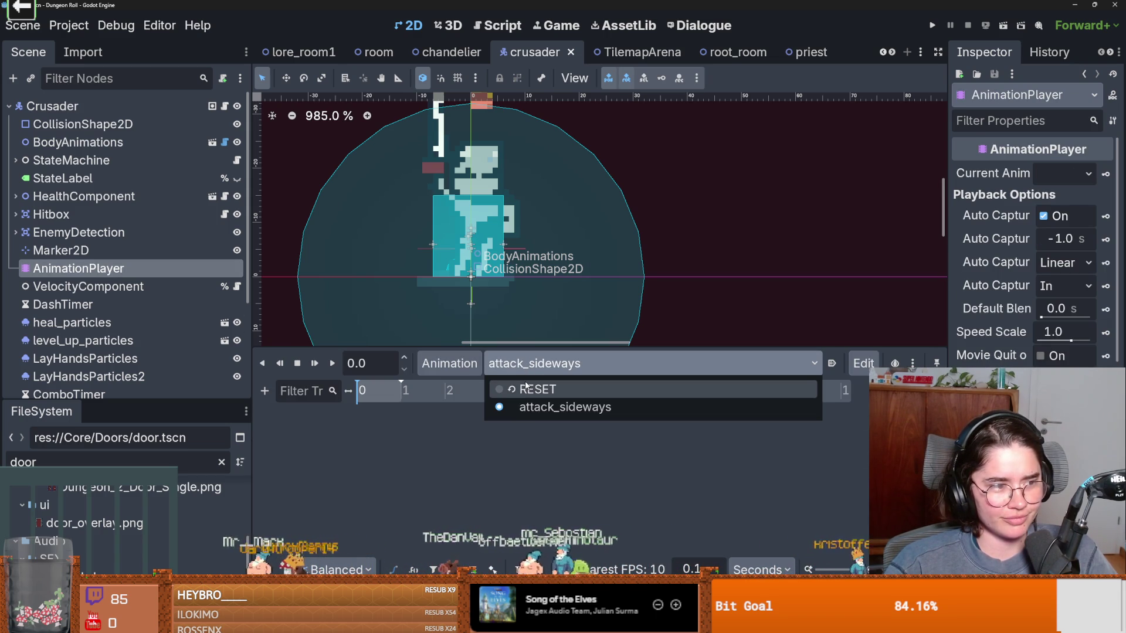
left_click(526, 389)
key("ctrl+s")
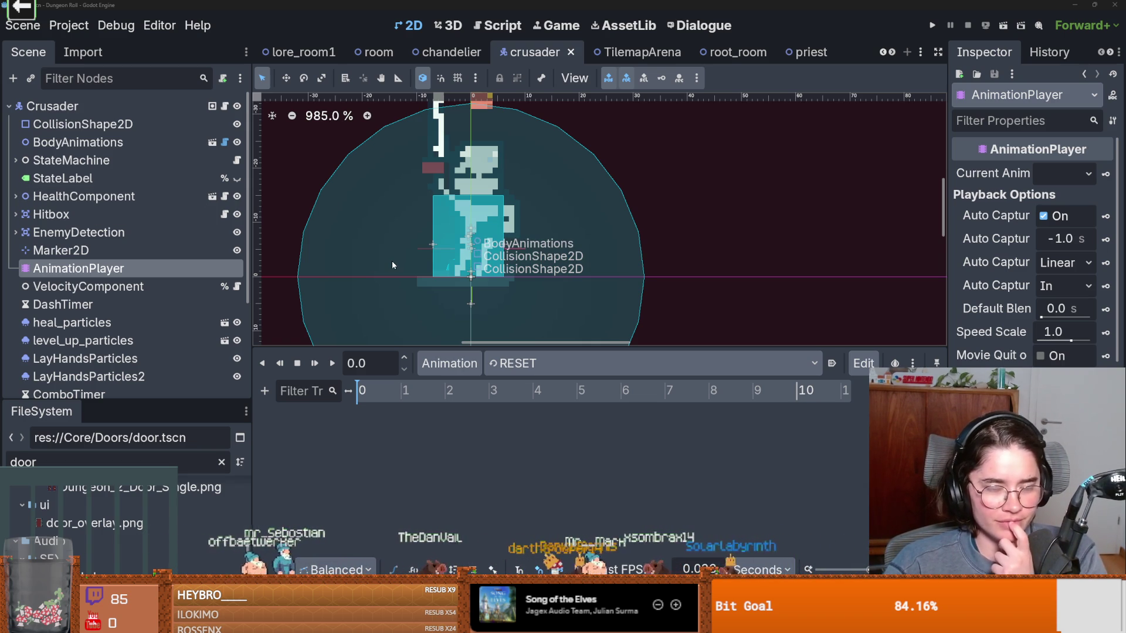
Step: Open the crusader.gd script from the Crusader node
scroll(178, 255, "down", 2)
scroll(178, 235, "up", 2)
left_click(225, 106)
scroll(600, 244, "up", 8)
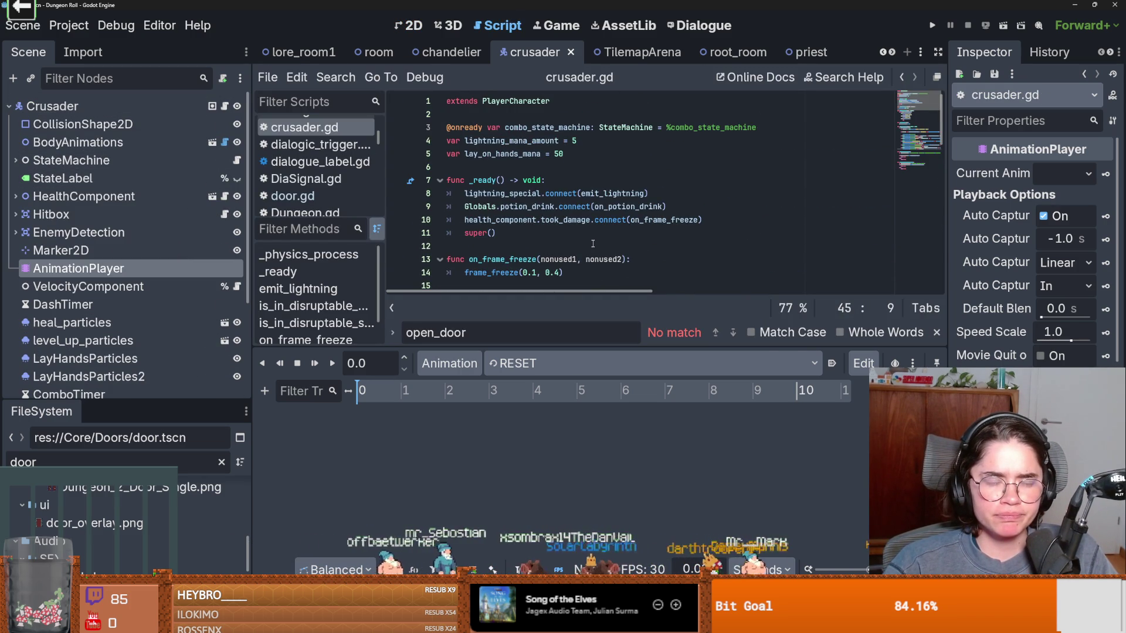
Step: Run the game, revert CollisionShape2D's Position, undo to keep y at -1.0, and save
left_click(933, 25)
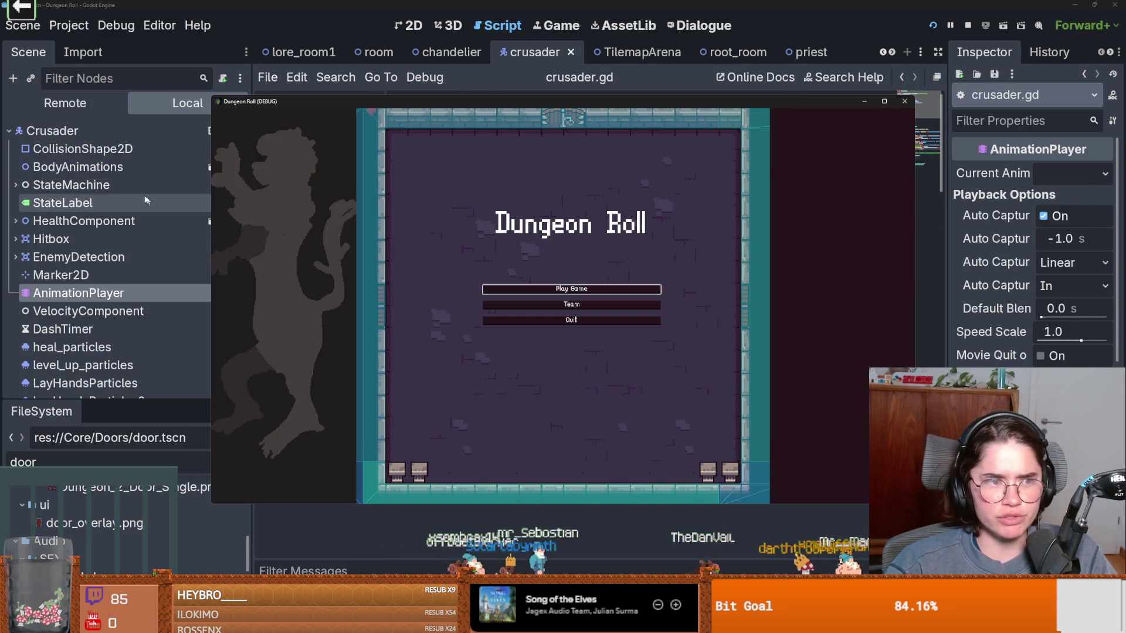
left_click(83, 148)
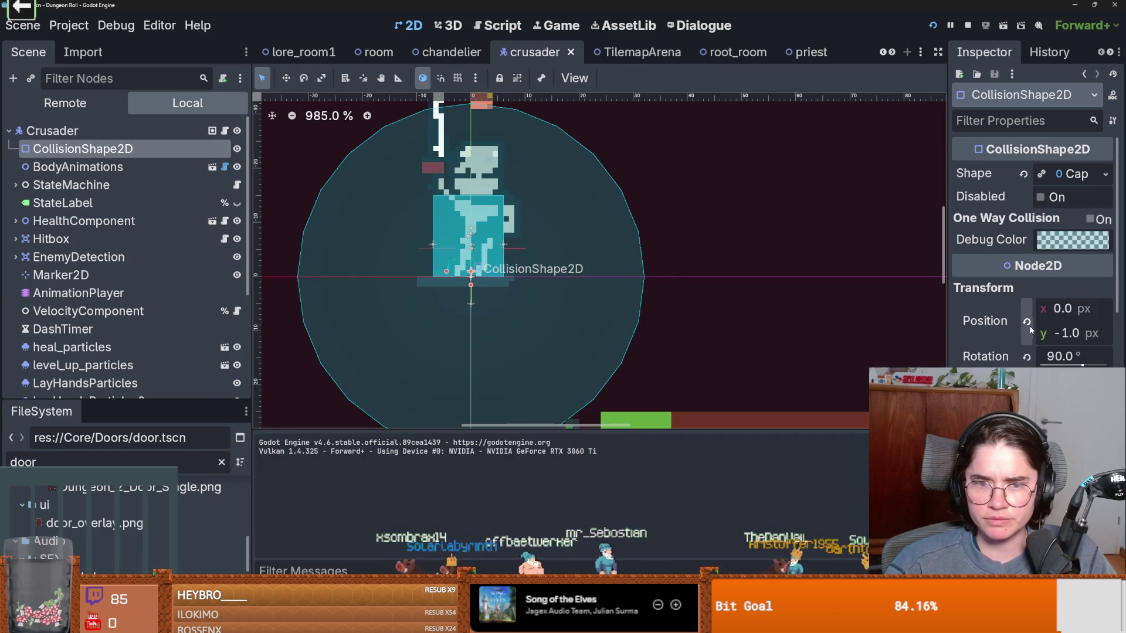
left_click(1027, 320)
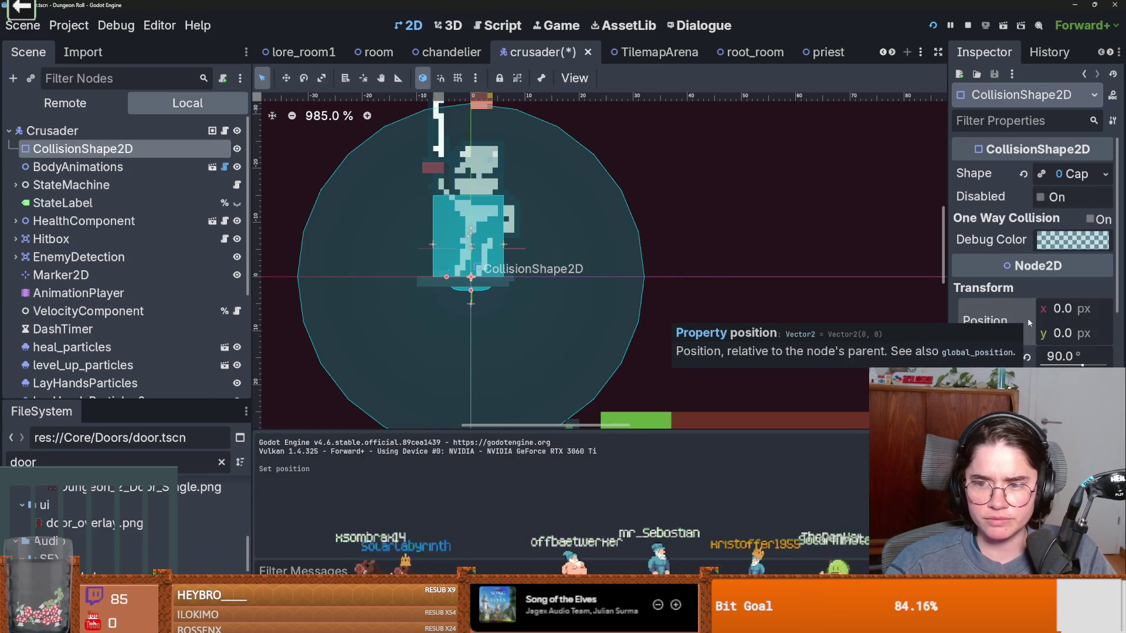
key("ctrl+z")
key("ctrl+s")
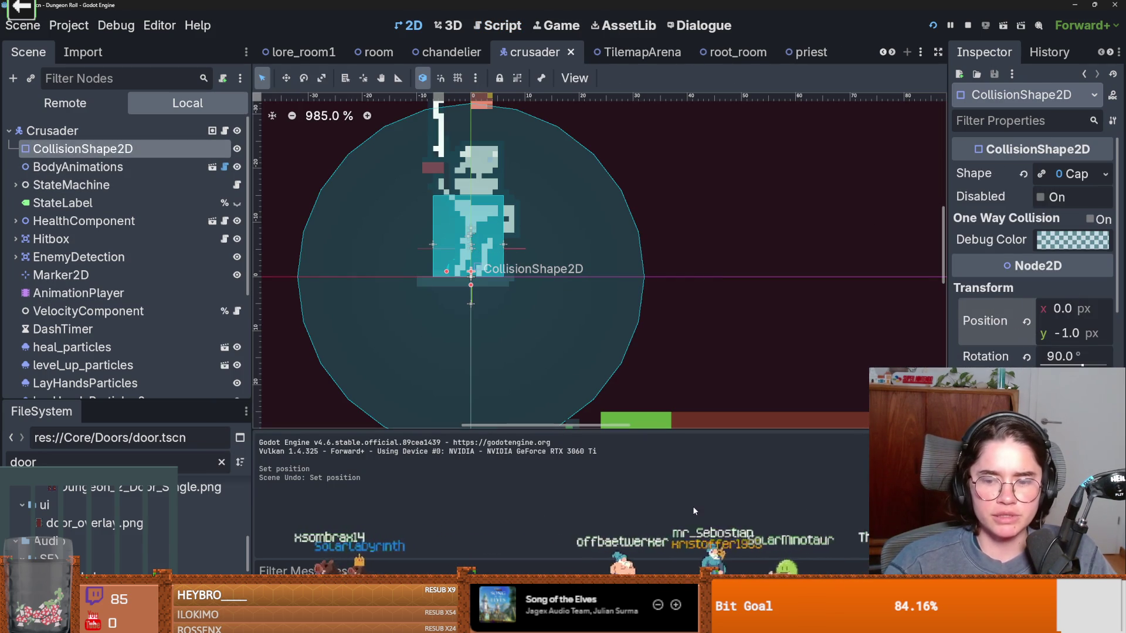
Step: Open the Remote scene tree, start a new game as the Crusader, and switch to the iFunny page
left_click(104, 103)
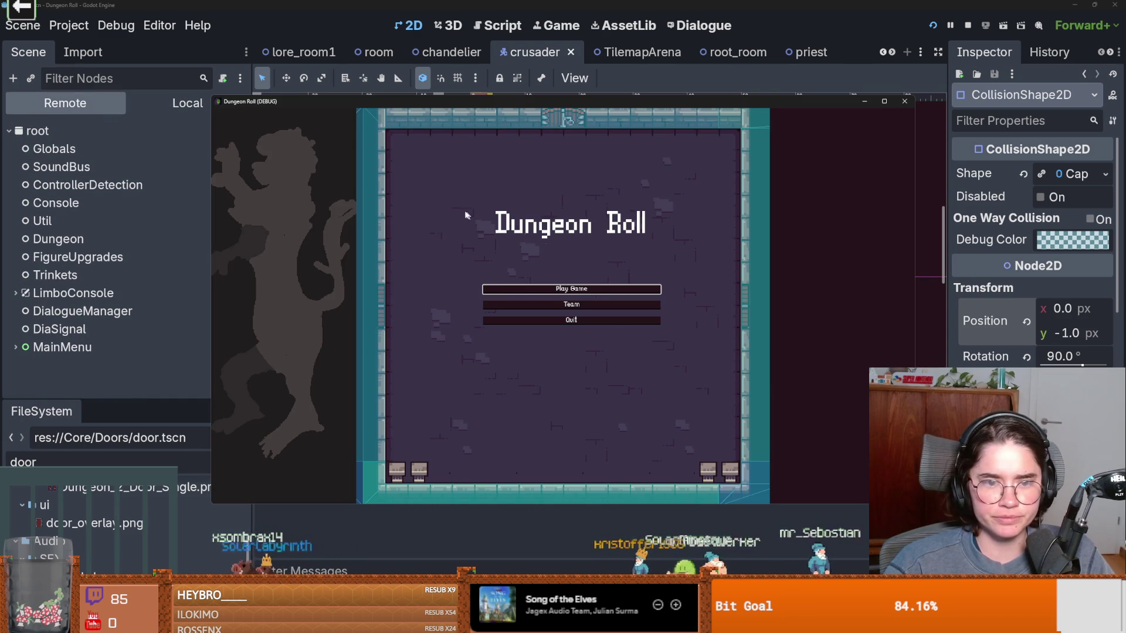
left_click(550, 290)
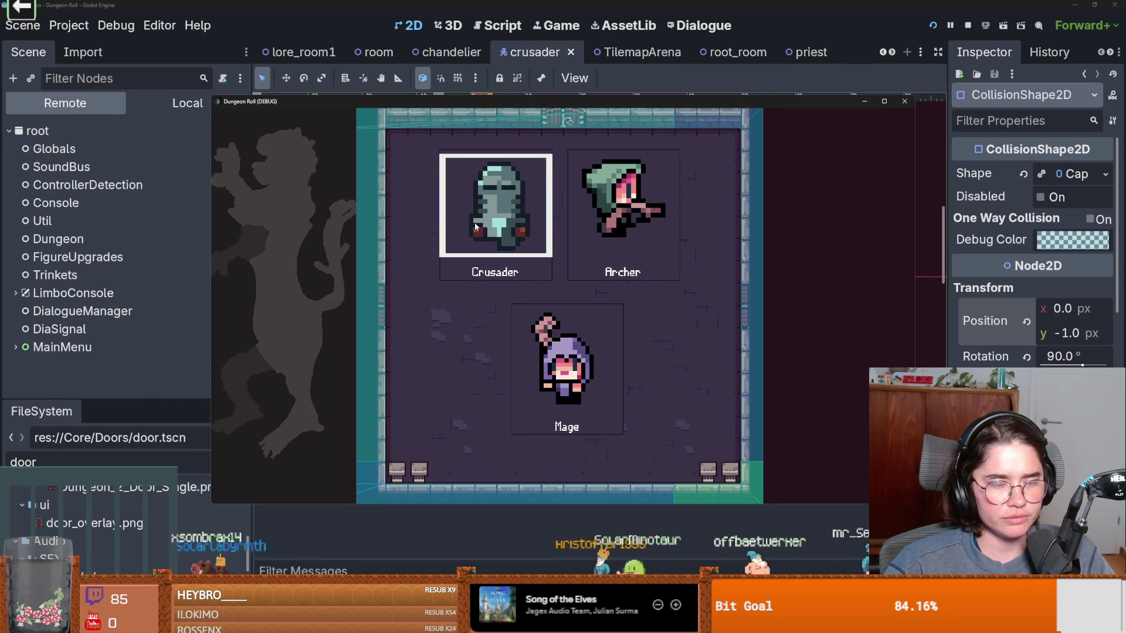
left_click(507, 205)
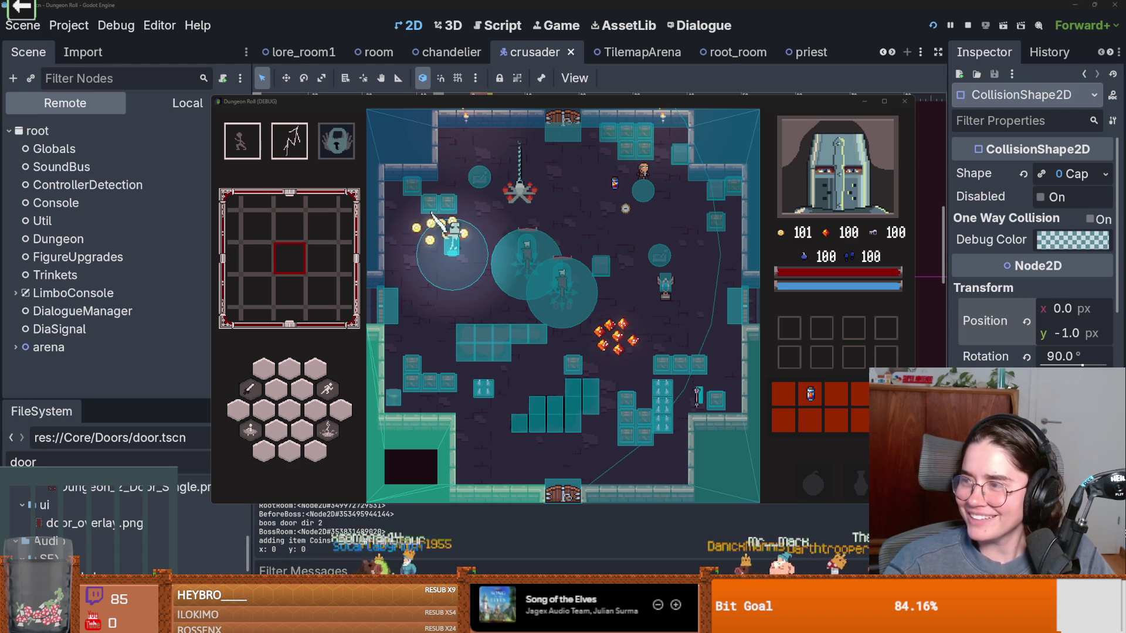
key("alt+Tab")
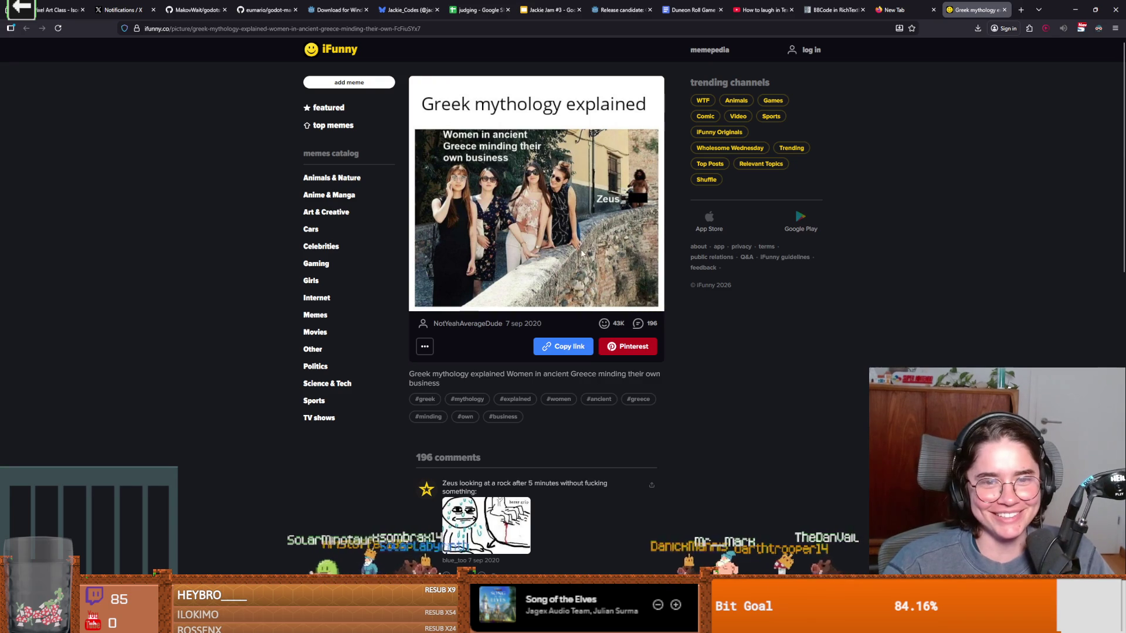
Step: Zoom the 'Greek mythology explained' page to 160%, then return to Godot
scroll(533, 241, "up", 4, "ctrl")
scroll(533, 240, "up", 1, "ctrl")
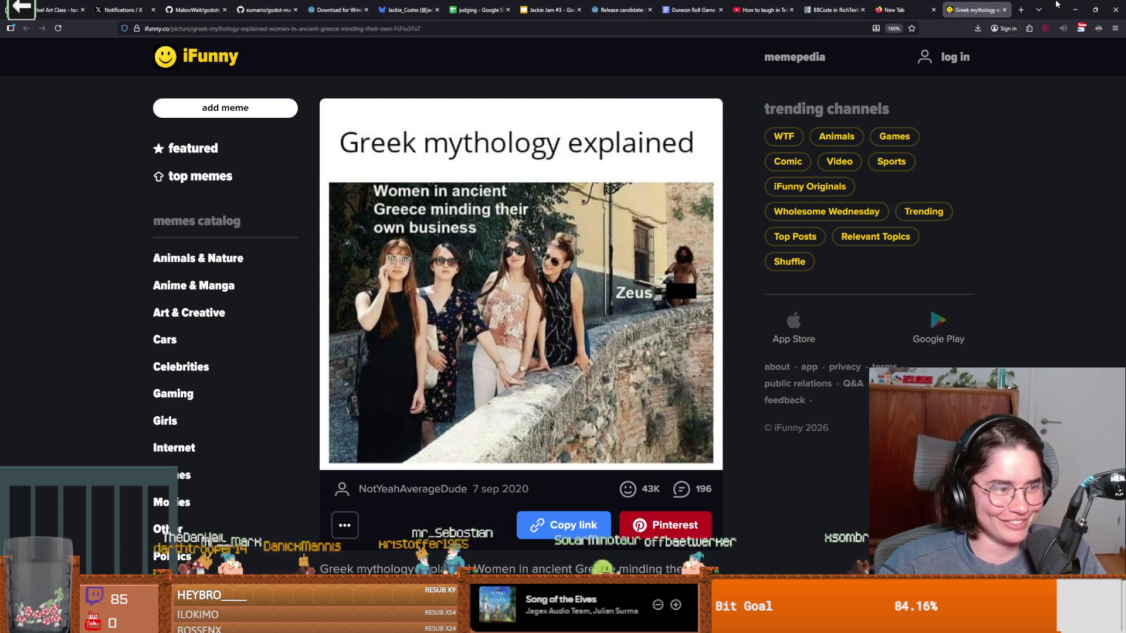
key("alt+Tab")
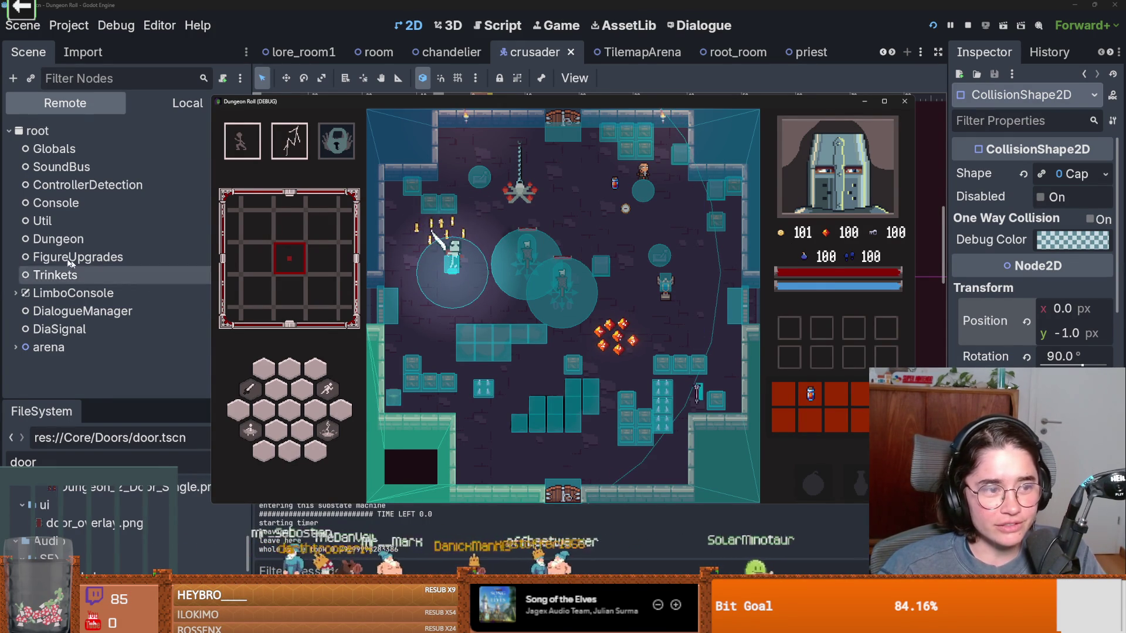
Step: In the Remote tree, inspect the live CollisionShape2D, BodySprite2D, Crusader and BodyAnimations, then return to iFunny
left_click(16, 347)
scroll(60, 351, "down", 3)
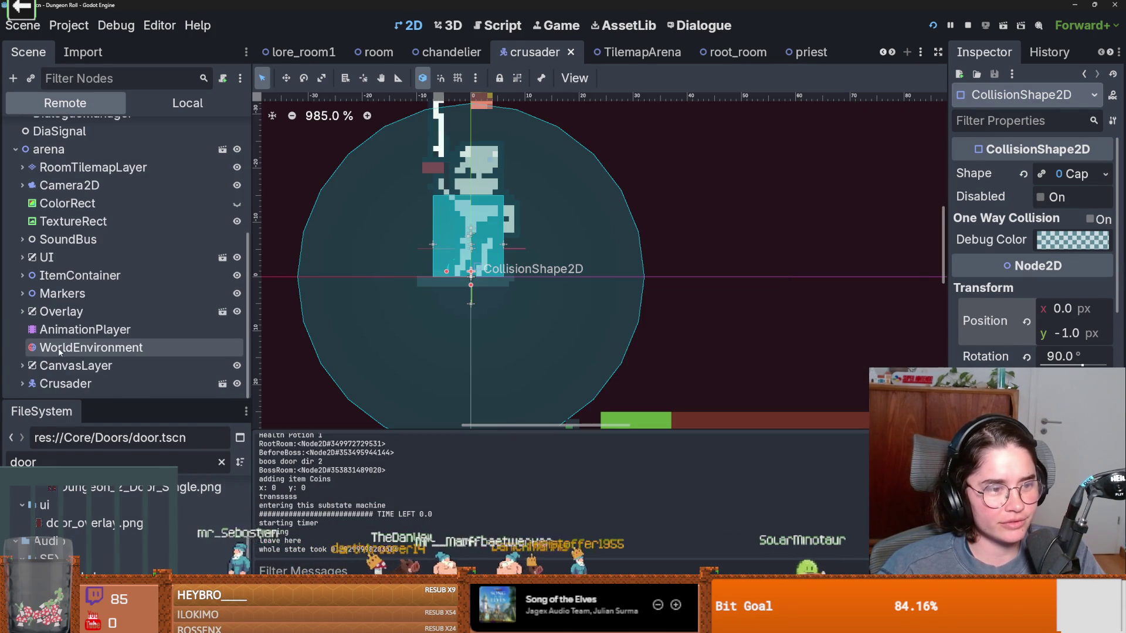
left_click(23, 384)
scroll(88, 293, "down", 2)
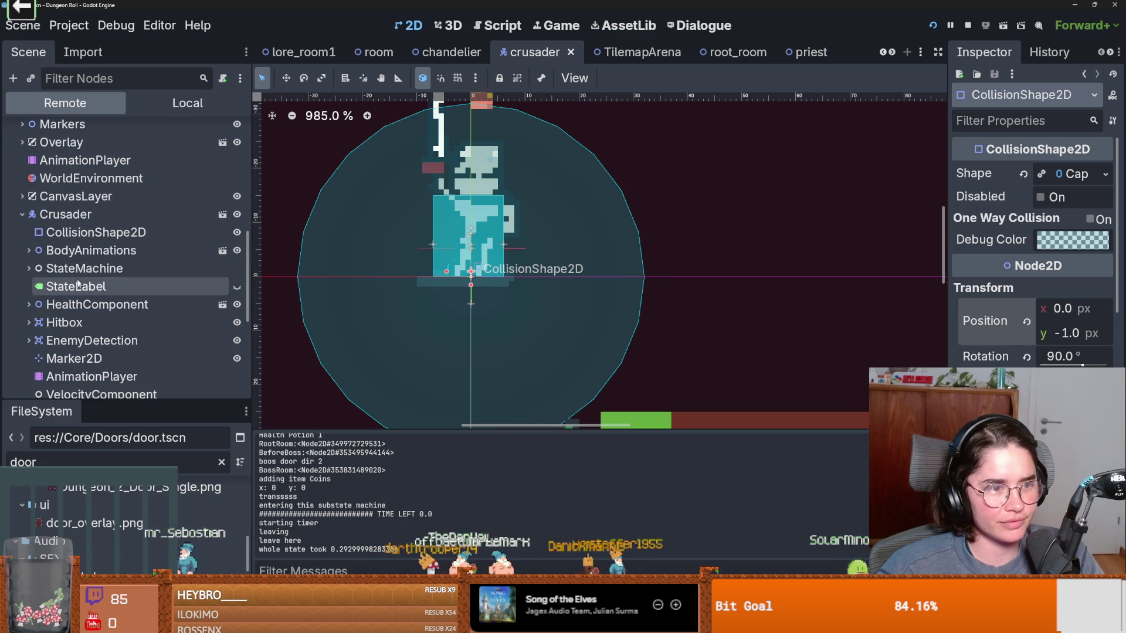
left_click(90, 235)
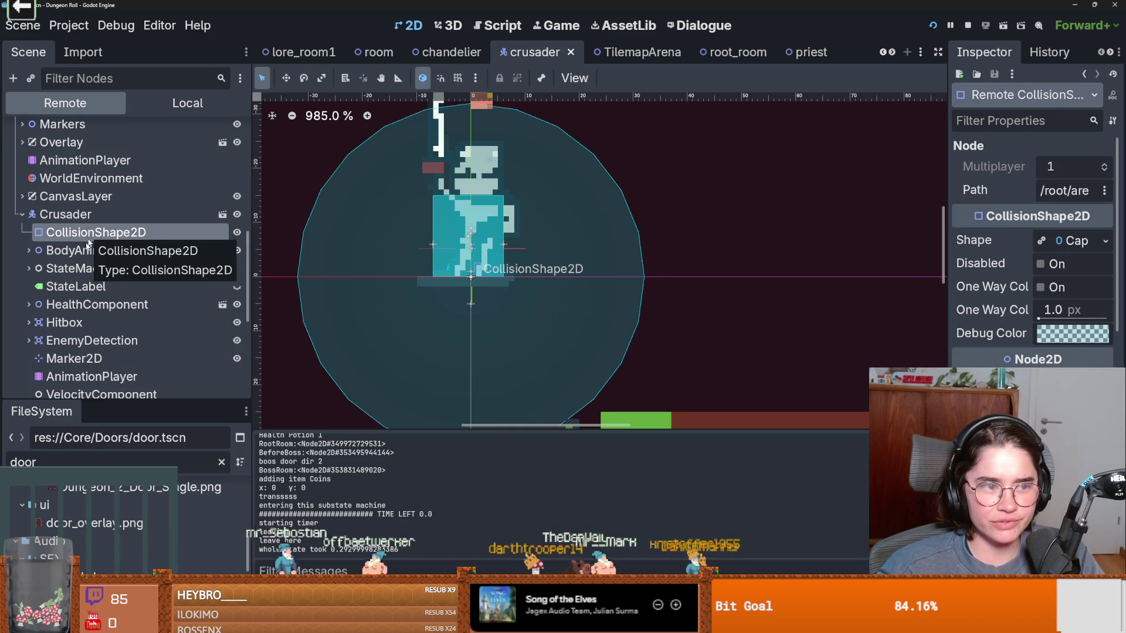
left_click(29, 250)
left_click(107, 288)
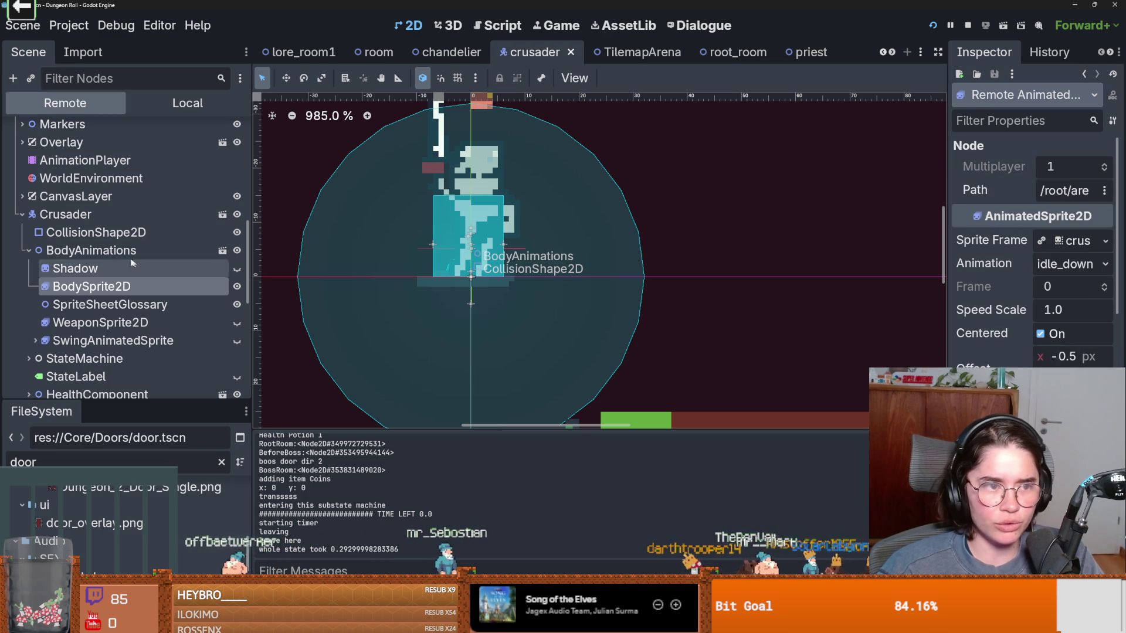
left_click(123, 217)
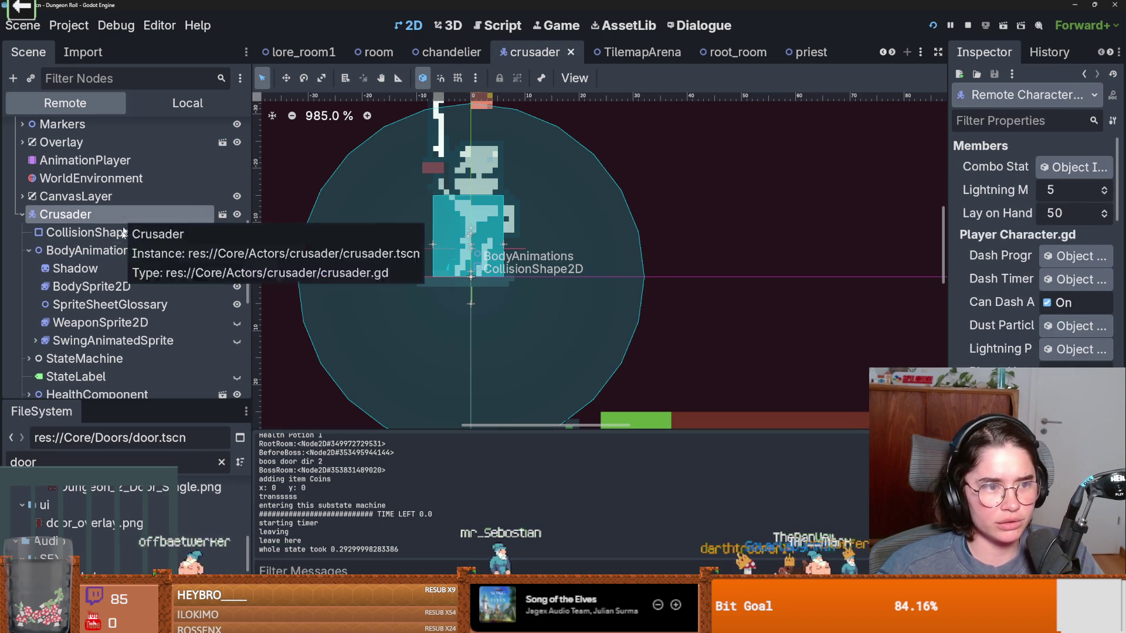
left_click(76, 252)
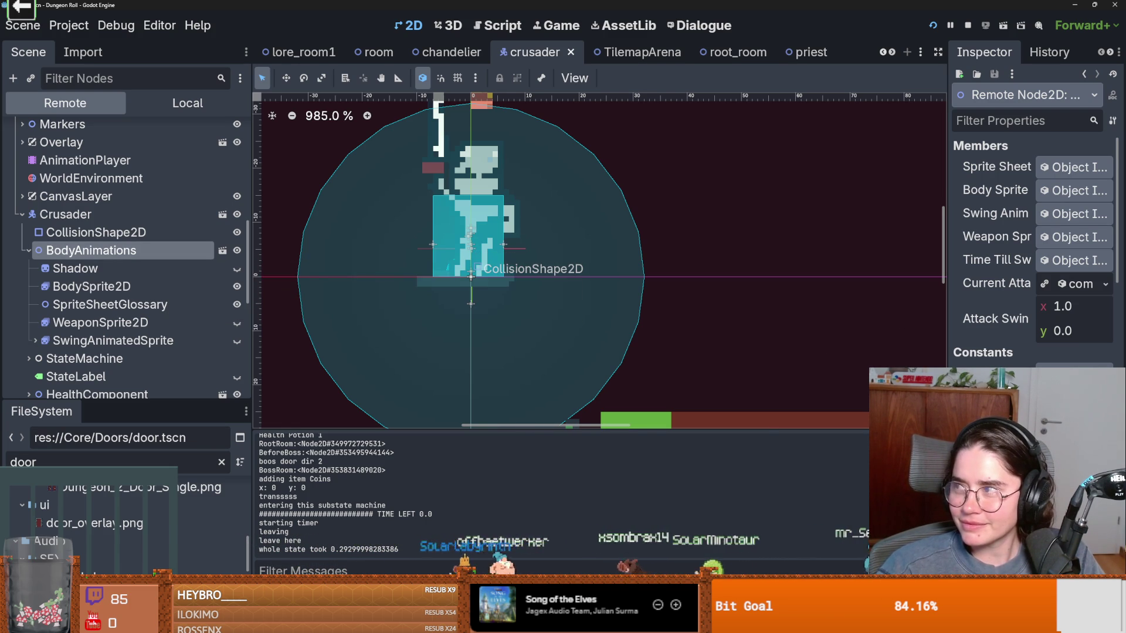
key("alt+Tab")
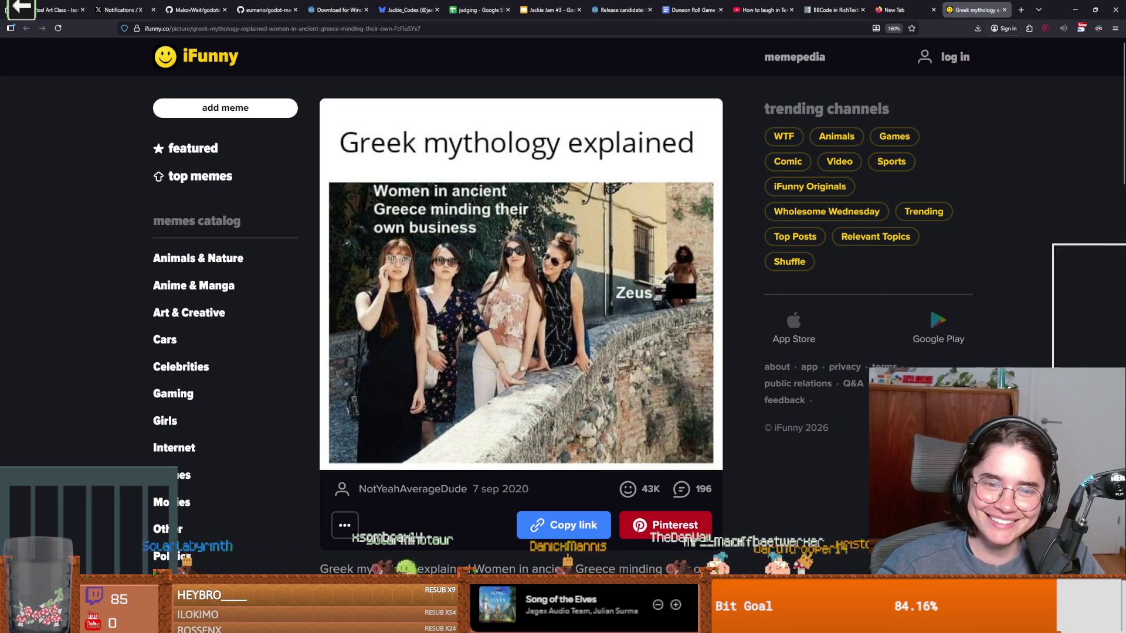
Step: Switch from the iFunny meme page in Firefox back to the Godot editor
key("alt+Tab")
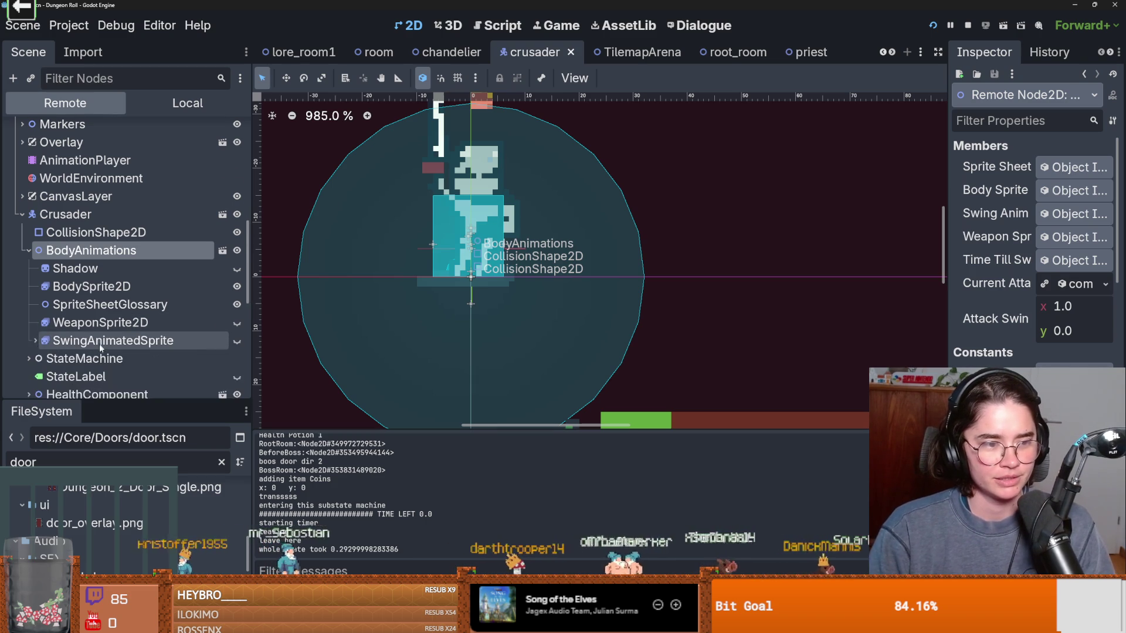
Step: Drag the Scene dock splitter wider and bring the Dungeon Roll (DEBUG) window to the front
scroll(106, 340, "down", 3)
left_click_drag(253, 310, 324, 310)
scroll(187, 345, "up", 3)
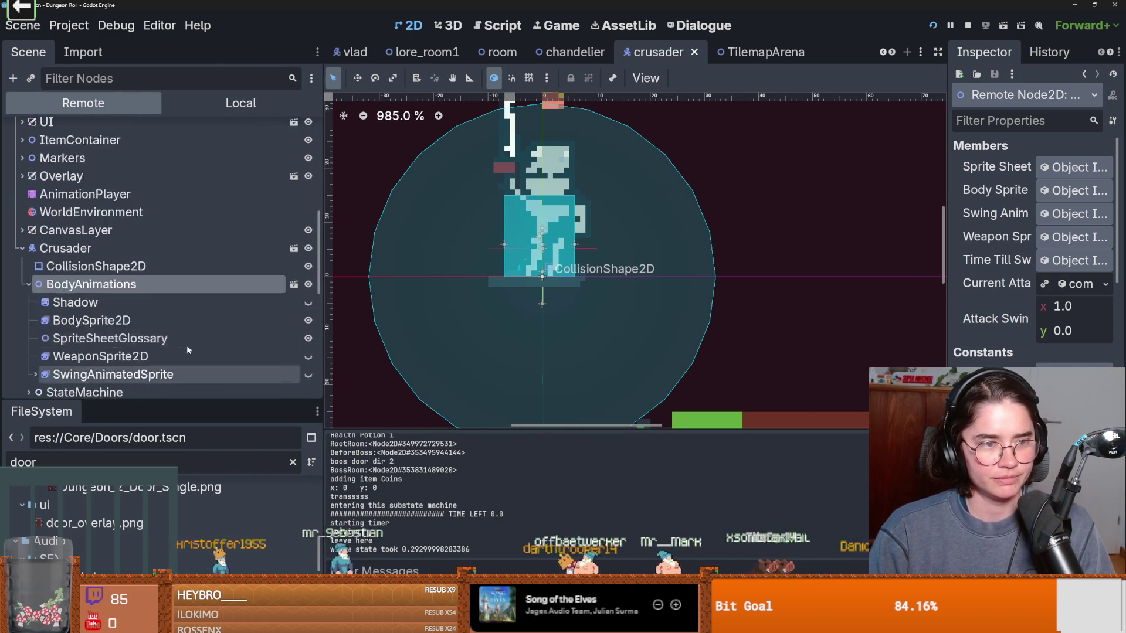
scroll(117, 293, "down", 2)
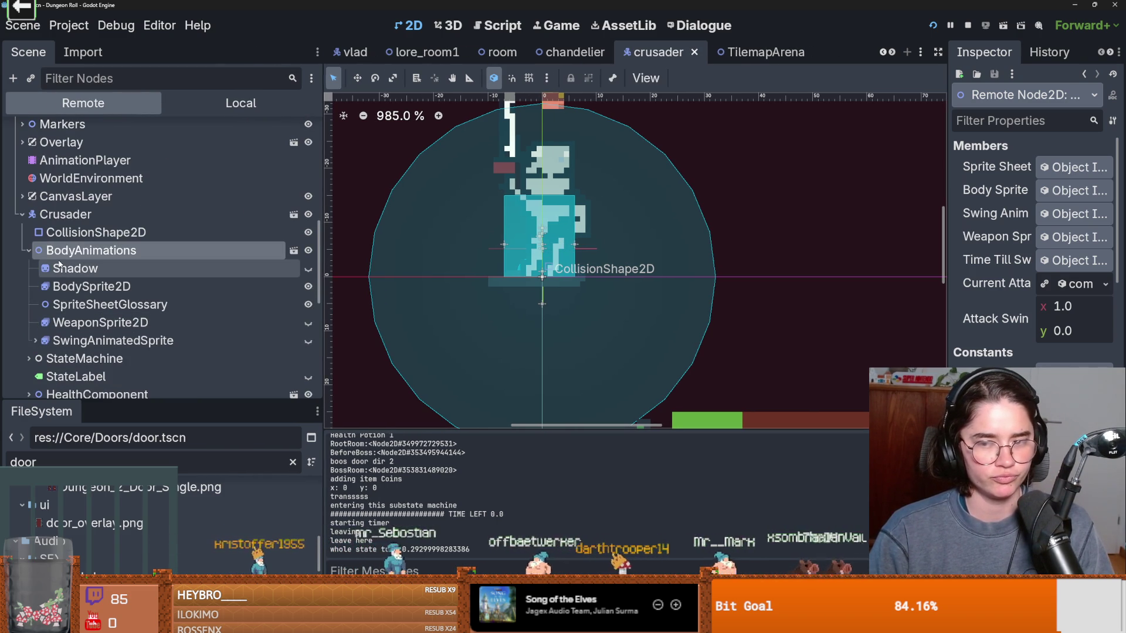
key("alt+Tab")
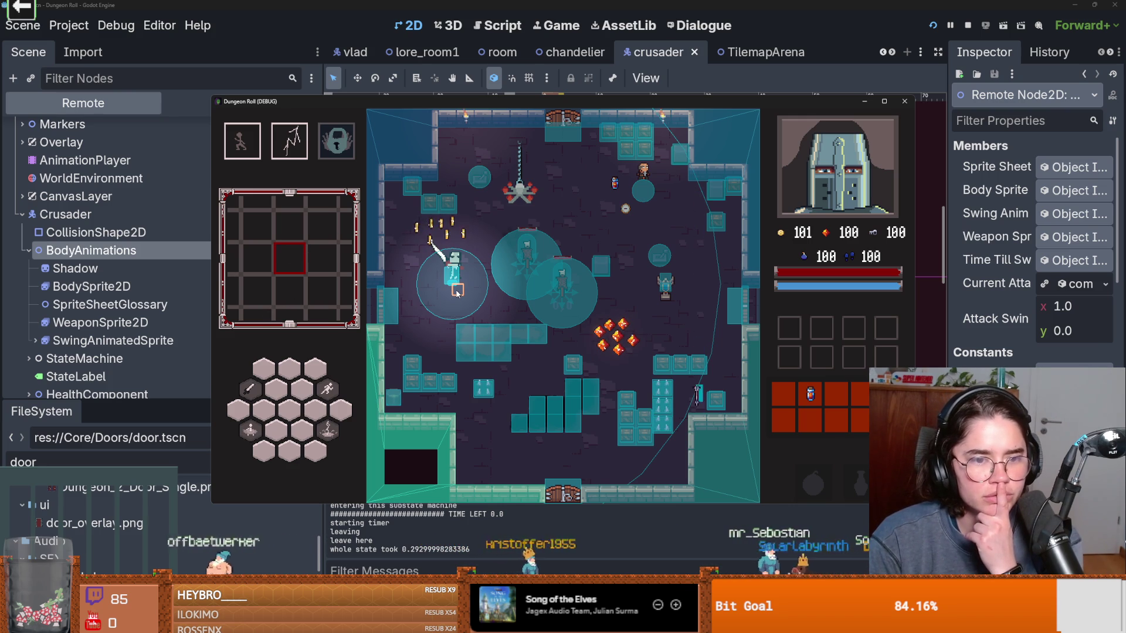
Step: Check the live collision shape, walk the Crusader through the doorway, then stop the debug run
left_click(163, 234)
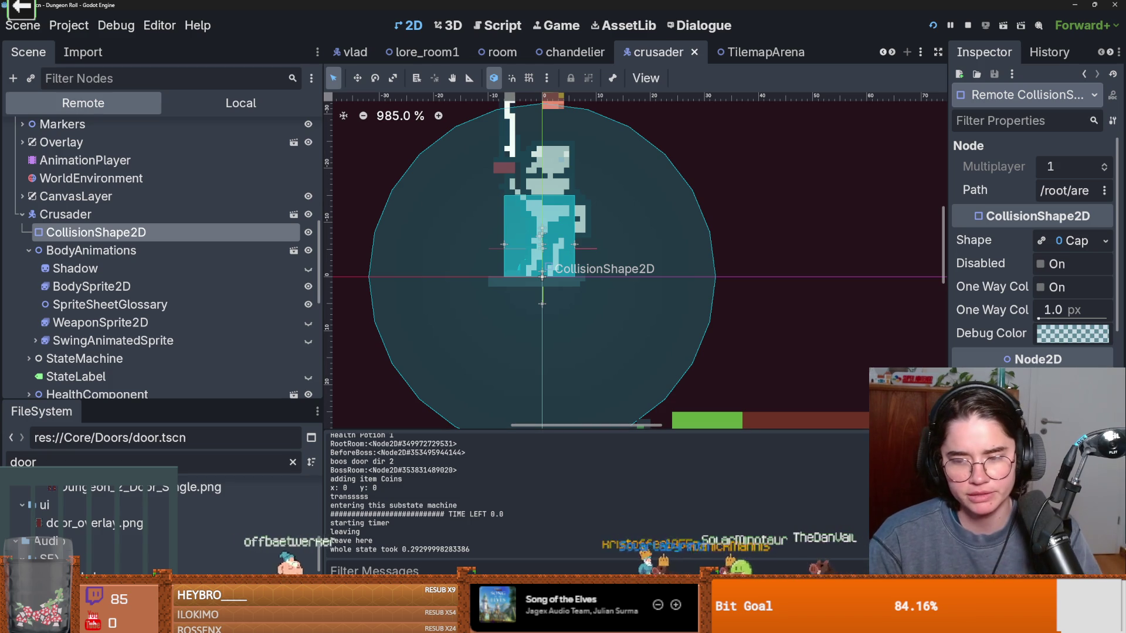
left_click(556, 26)
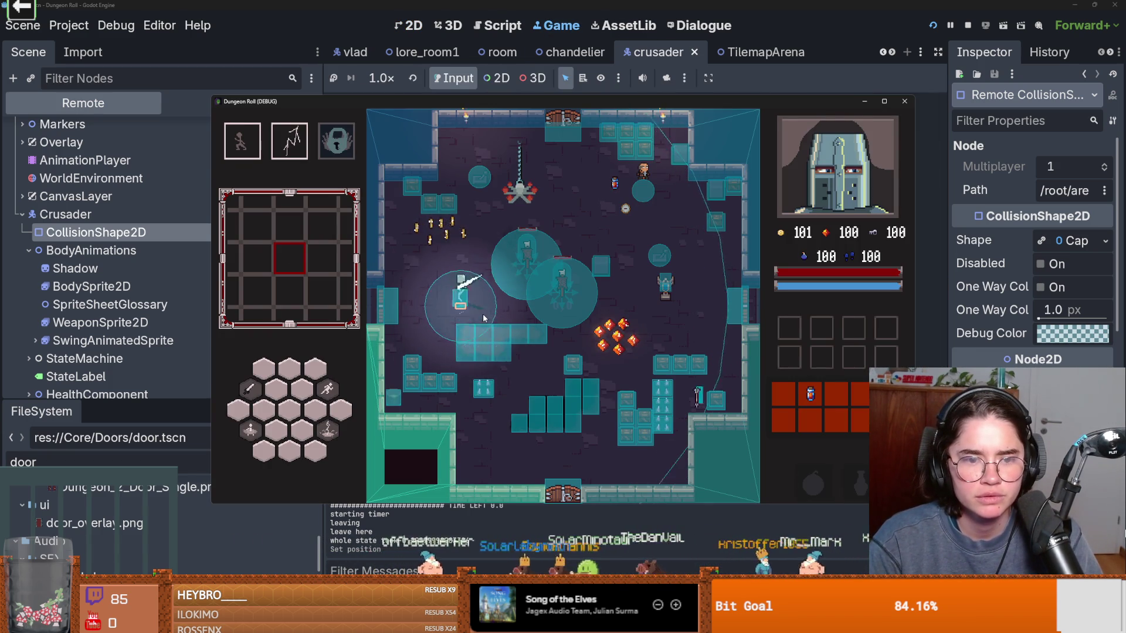
key("w")
key("a")
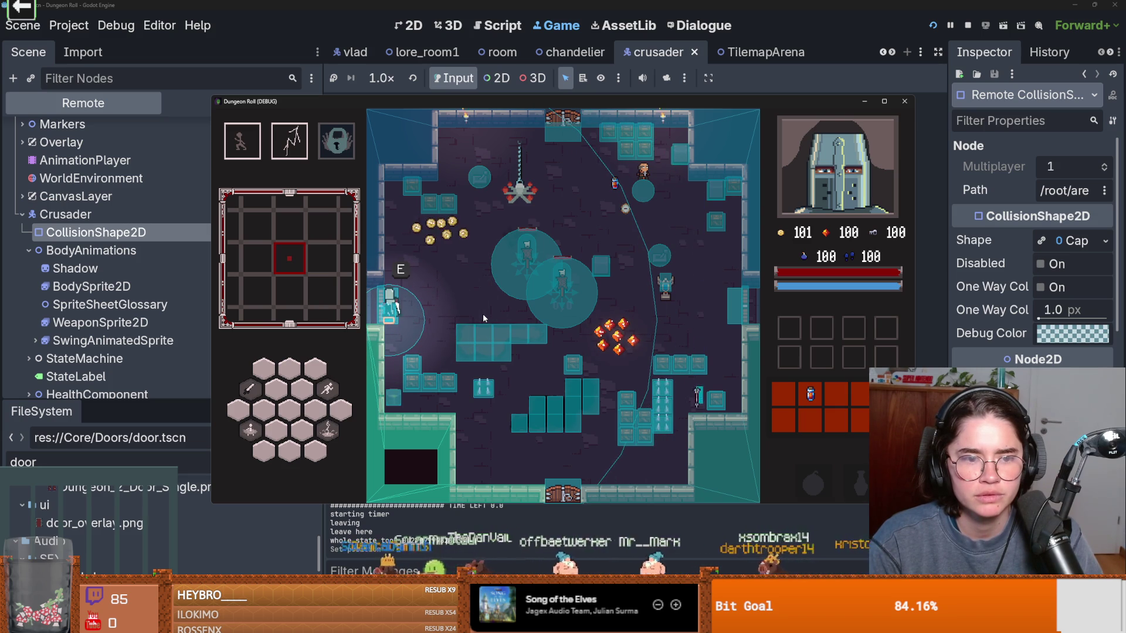
key("d")
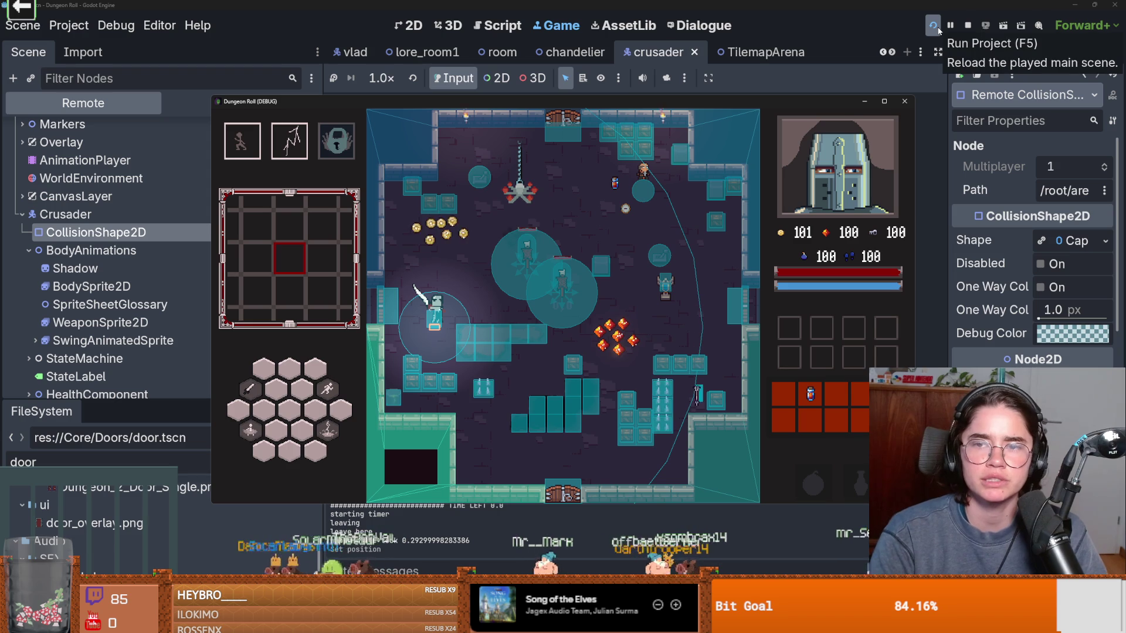
left_click(965, 27)
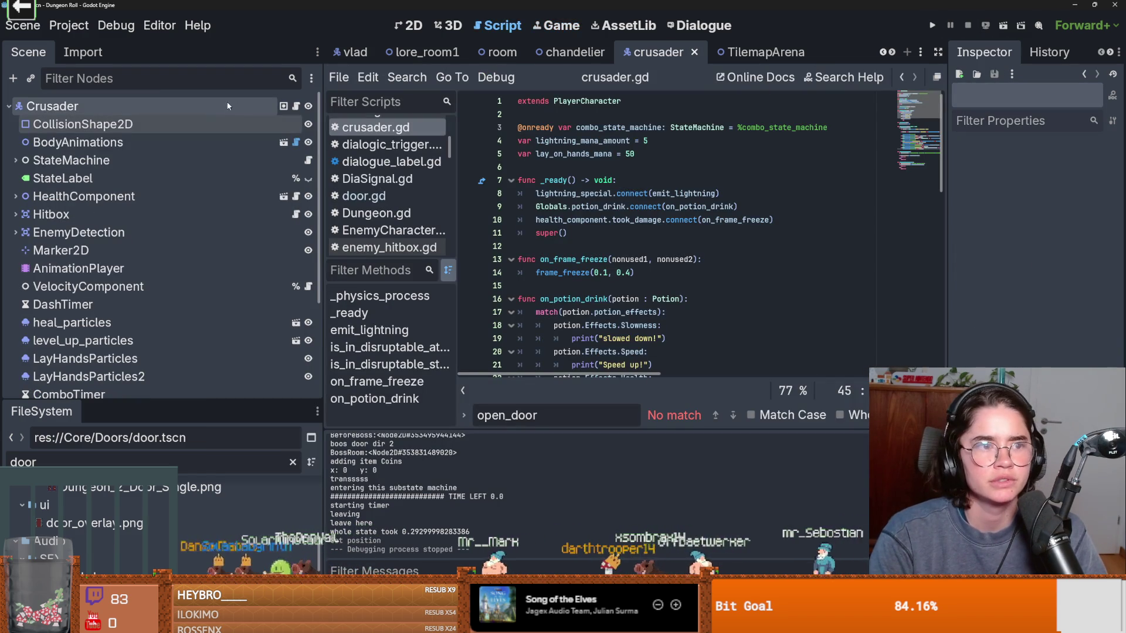
Step: In body_animations, change BodySprite2D's offset y from -17.17 to -17.035 and save
left_click(285, 144)
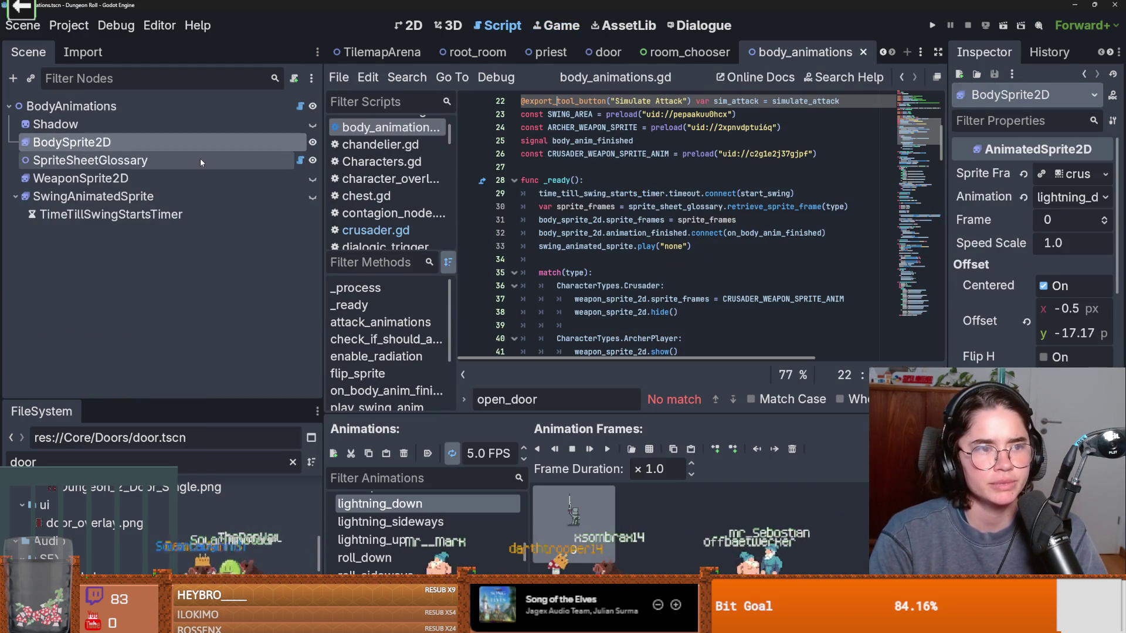
left_click(412, 26)
scroll(608, 261, "up", 1)
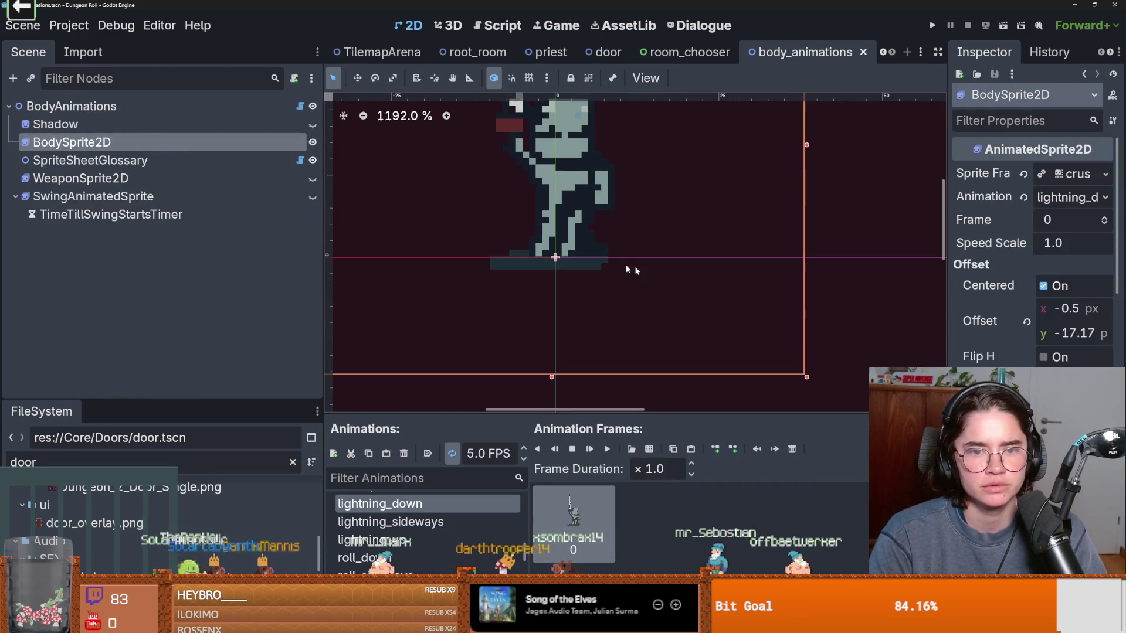
left_click(1073, 333)
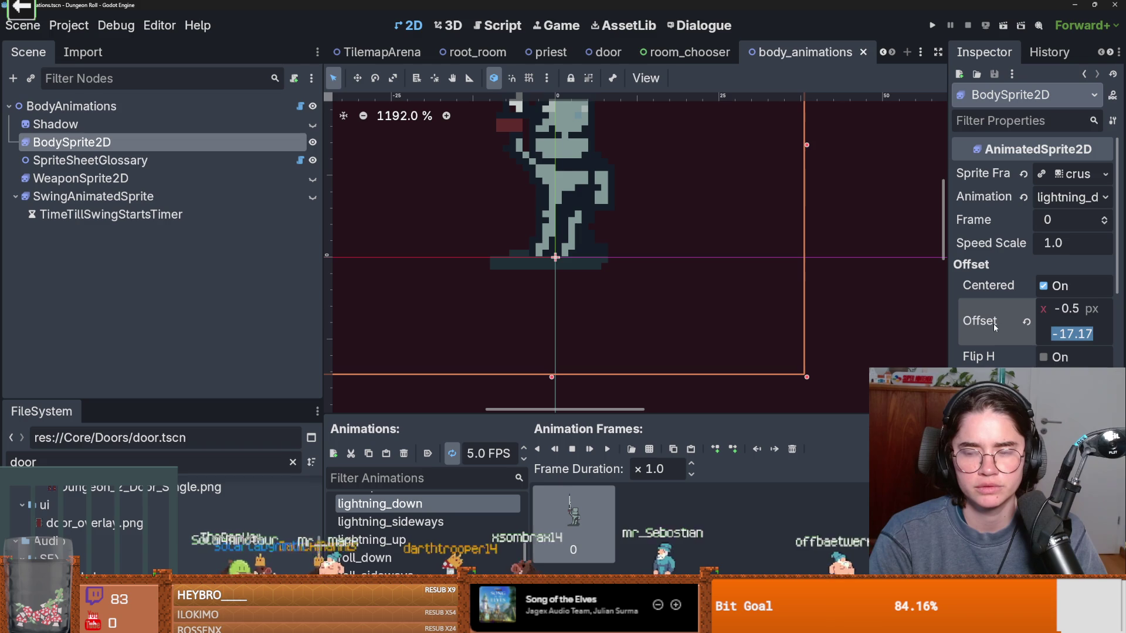
mouse_move(1052, 334)
left_mouse_down()
mouse_move(1032, 333)
mouse_move(1078, 333)
mouse_move(1064, 333)
left_mouse_up()
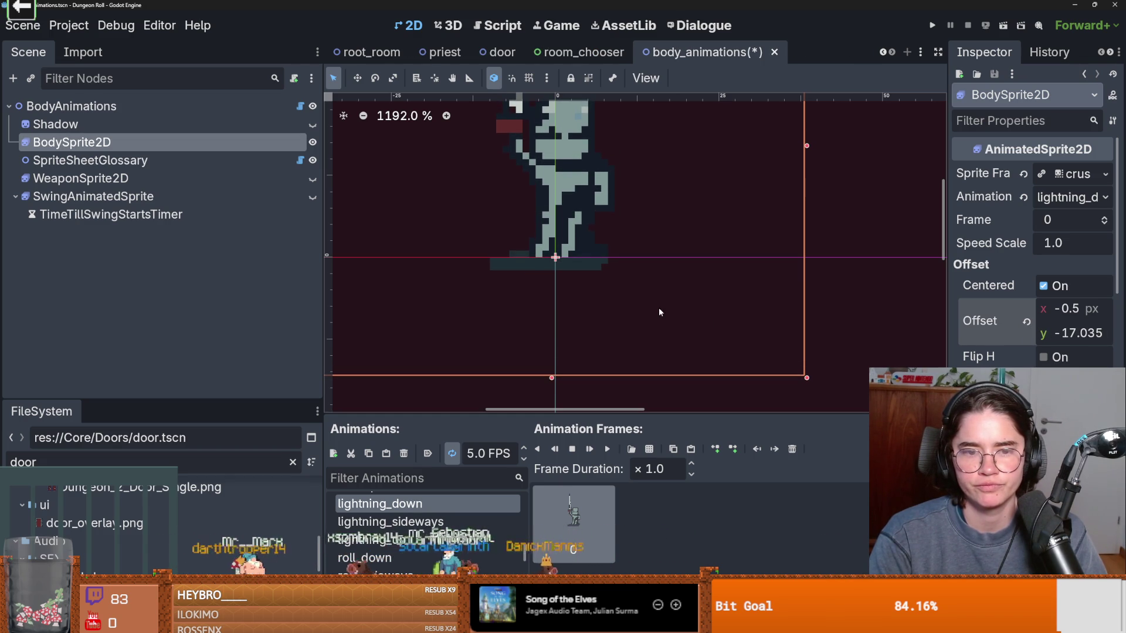
key("ctrl+s")
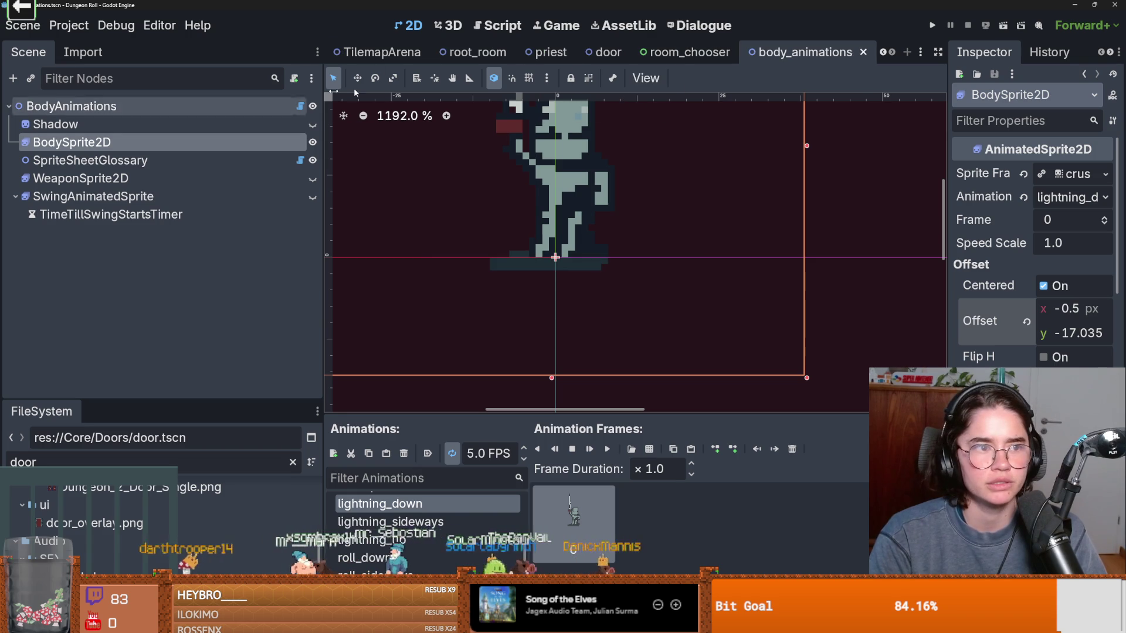
Step: Nudge the crusader's CollisionShape2D upward, then playtest it as the Crusader in Dungeon Roll
left_click(883, 53)
left_click(885, 53)
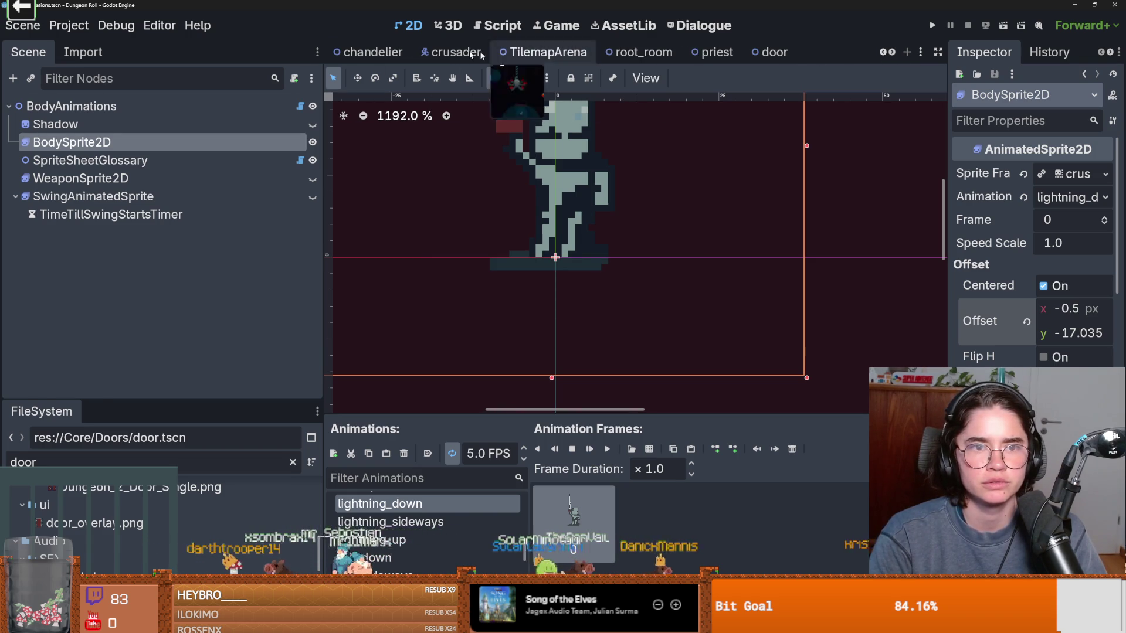
left_click(452, 52)
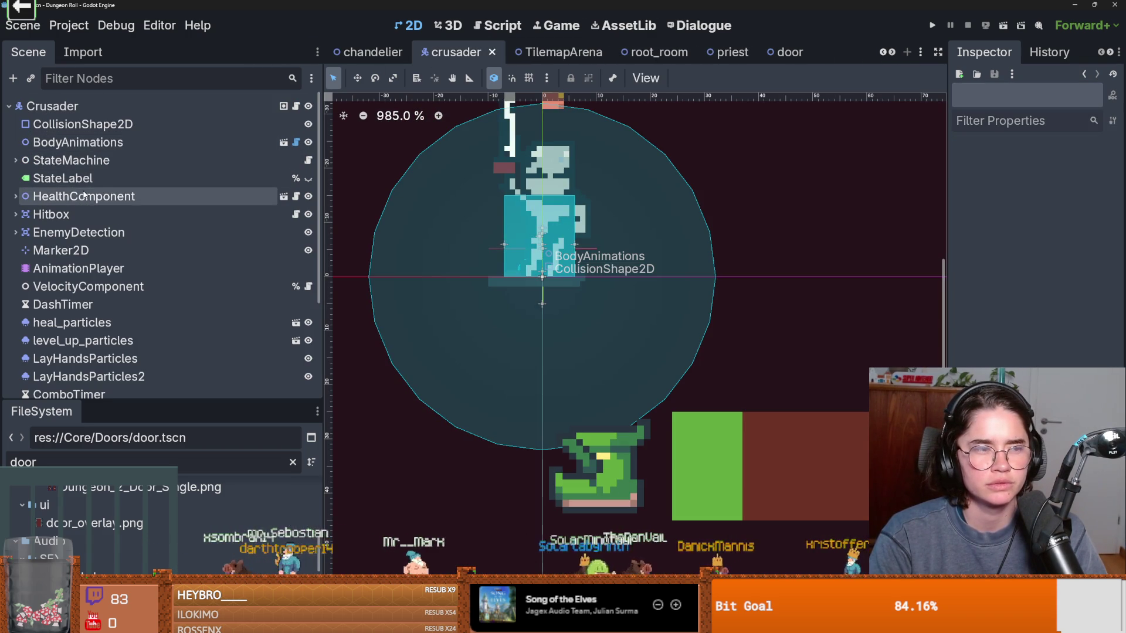
left_click(82, 124)
key("Up")
key("Up")
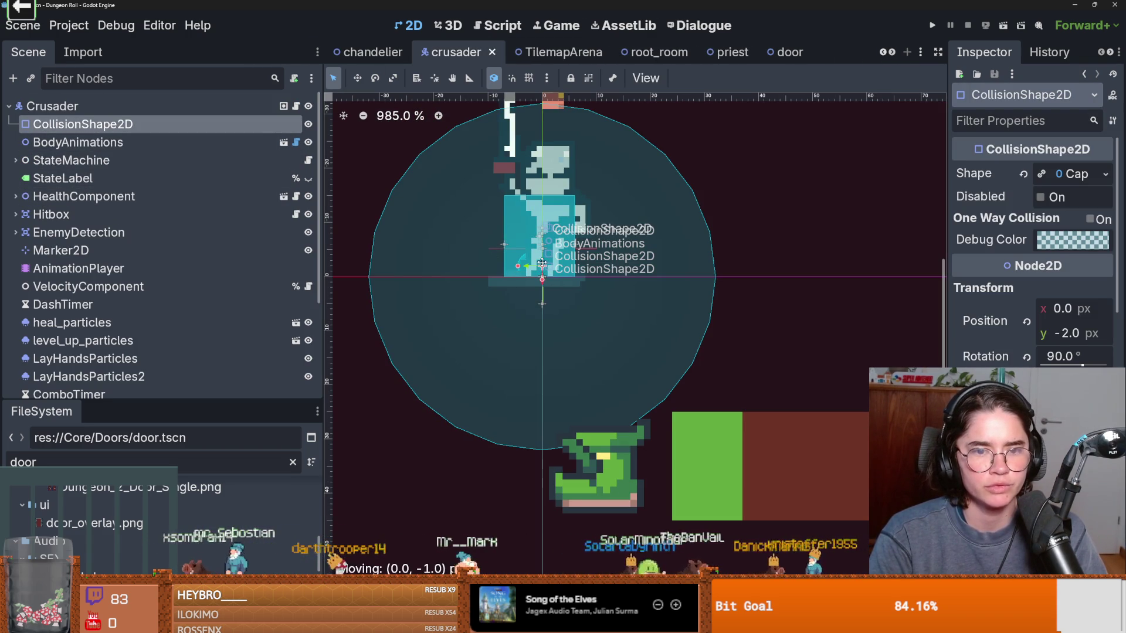
key("F5")
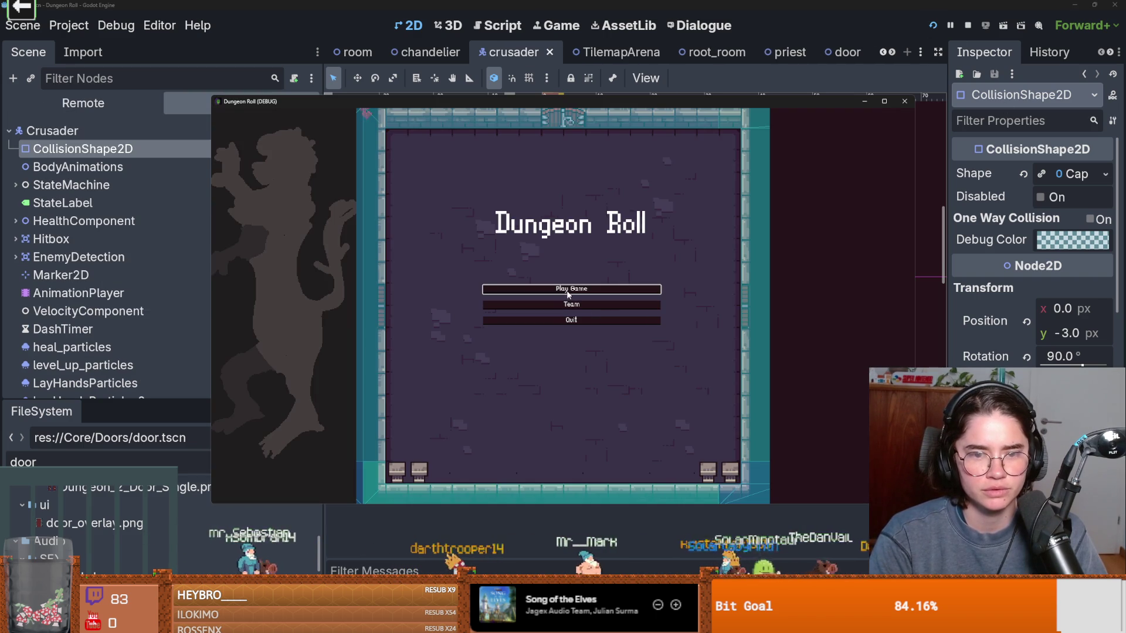
left_click(563, 292)
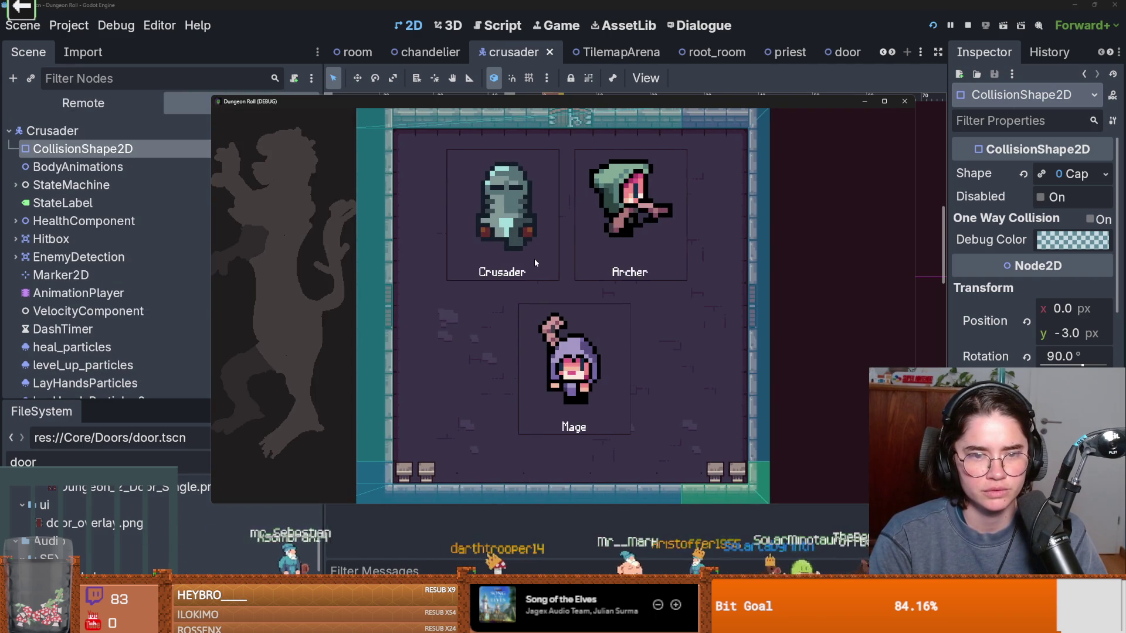
left_click(534, 259)
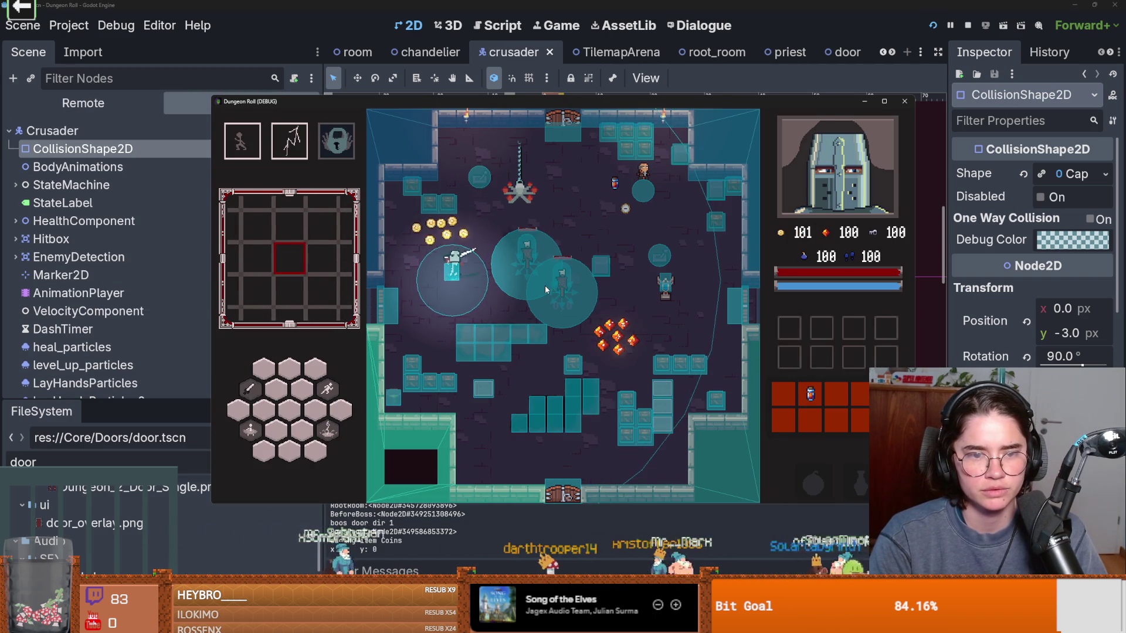
key("a")
key("s")
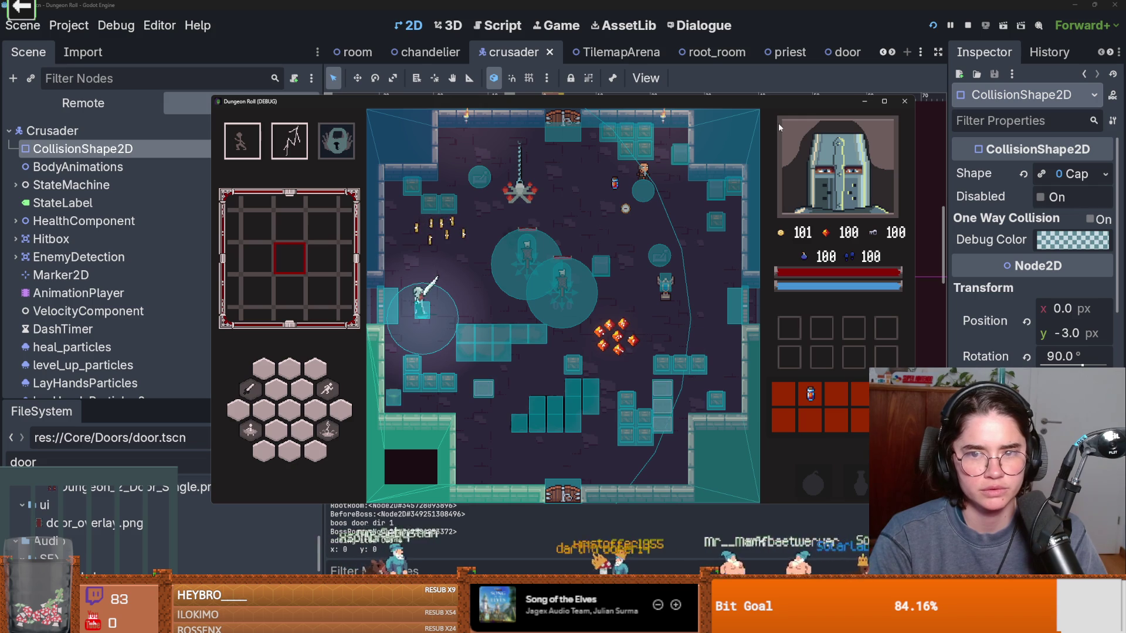
left_click(904, 101)
Step: Raise the collision shape to Position y -5.0, save, and playtest the Crusader again
left_click_drag(547, 265, 547, 254)
left_click(932, 26)
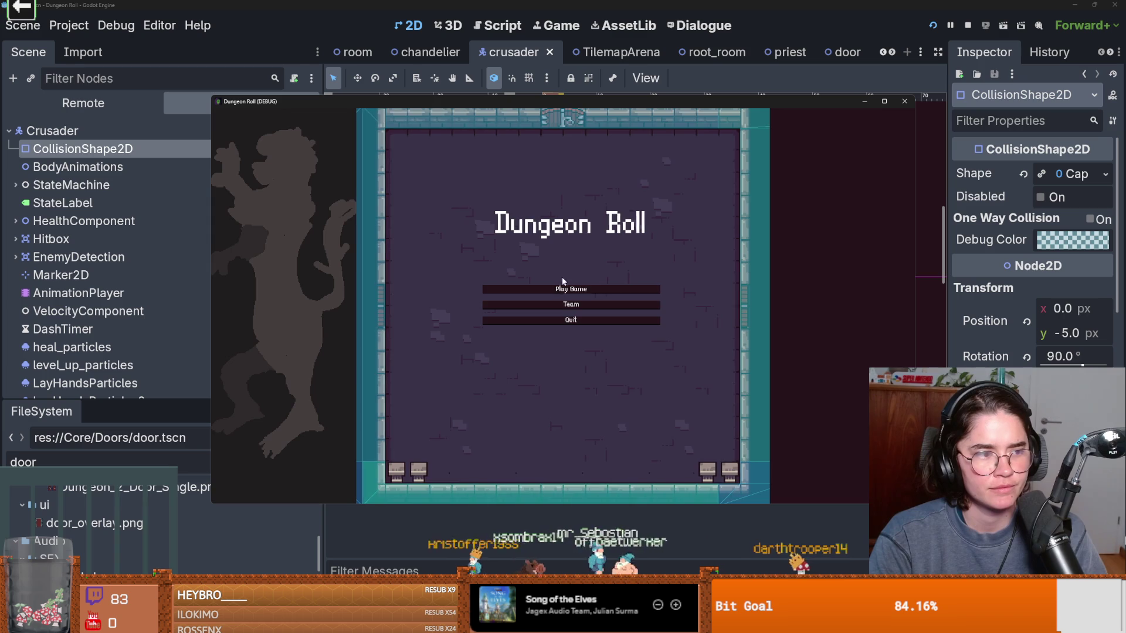
left_click(563, 288)
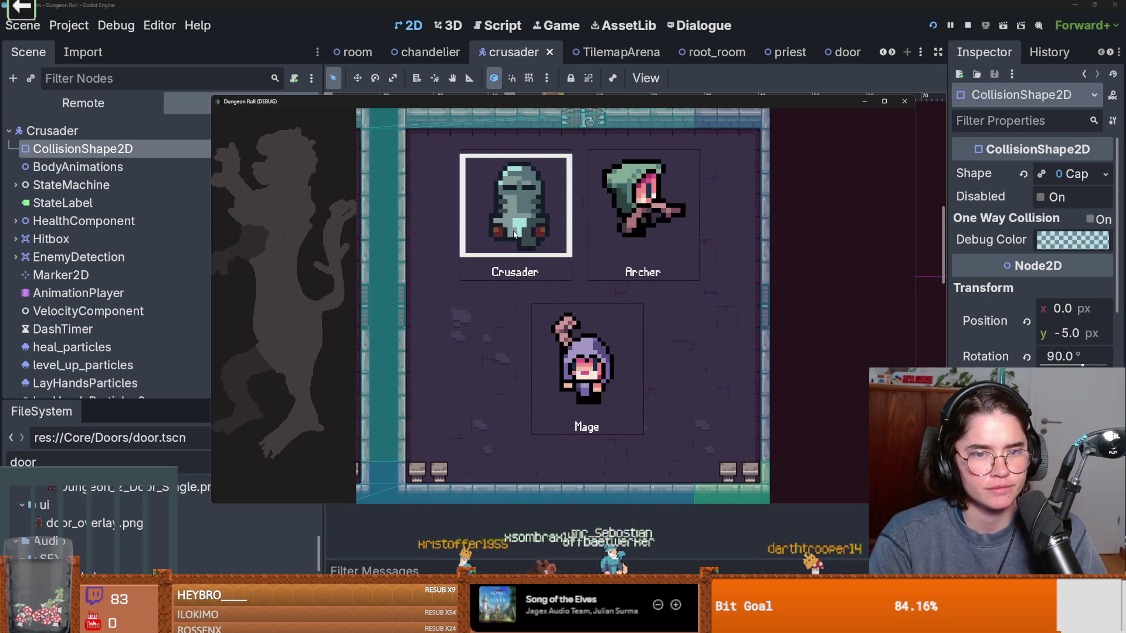
left_click(544, 305)
key("s")
key("a")
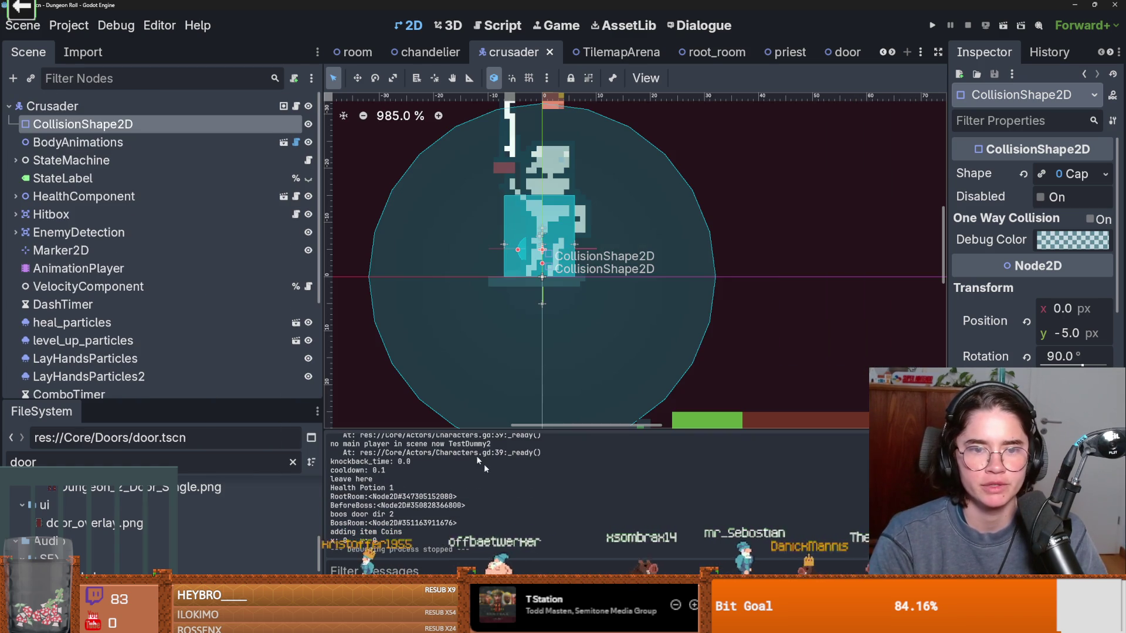
Step: Stop the game and bring up the uncommitted changes in GitHub Desktop
key("F8")
left_click(116, 25)
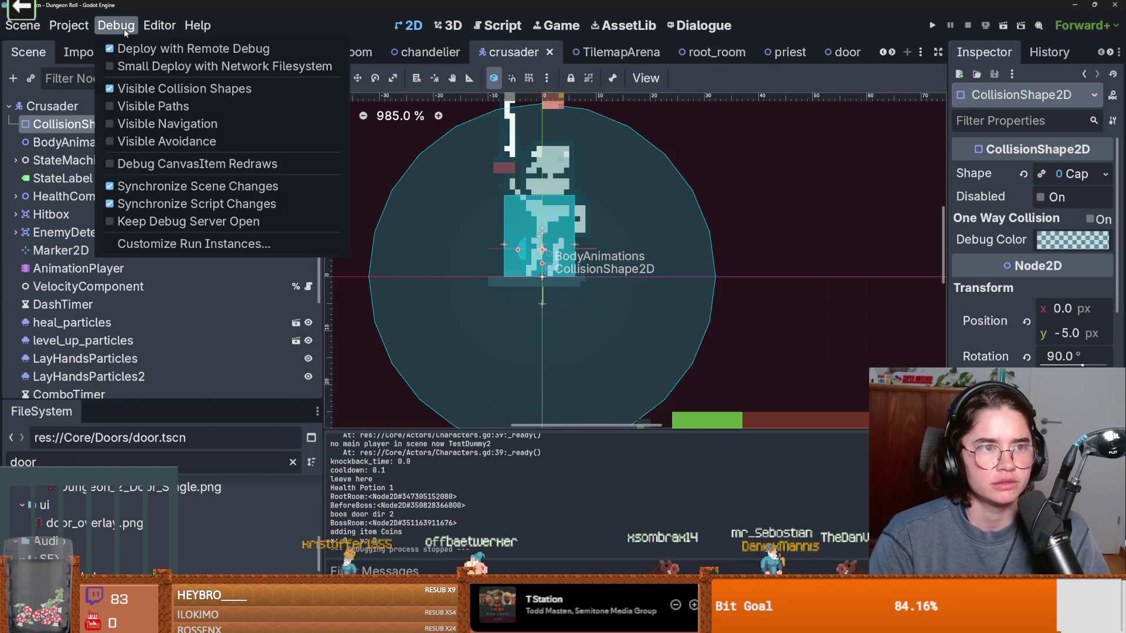
key("Escape")
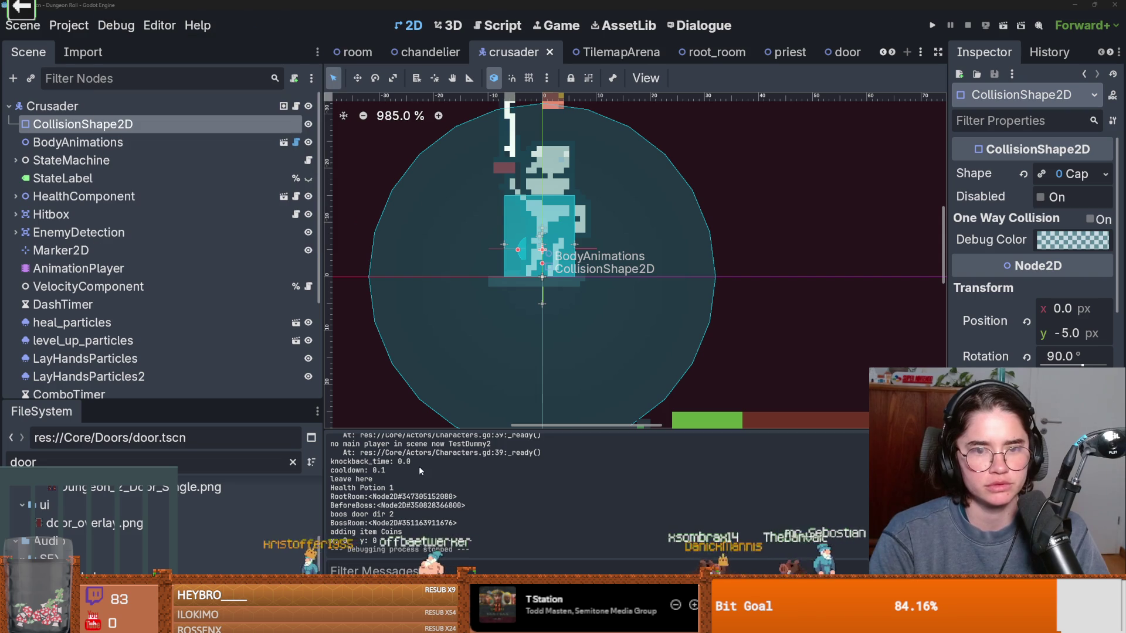
key("alt+Tab")
left_click(47, 42)
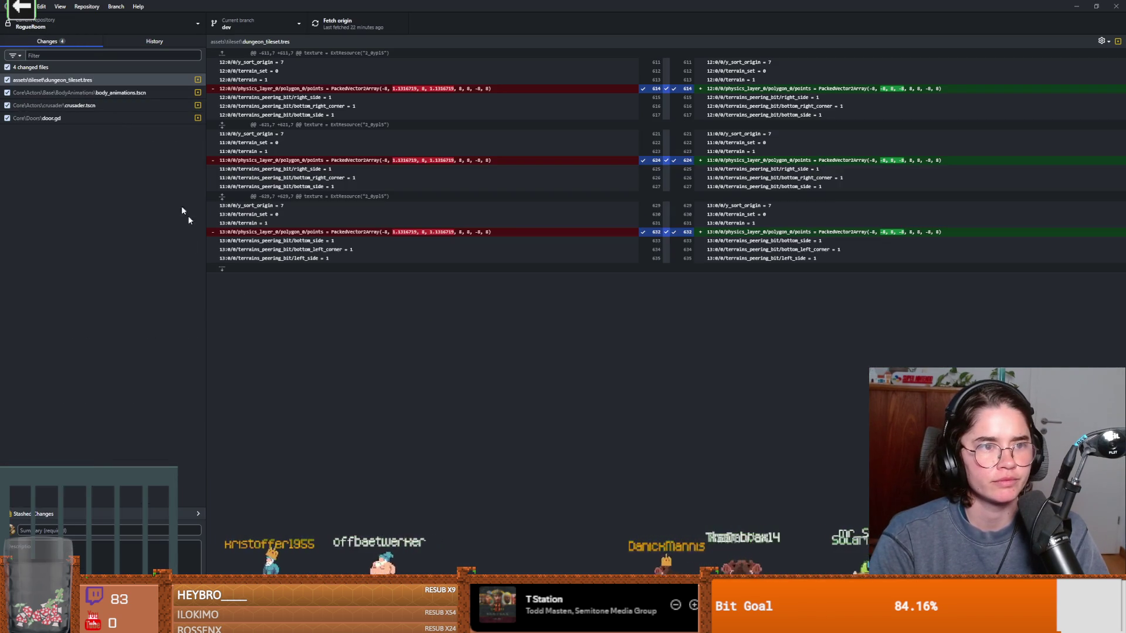
Step: Commit to dev as 'crusader collision and door making roo', push to origin, and return to Godot
type("cru")
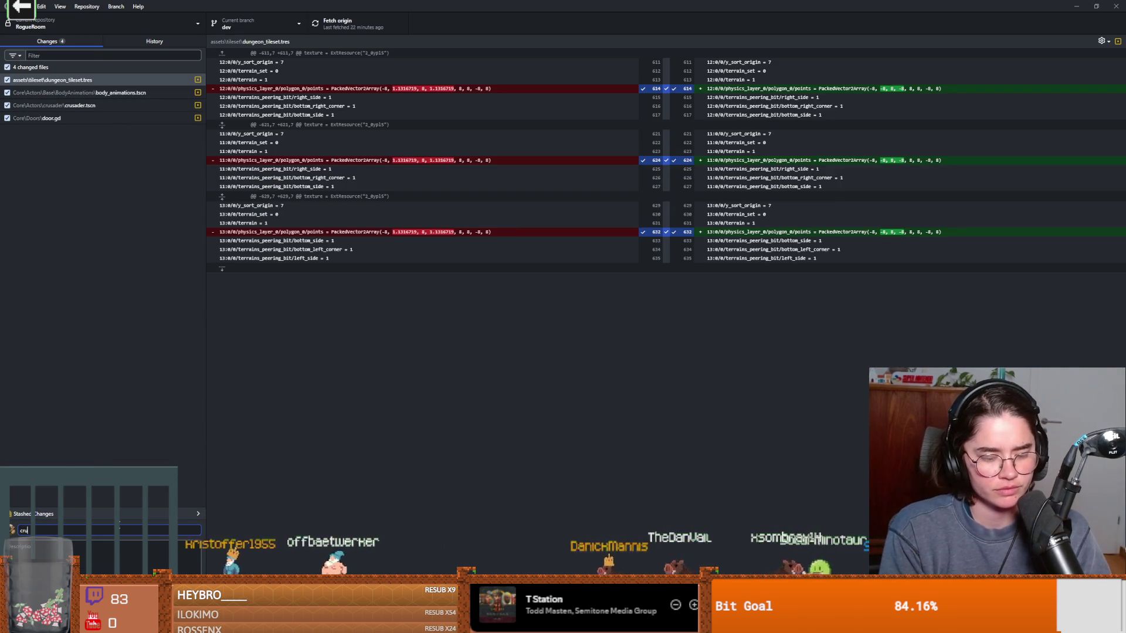
type("sader")
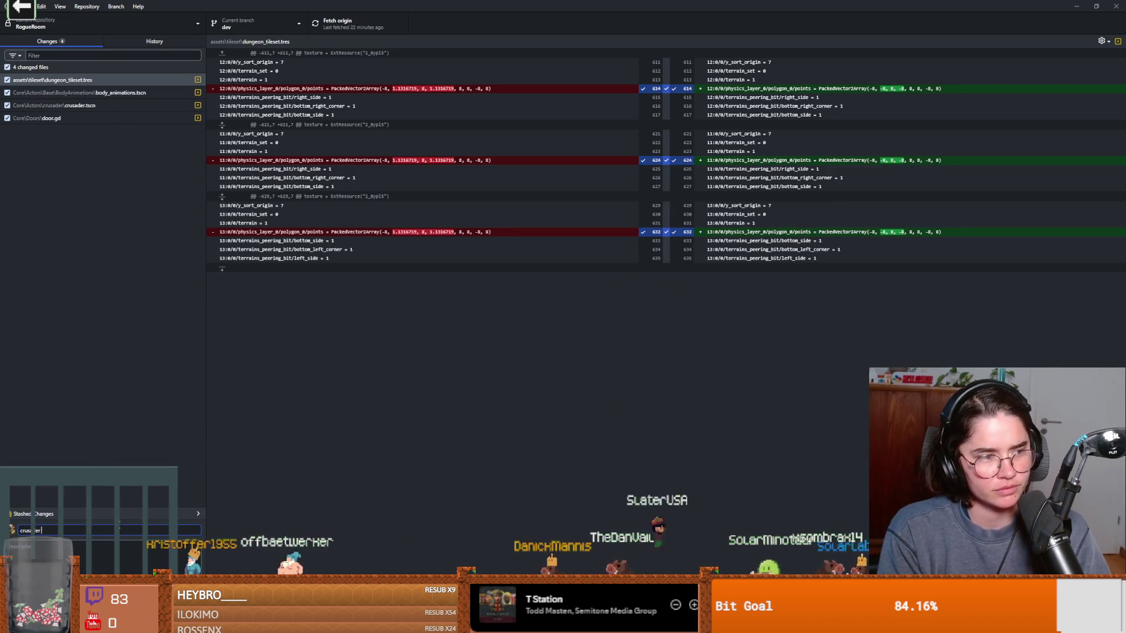
type(" collision and door making room multiple times")
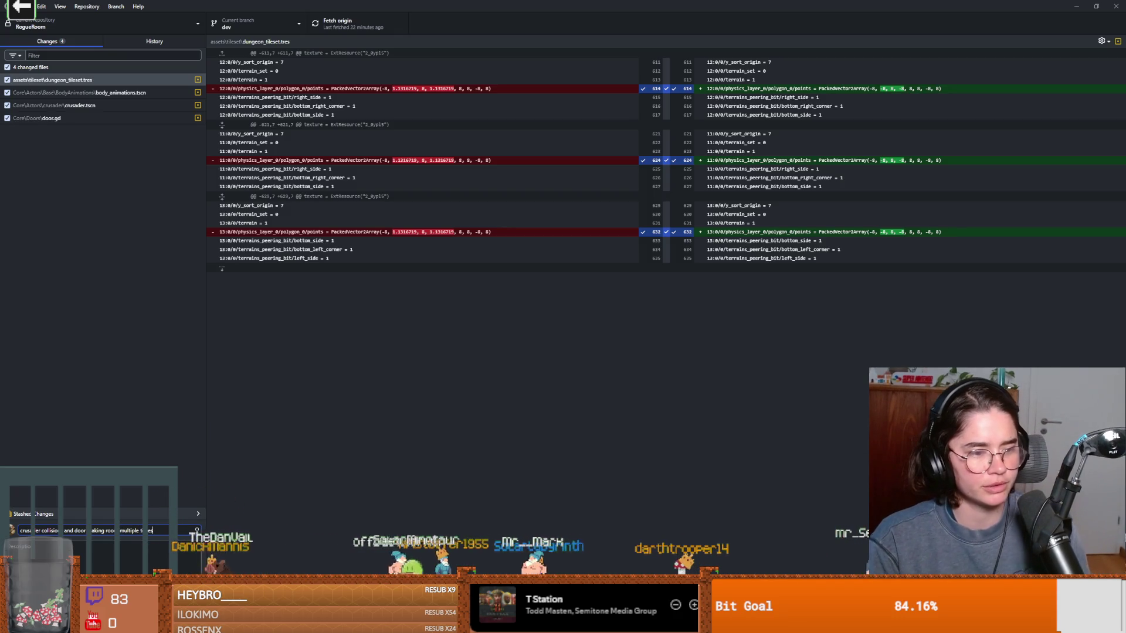
key("ctrl+Return")
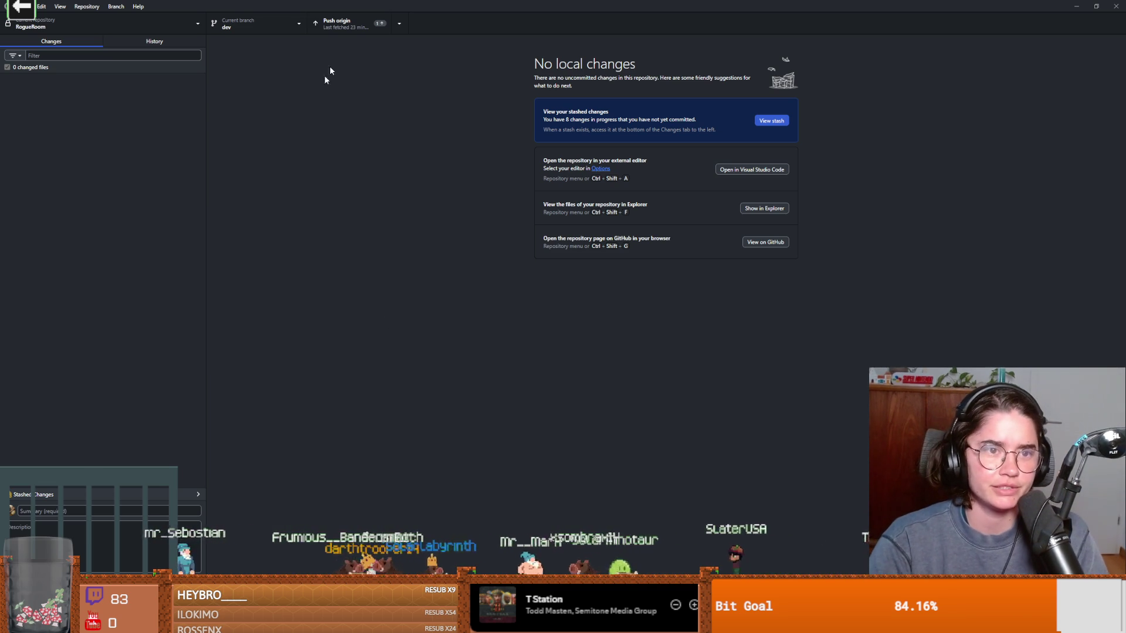
left_click(336, 26)
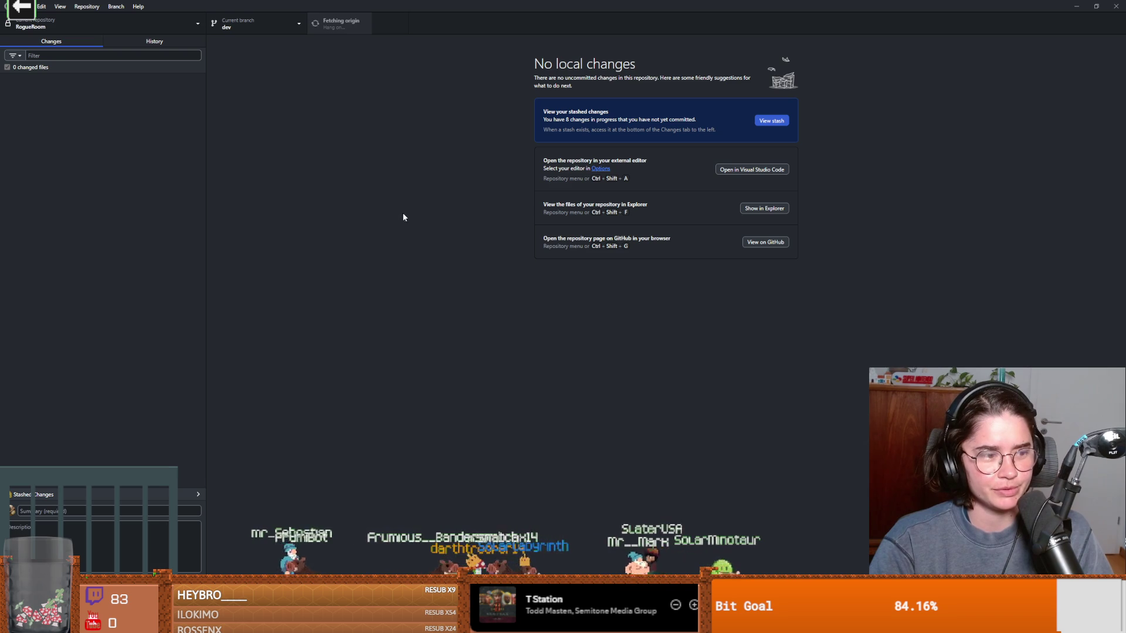
key("alt+Tab")
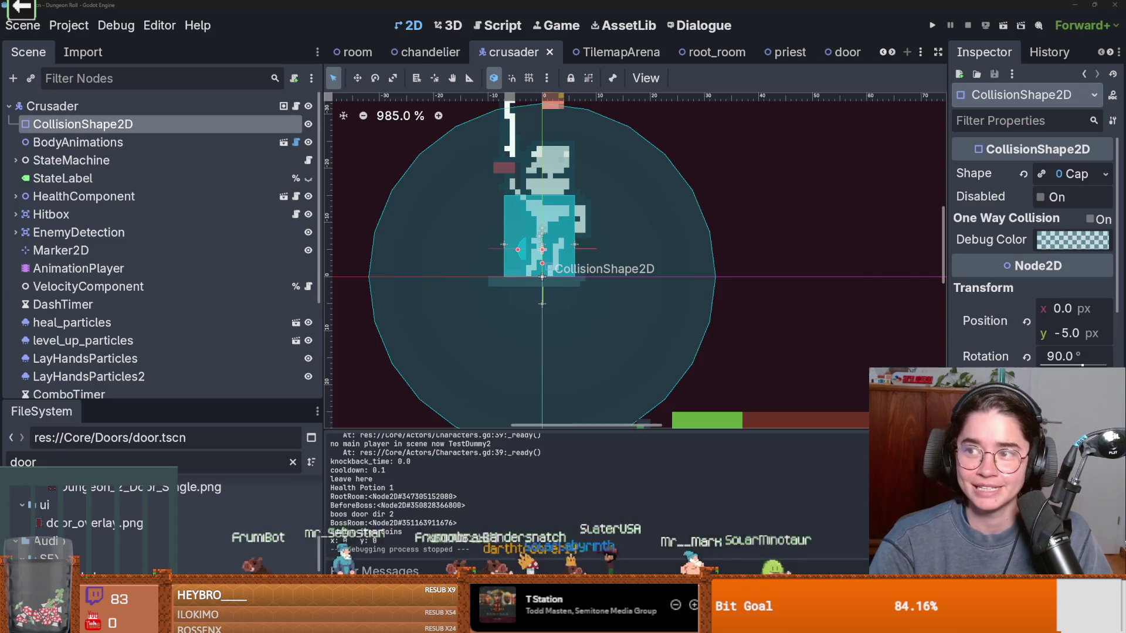
Step: Save the crusader scene and give the Scene tree dock more height
left_click(675, 275)
key("ctrl+s")
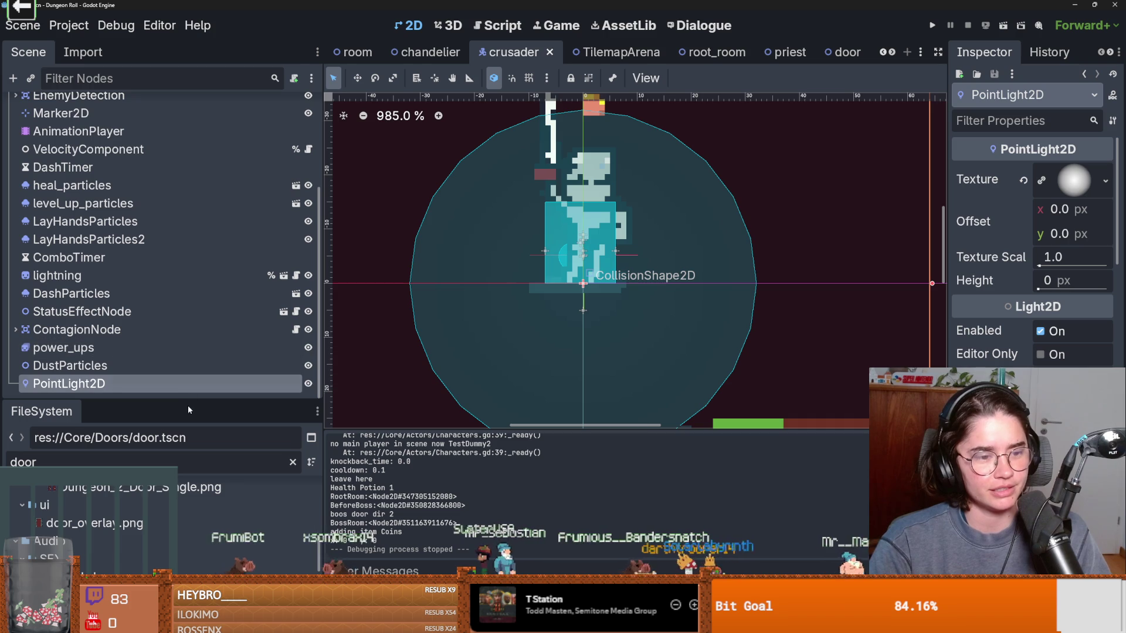
left_click_drag(188, 400, 182, 517)
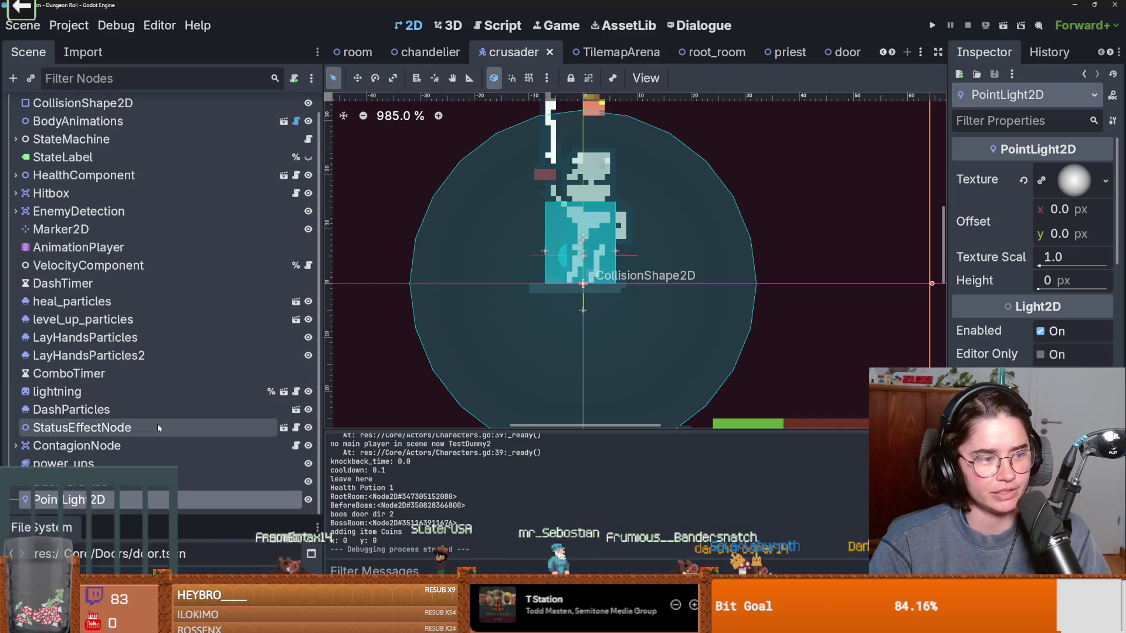
scroll(156, 424, "up", 1)
scroll(179, 409, "down", 1)
scroll(181, 412, "up", 1)
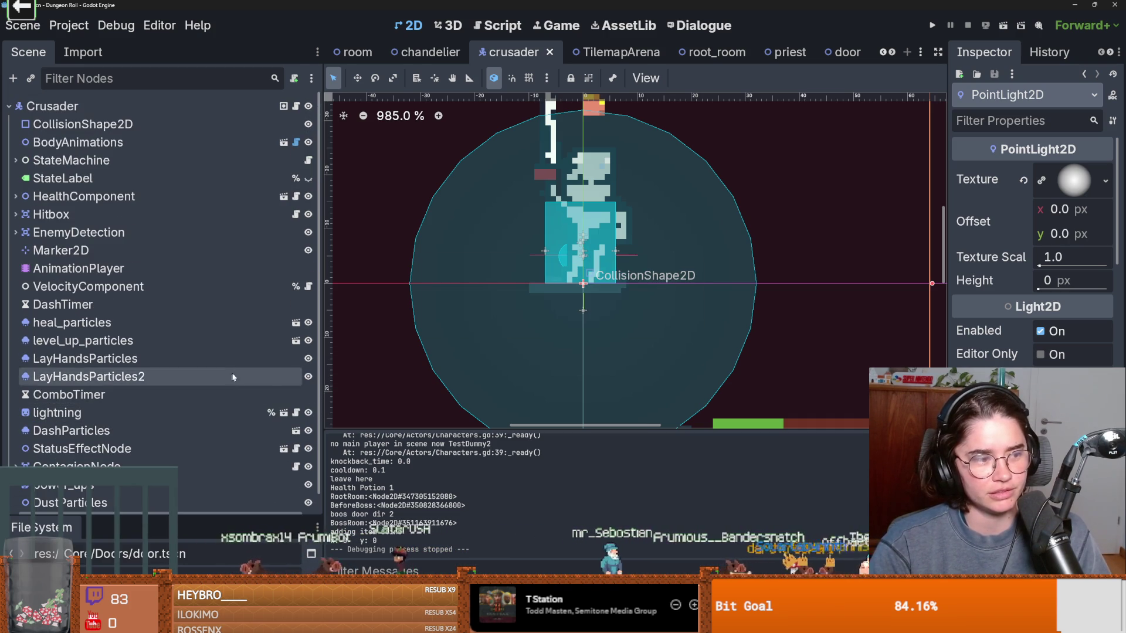
scroll(200, 427, "down", 1)
mouse_move(200, 517)
left_mouse_down()
mouse_move(199, 93)
mouse_move(199, 516)
left_mouse_up()
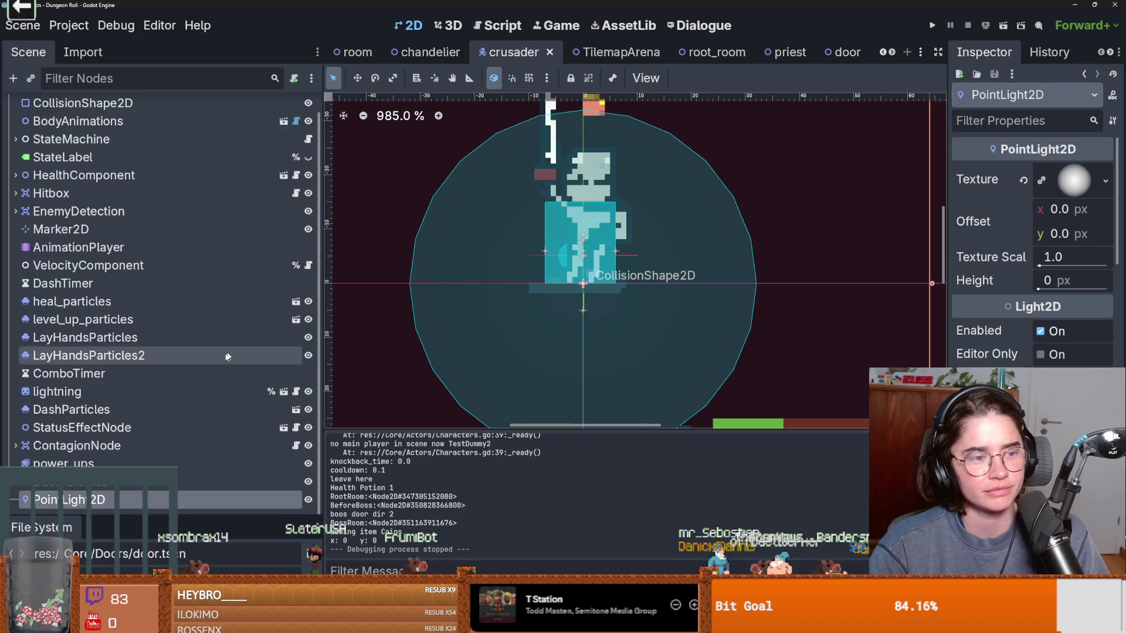
scroll(233, 356, "up", 1)
Step: Close the crusader scene tab, leaving the TilemapArena scene open
left_click_drag(324, 346, 332, 345)
scroll(163, 391, "down", 1)
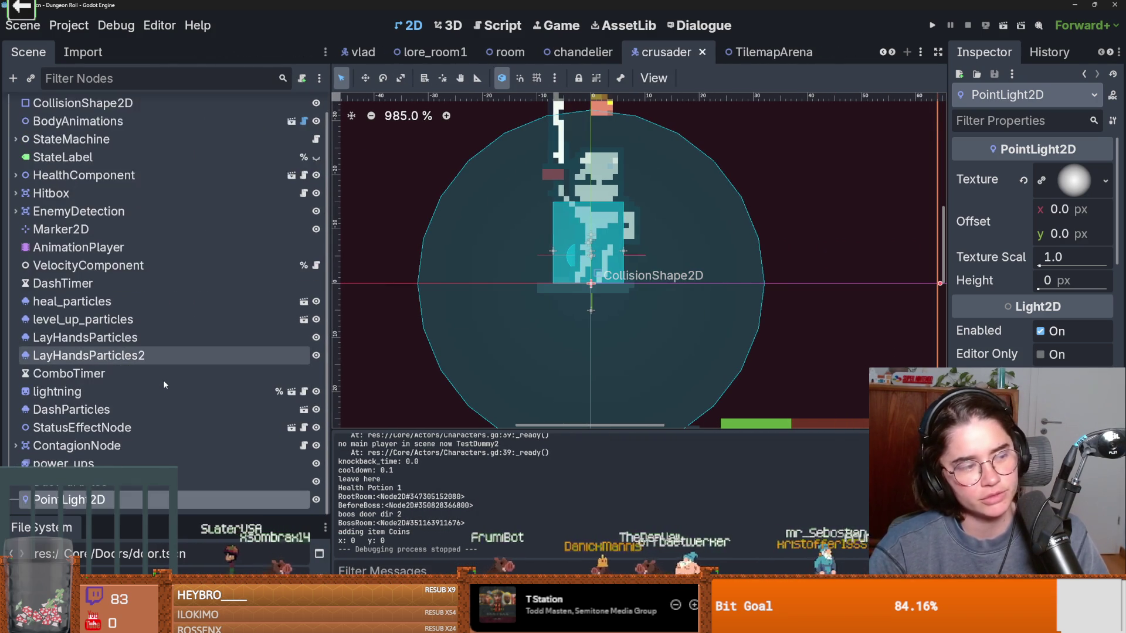
scroll(165, 385, "up", 1)
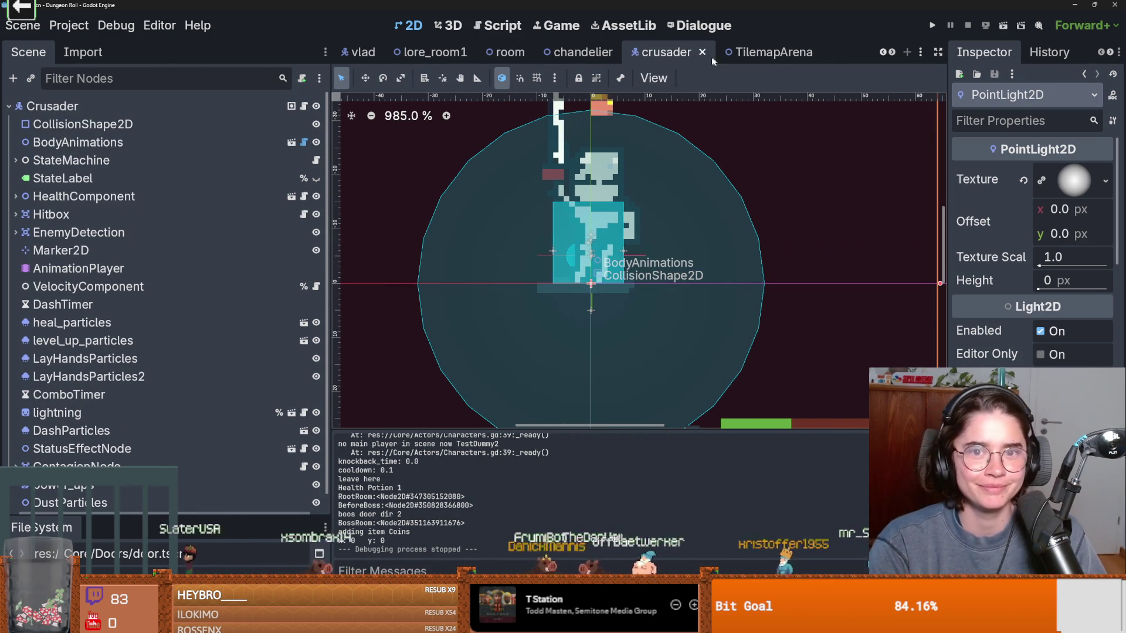
left_click(702, 52)
left_click(703, 54)
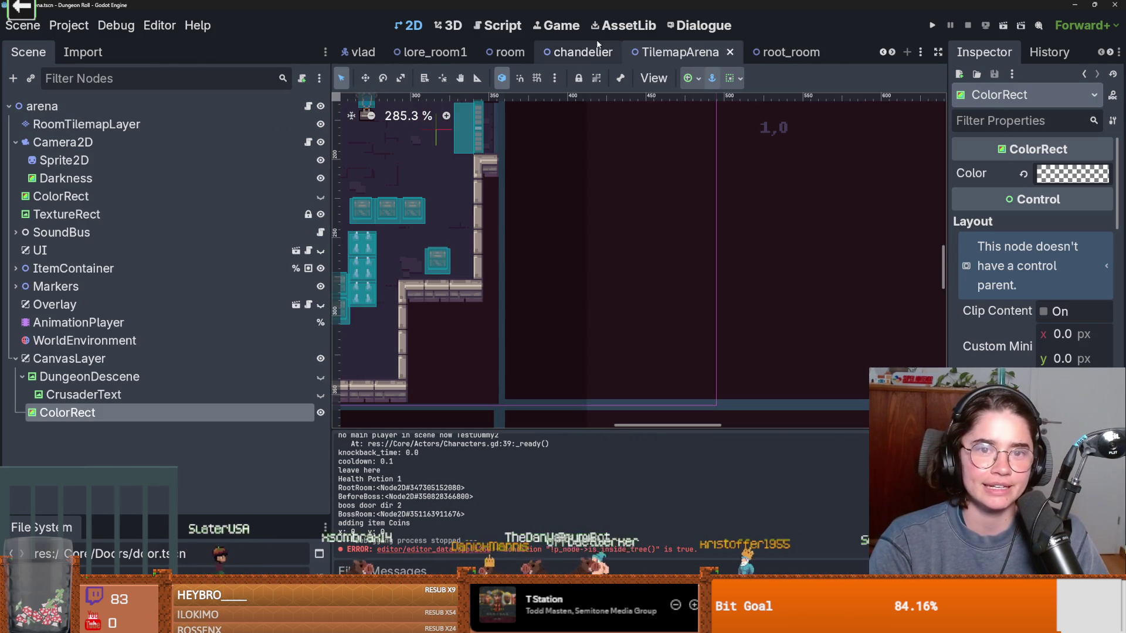
Step: Save the chandelier scene and open its Area2D's DamageArea.gd script
left_click(581, 51)
key("ctrl+s")
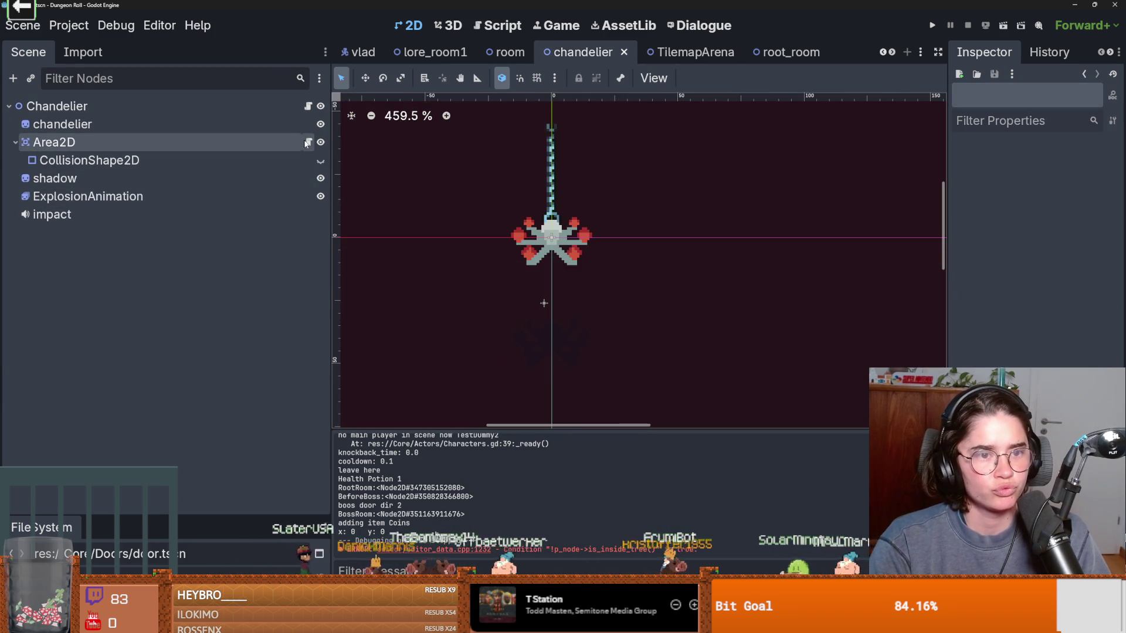
left_click(308, 142)
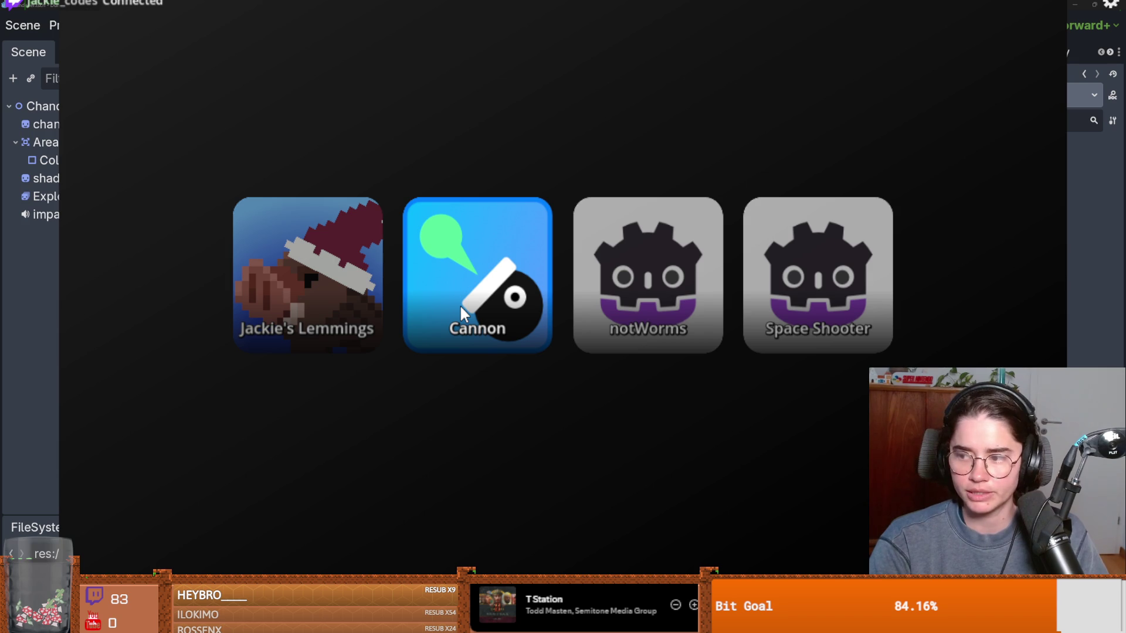
Step: Run the Cannon chat game for viewers' !fire commands, then leave it for the menu
left_click(461, 308)
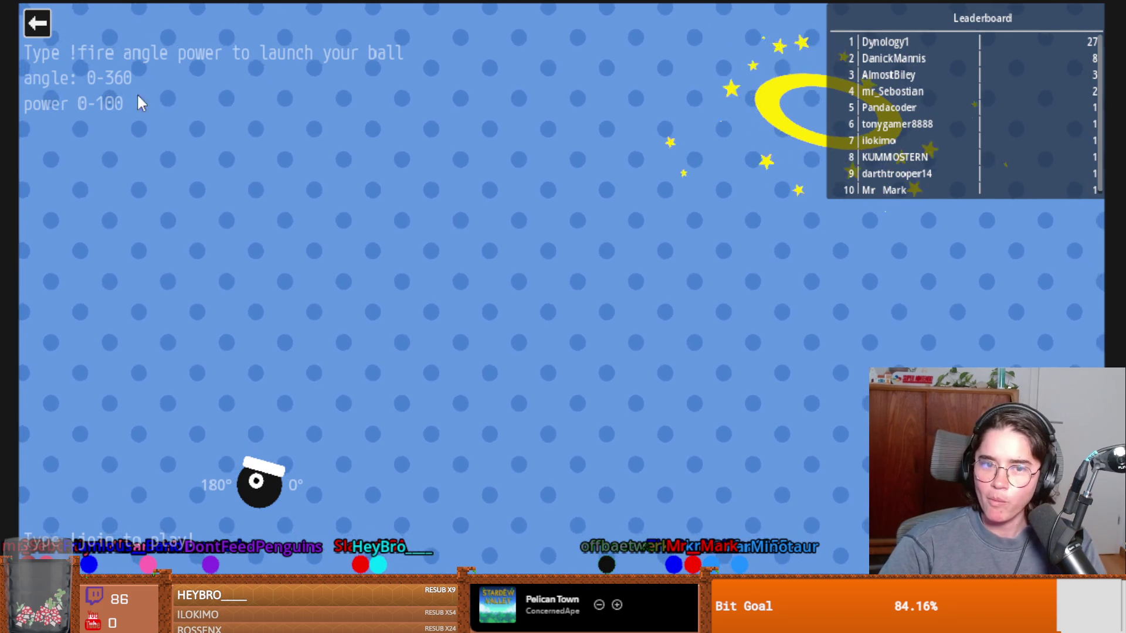
left_click(37, 23)
Step: Close the game menu, glance at DamageArea.gd in Godot, then return to the 3D-printed boat video
left_click(523, 252)
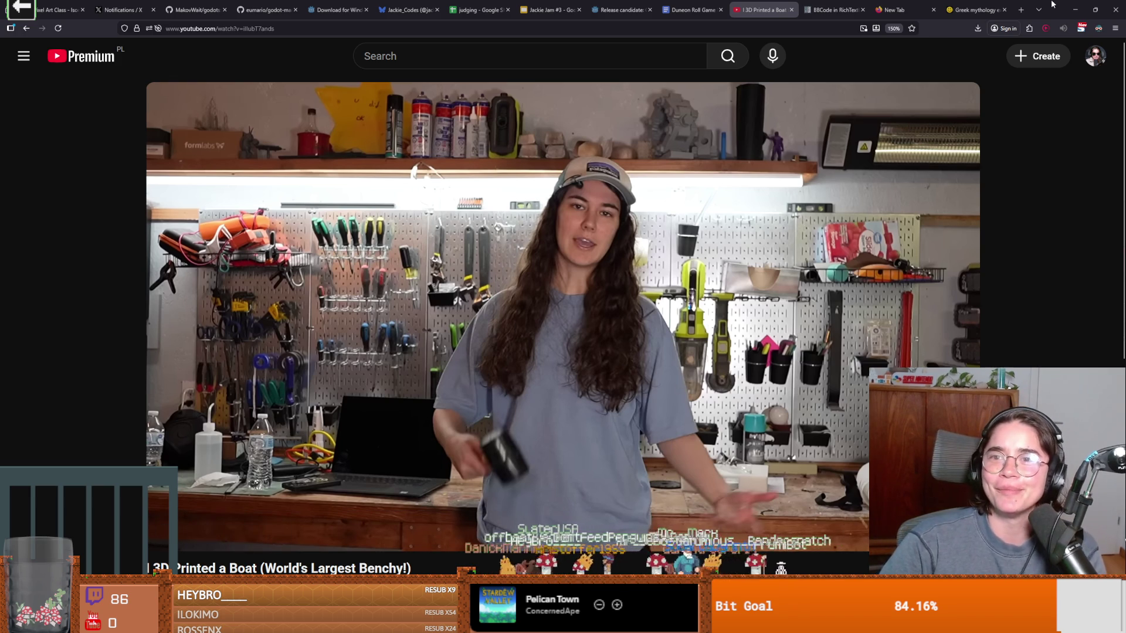
key("alt+Tab")
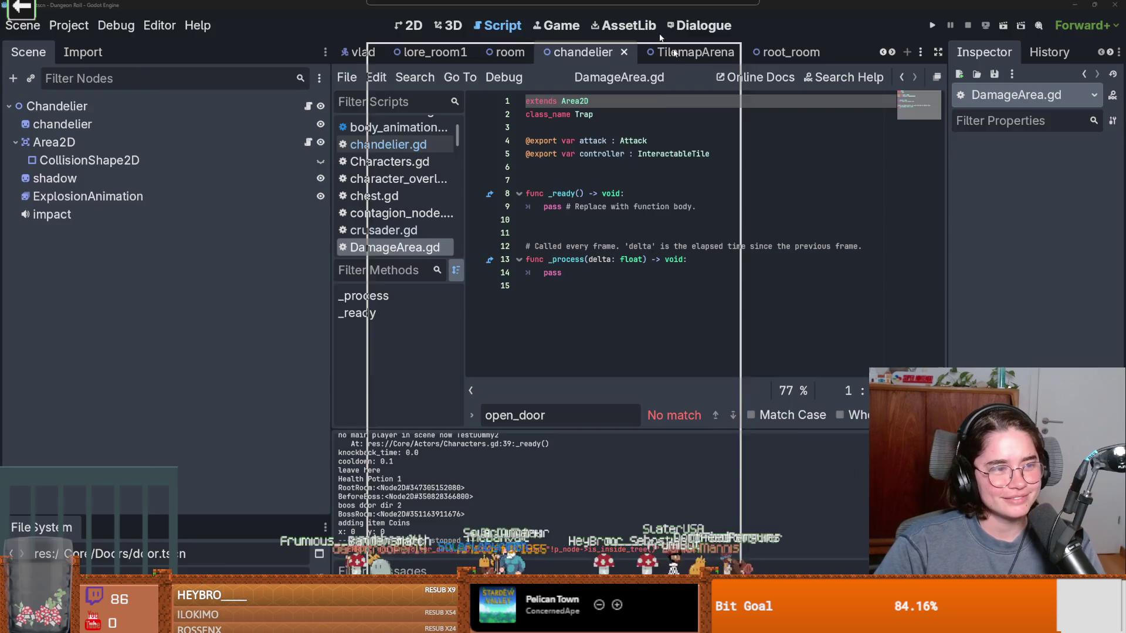
key("alt+Tab")
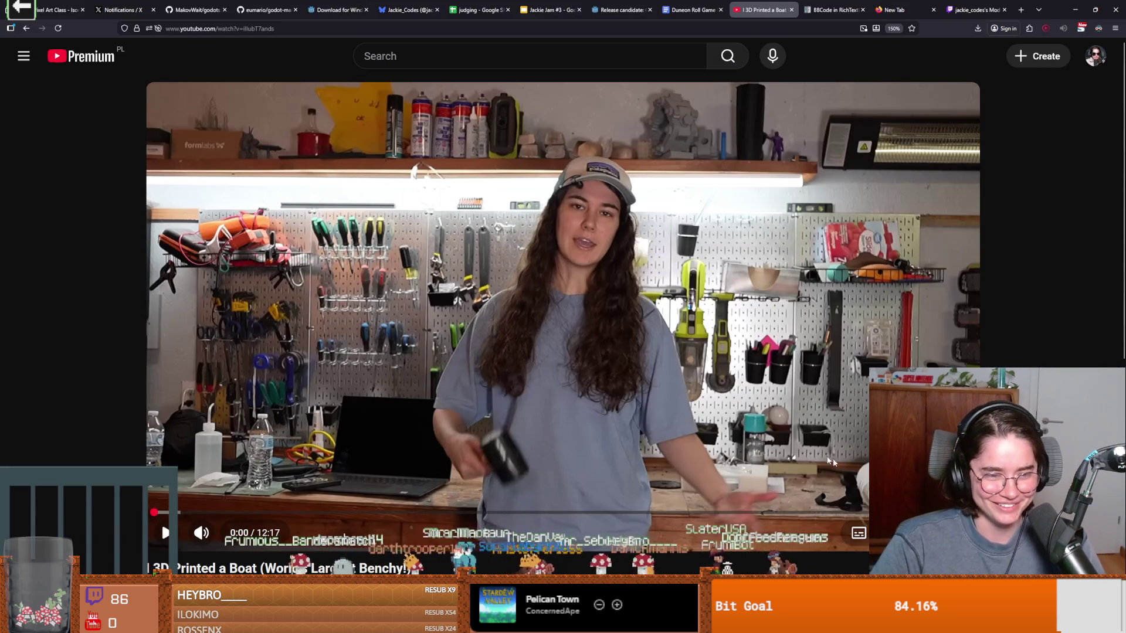
Step: Play 'I 3D Printed a Boat (World's Largest Benchy!)' in fullscreen
scroll(281, 520, "down", 2)
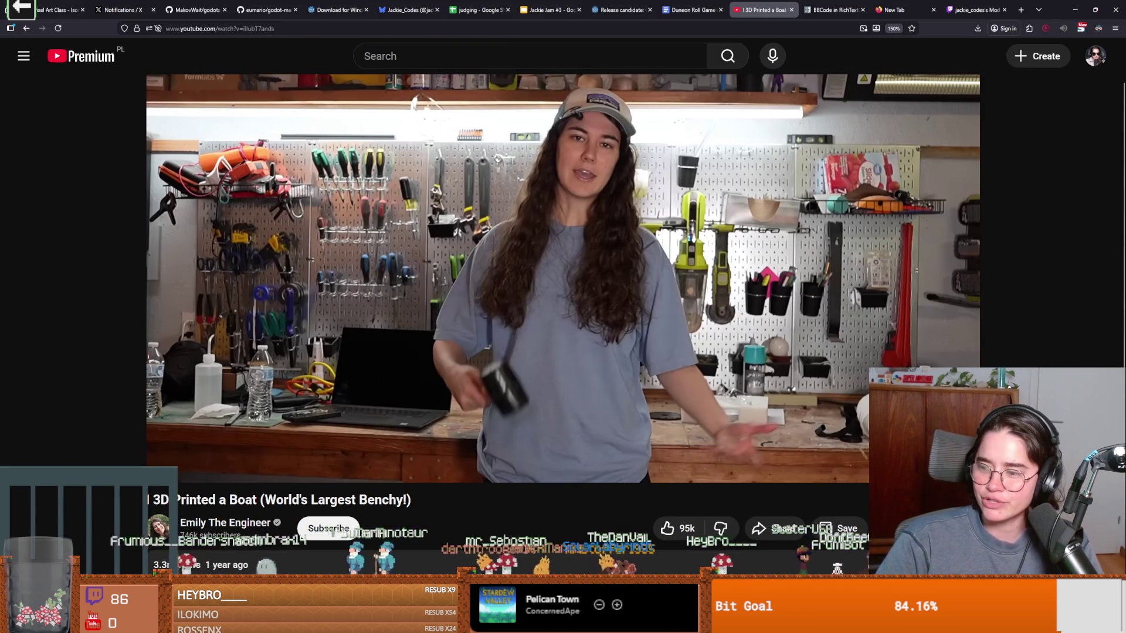
left_click(434, 336)
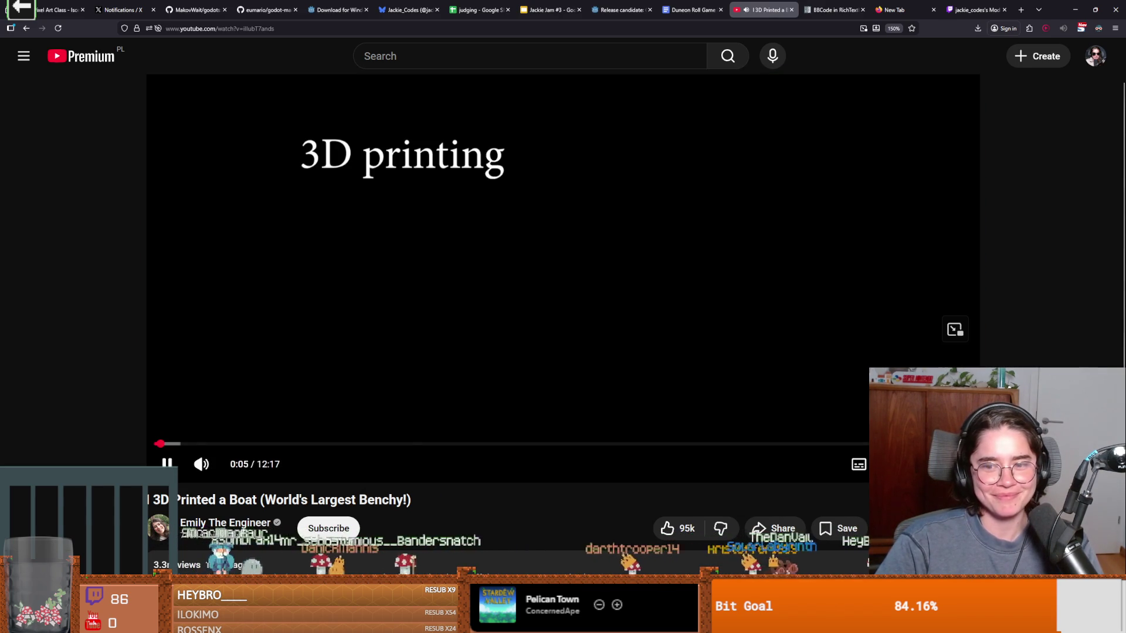
double_click(628, 308)
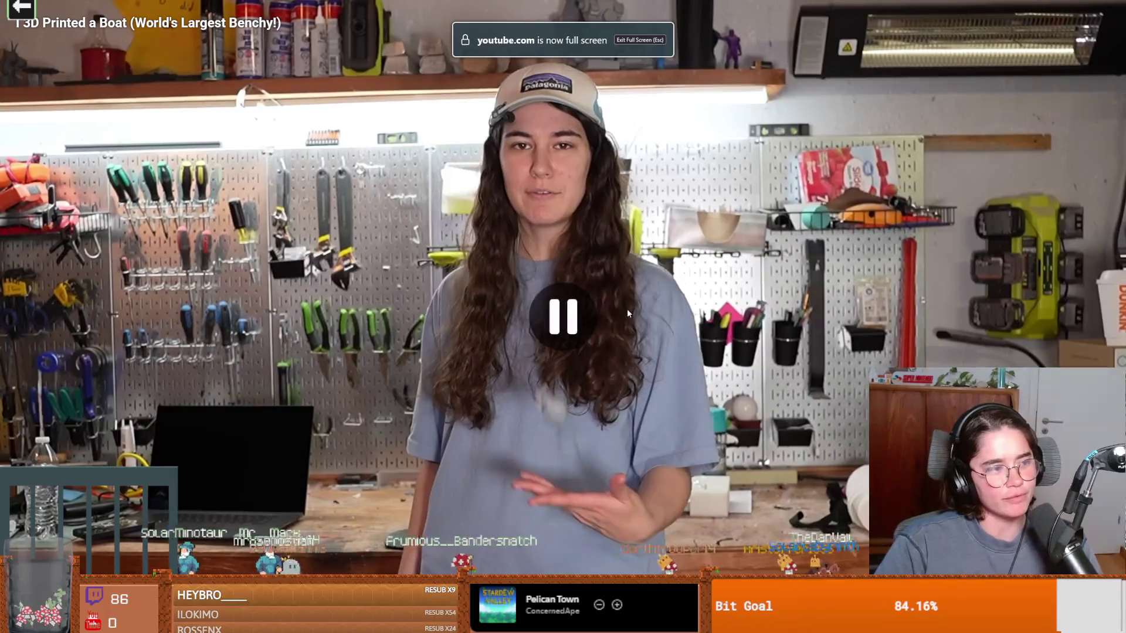
left_click(641, 309)
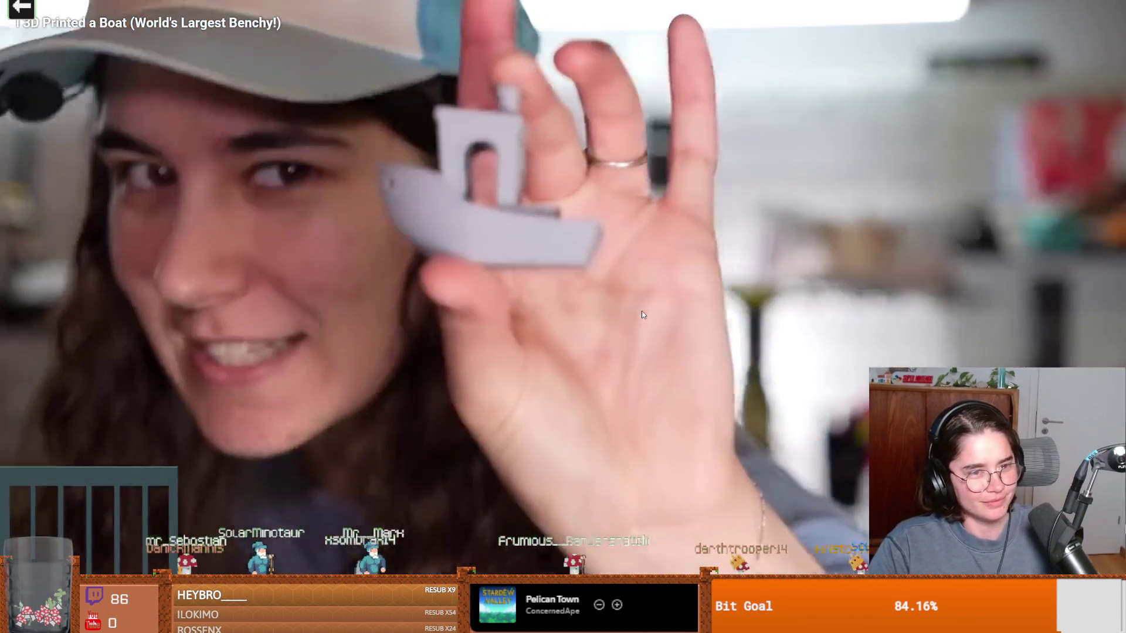
key("alt+Left")
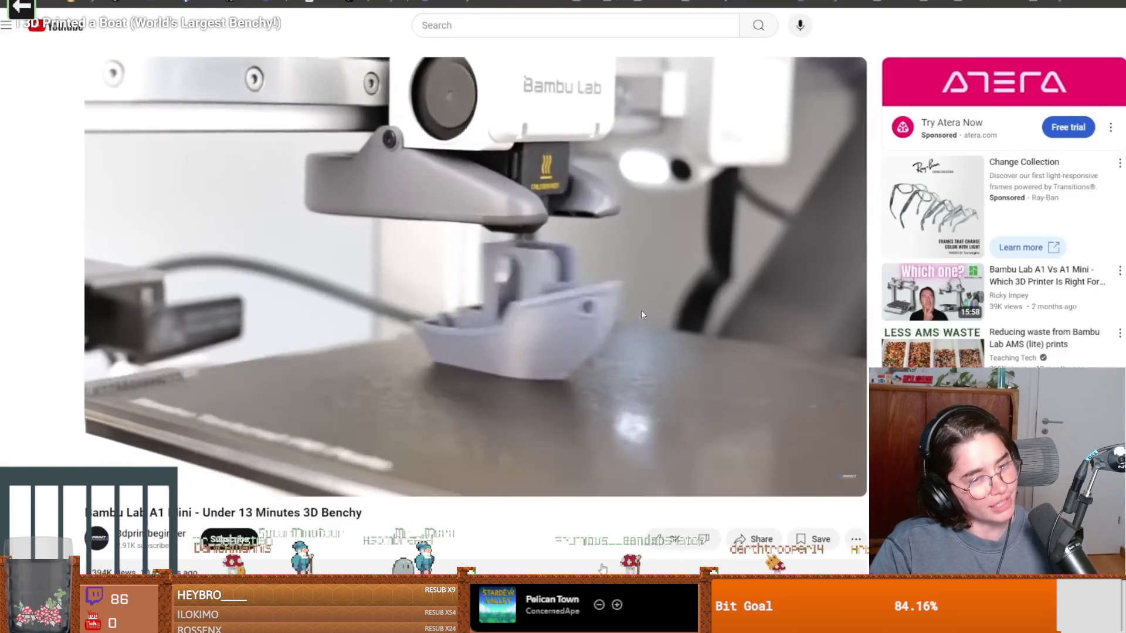
key("alt+Left")
left_click(635, 316)
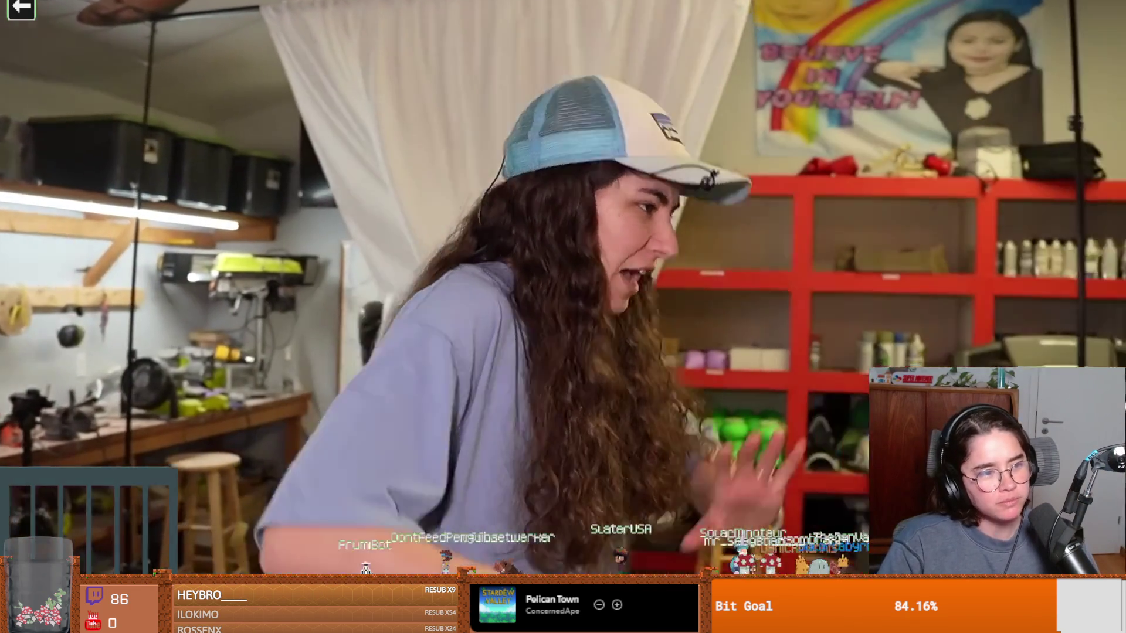
mouse_move(416, 349)
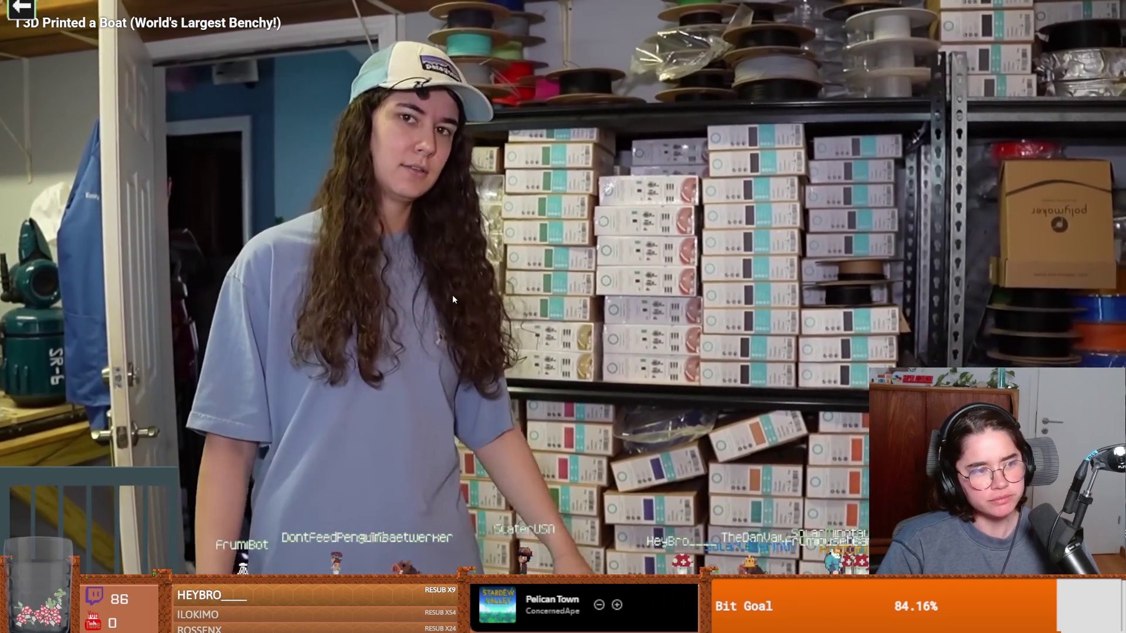
left_click(453, 297)
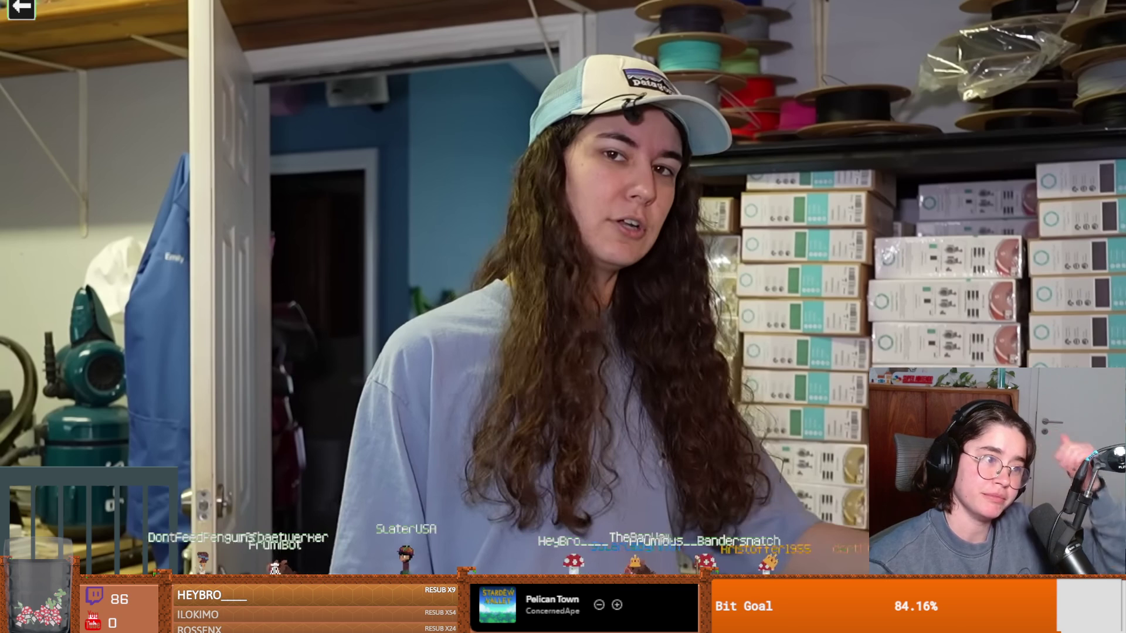
left_click(500, 226)
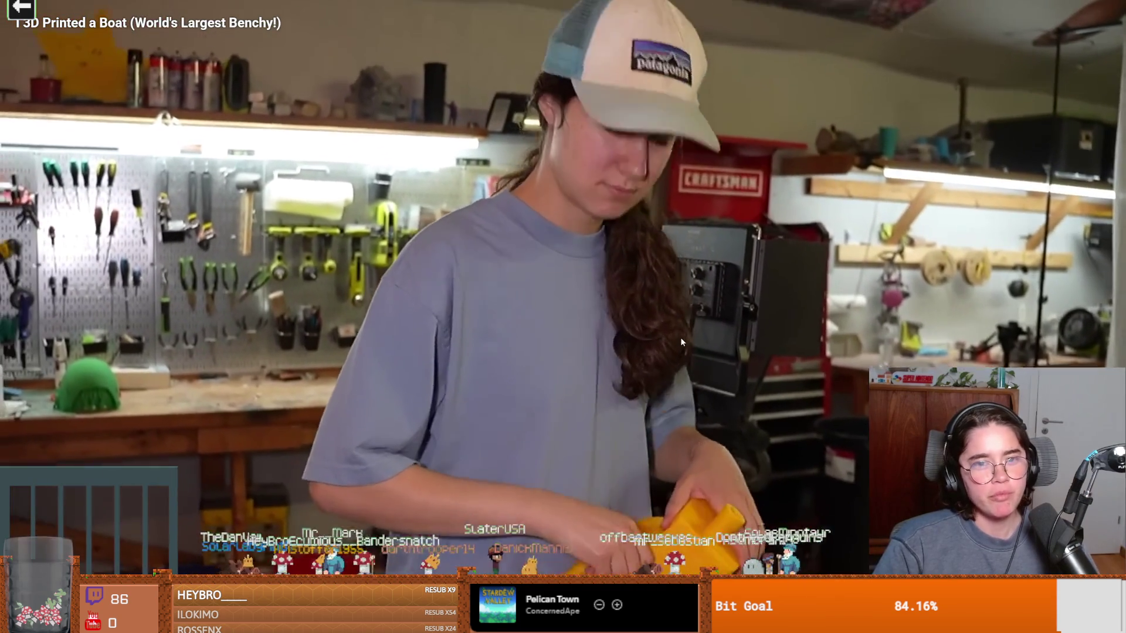
Step: Pause the Benchy boat video, then let it run on to the multicoloured hull scene
left_click(498, 334)
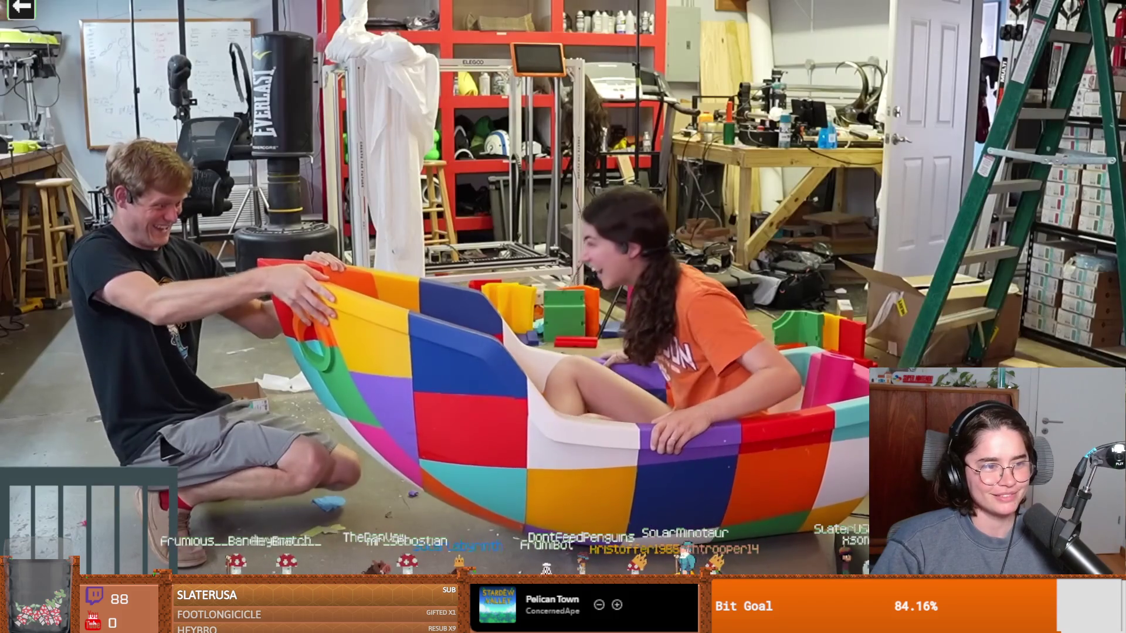
Step: Seek the boat video back to about 2:25 and resume fullscreen playback
left_click(580, 437)
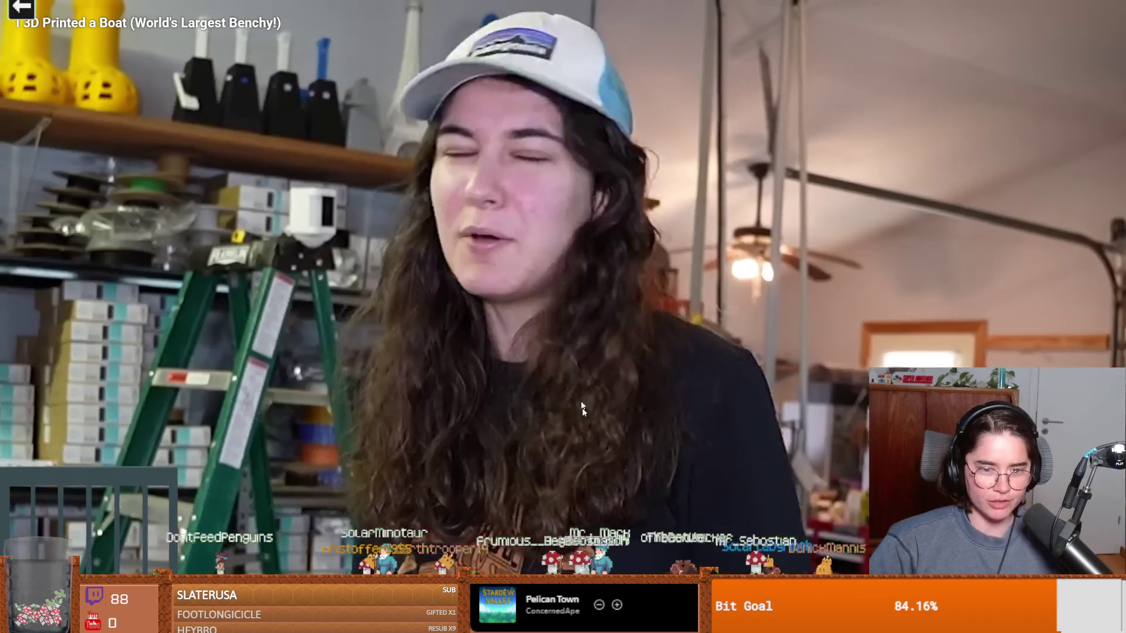
left_click(502, 543)
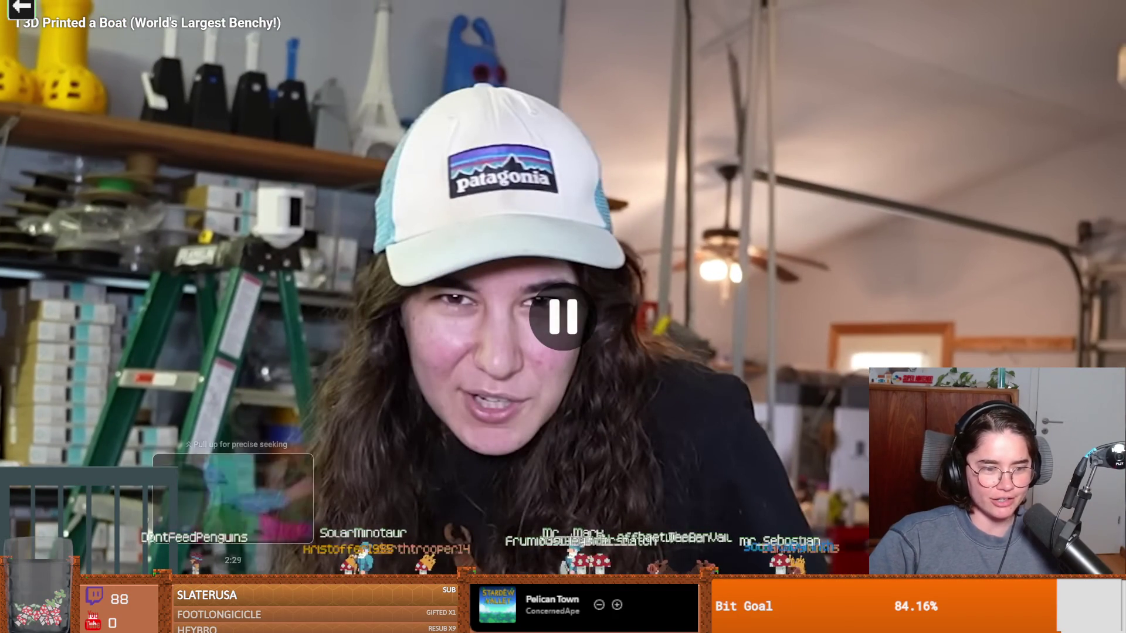
left_click_drag(225, 572, 226, 572)
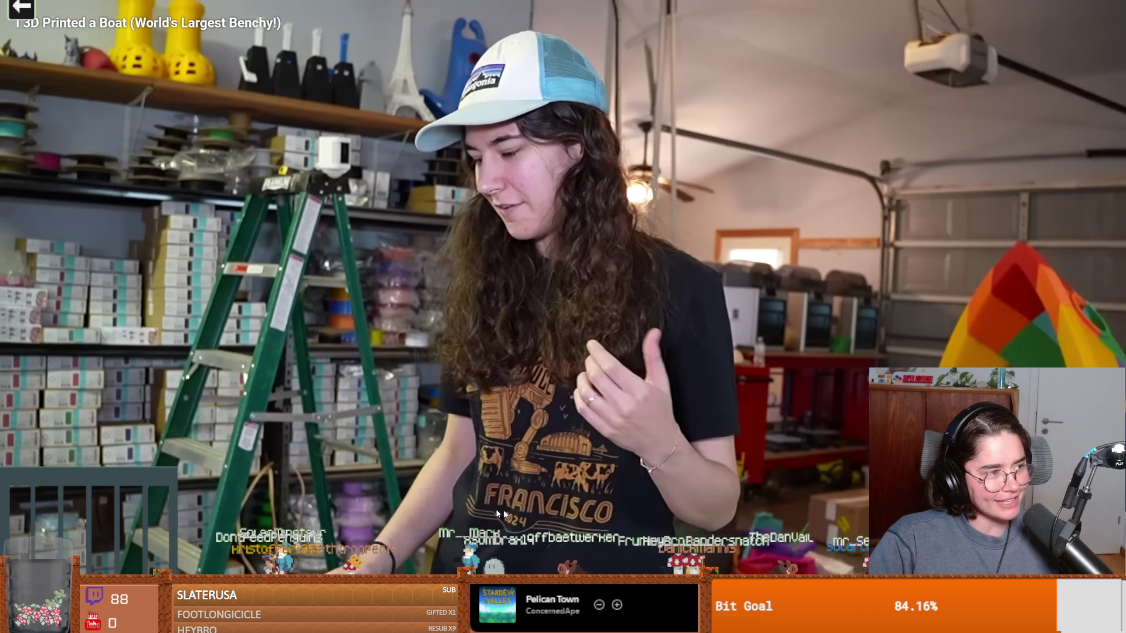
left_click(676, 363)
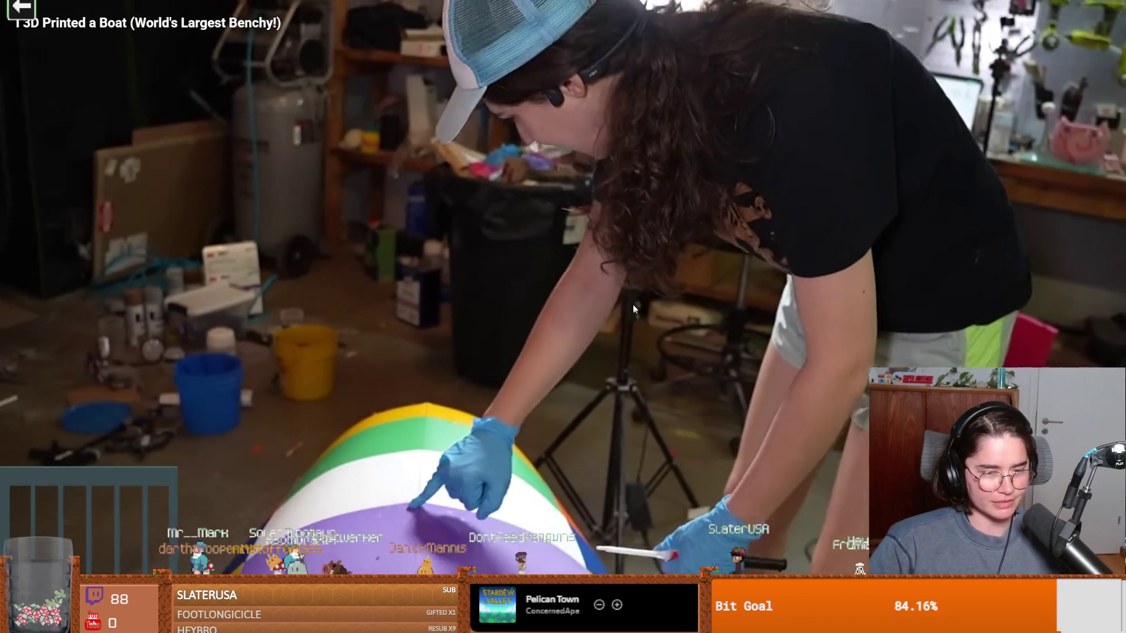
left_click(629, 307)
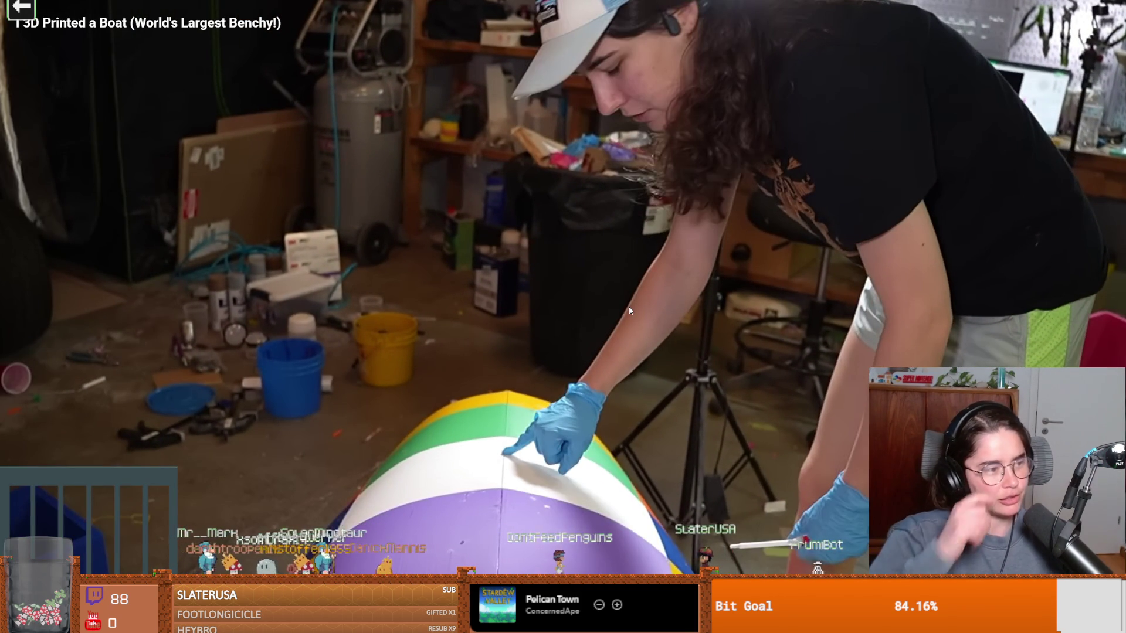
left_click(595, 326)
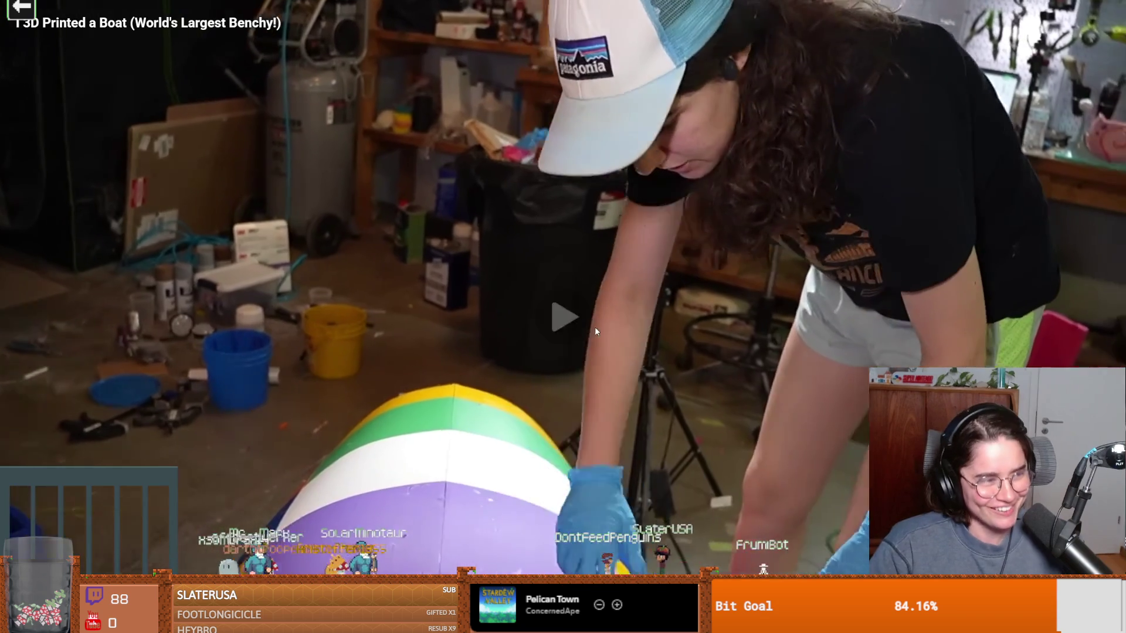
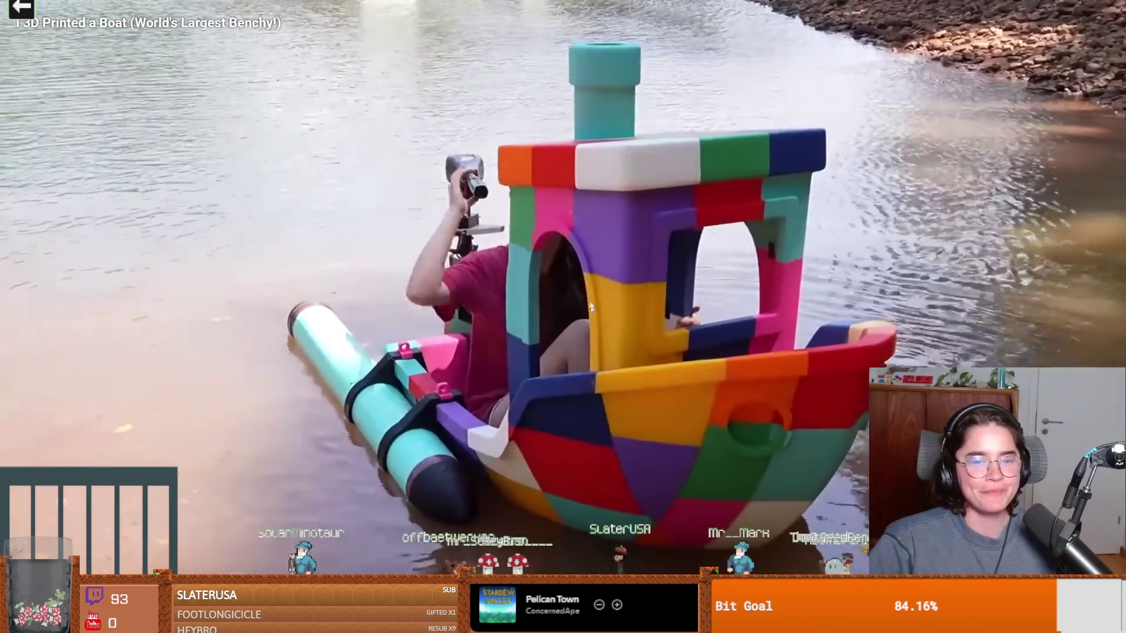
Step: Pause and resume the boat video, then skip ahead and pause on the dockside lunch scene
left_click(540, 320)
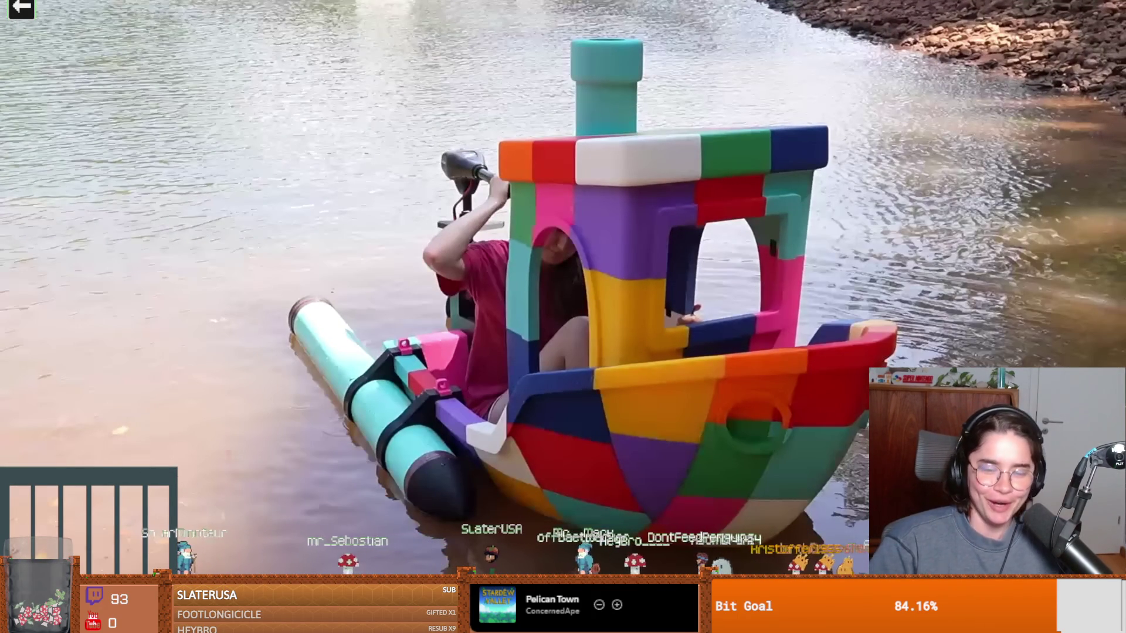
left_click(587, 366)
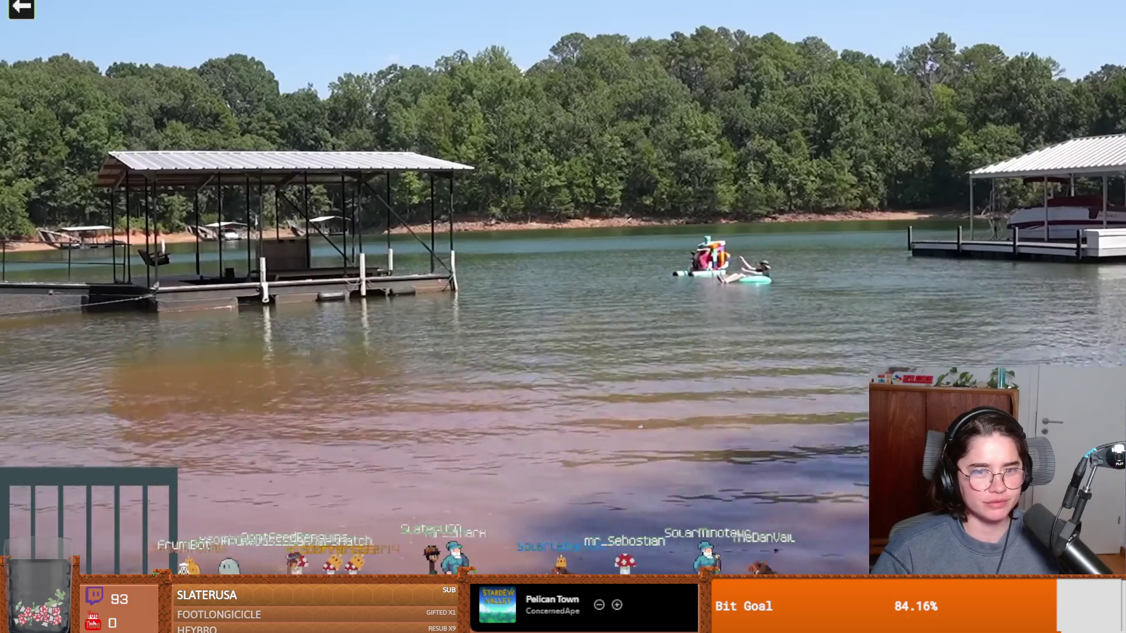
mouse_move(617, 260)
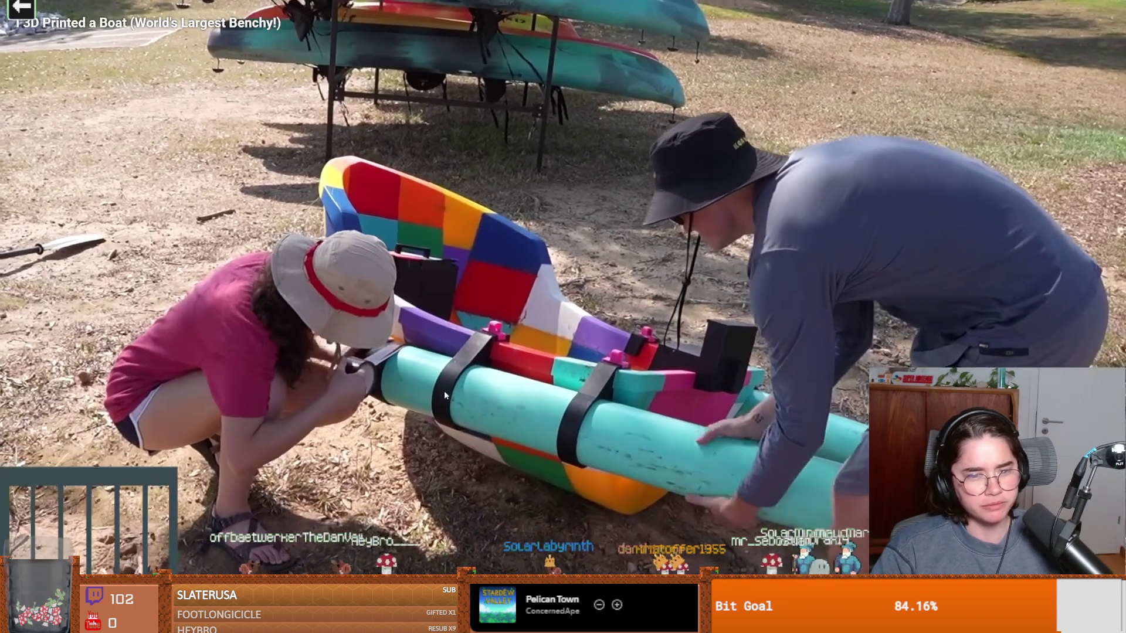
left_click(445, 391)
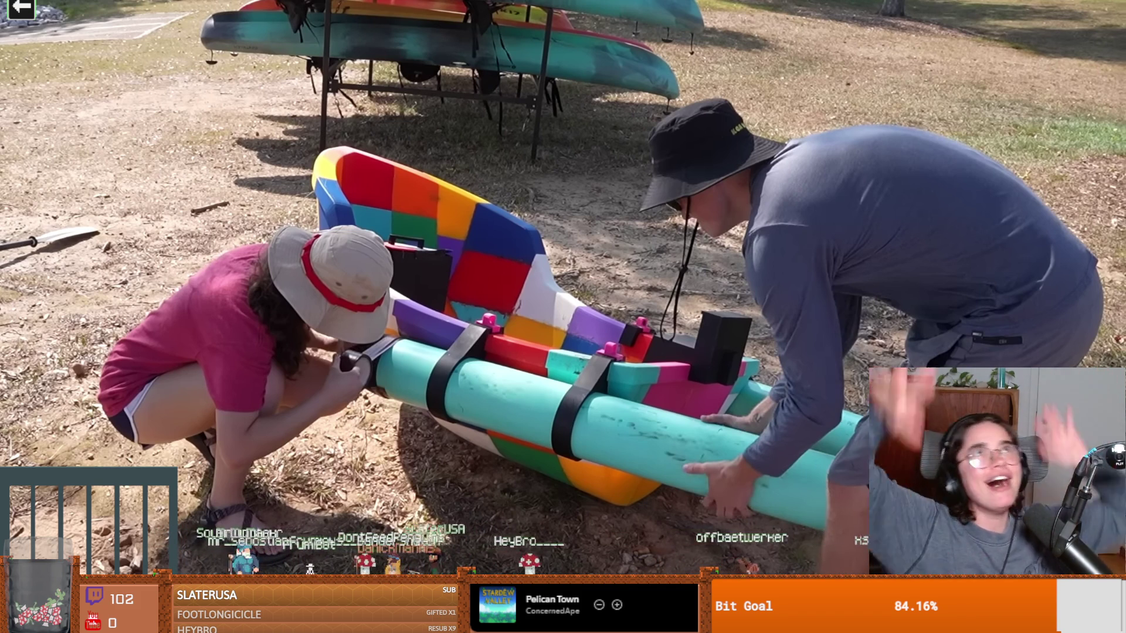
mouse_move(420, 382)
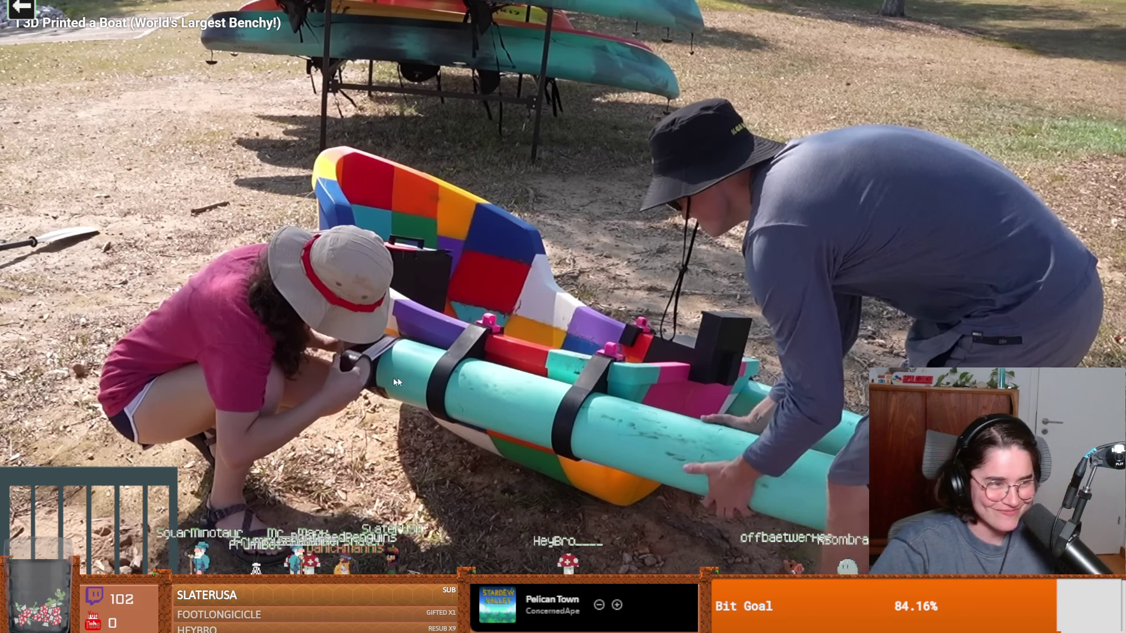
left_click(571, 404)
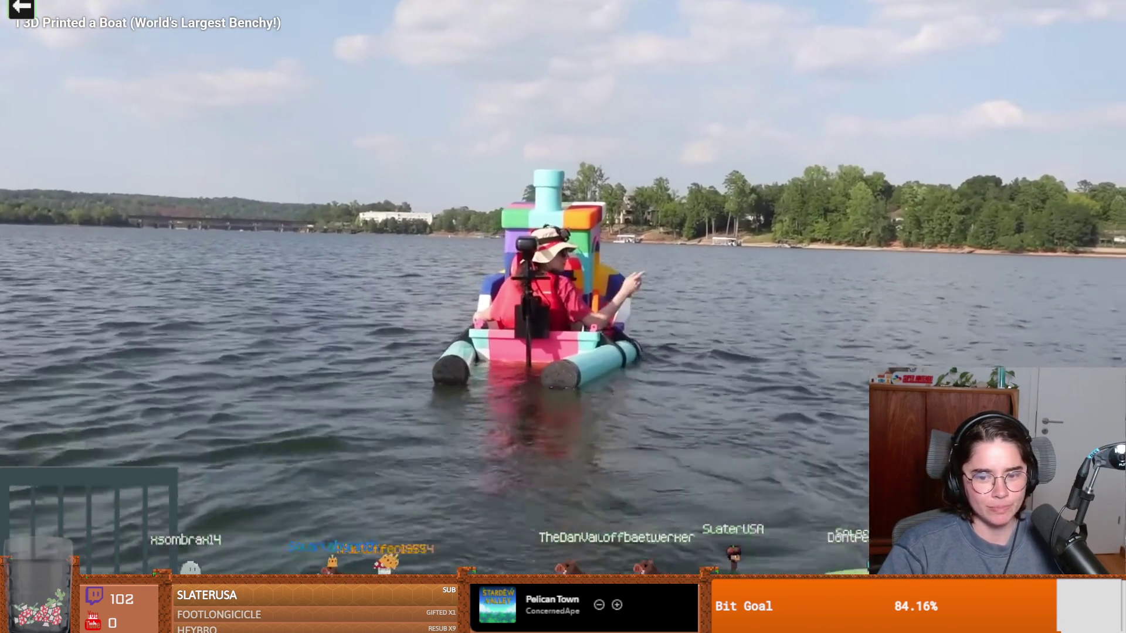
left_click(792, 581)
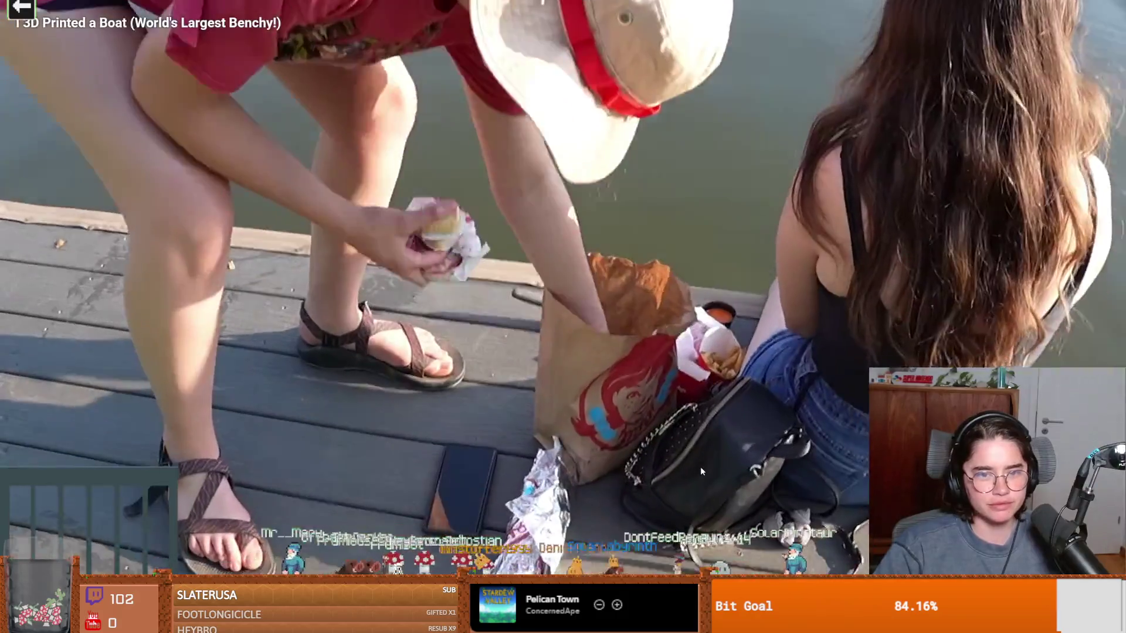
left_click(700, 467)
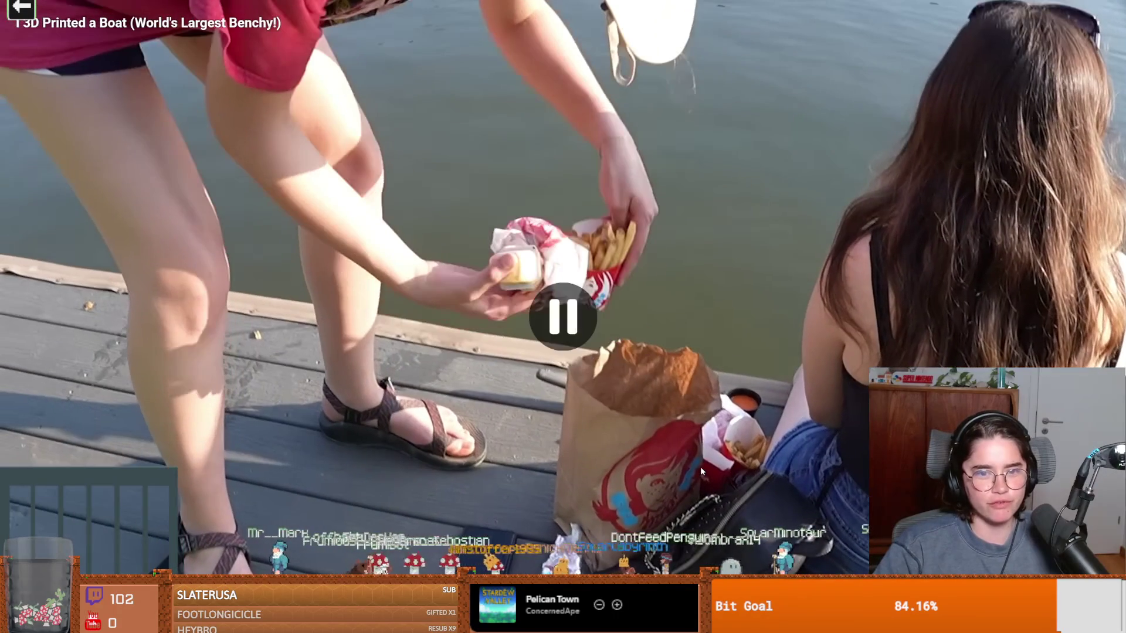
Step: Let the boat video play through the Brilliant sponsor segment, then pause on the black frame
left_click(708, 462)
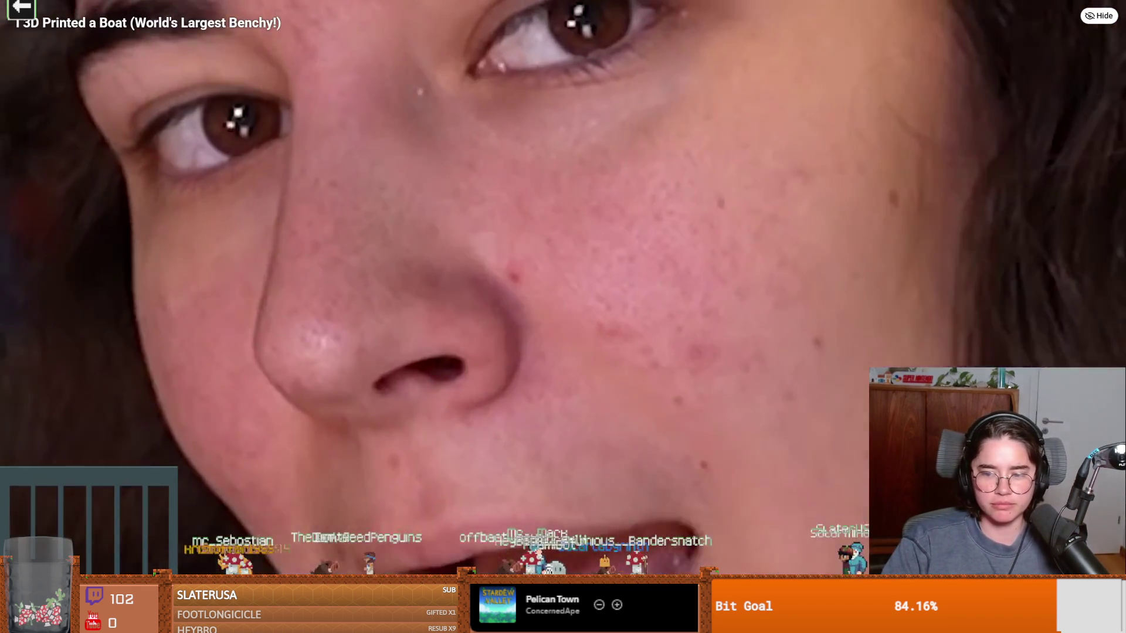
left_click(856, 433)
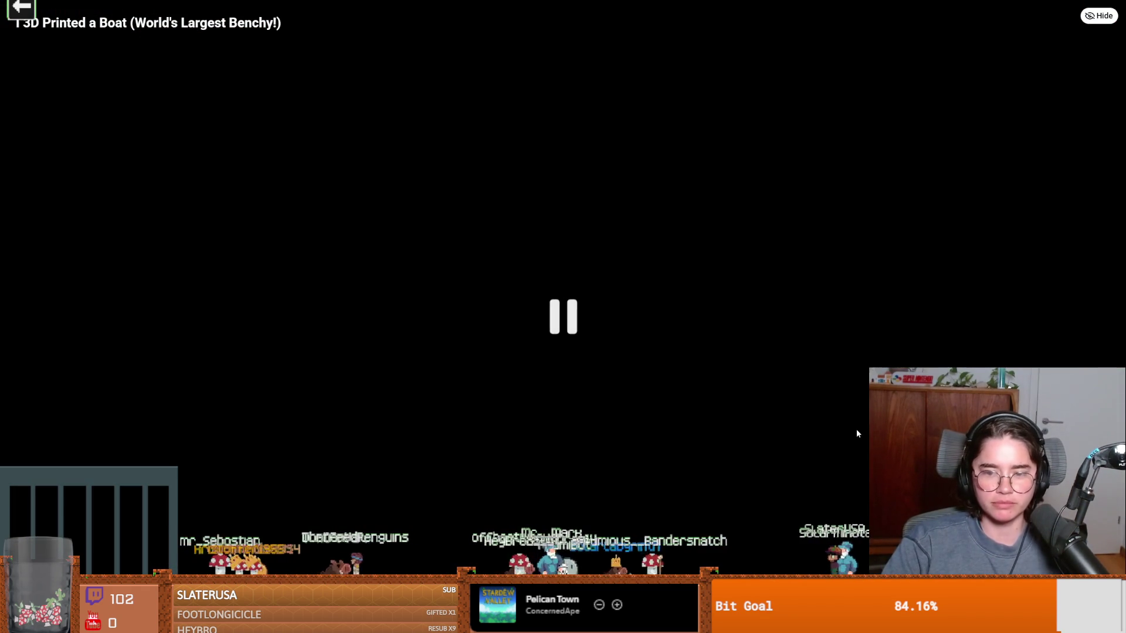
Step: Exit full screen and expand the boat video's full description, scrolling through the page
key("Escape")
scroll(585, 397, "down", 5)
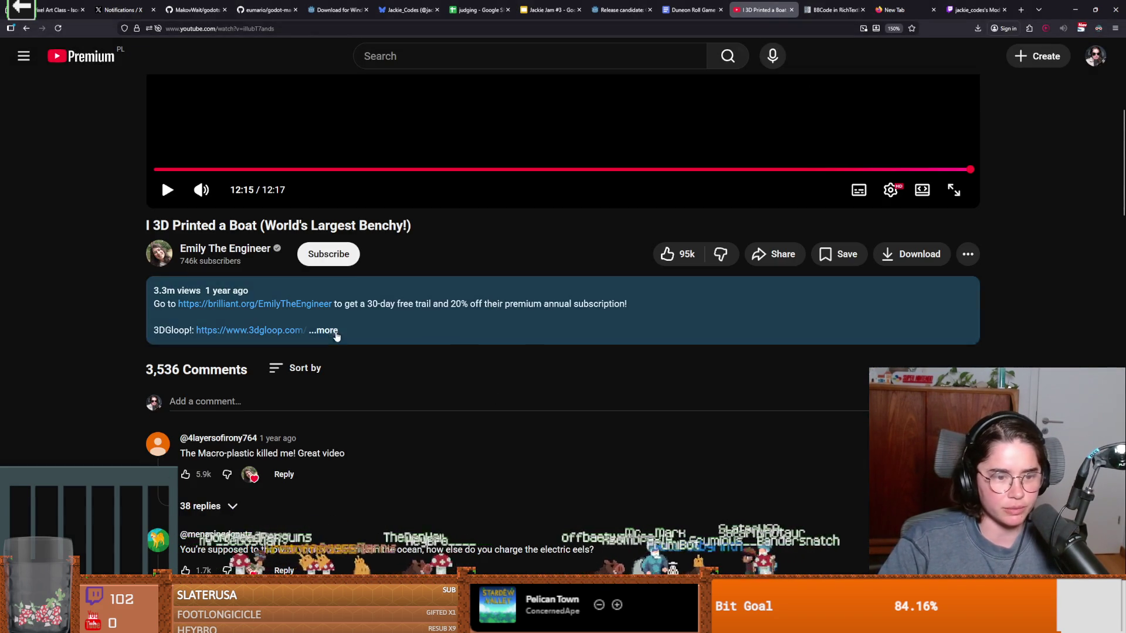
left_click(324, 330)
scroll(330, 403, "down", 3)
scroll(330, 402, "up", 3)
scroll(278, 360, "down", 10)
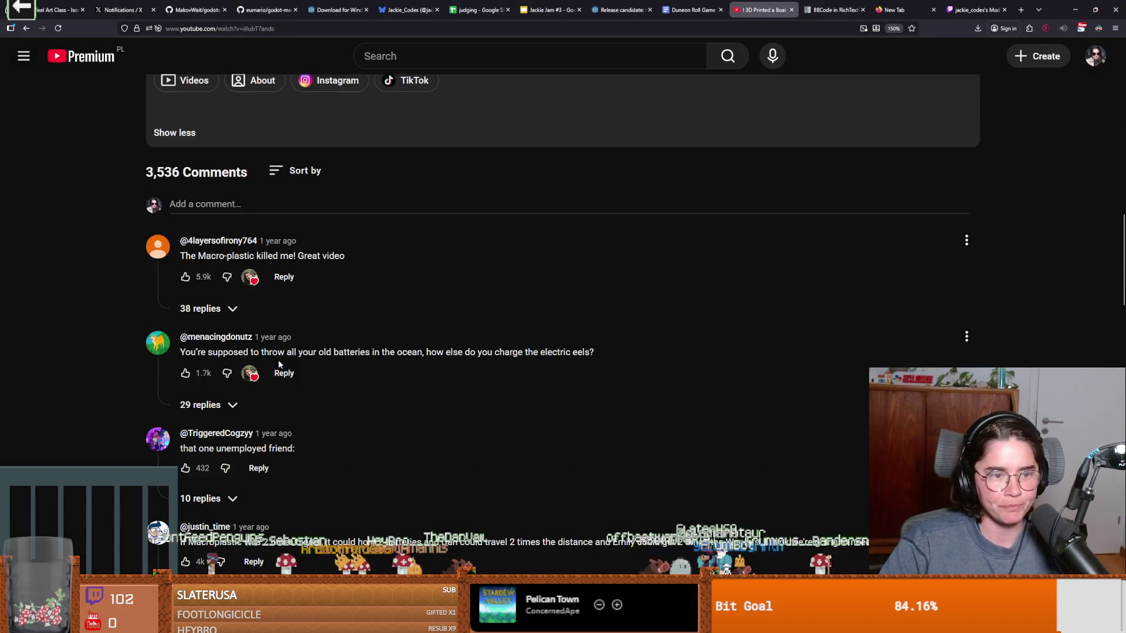
scroll(278, 363, "down", 2)
Step: Select the top comment's text, then switch to the Godot editor and back to the browser
left_click_drag(326, 202, 337, 198)
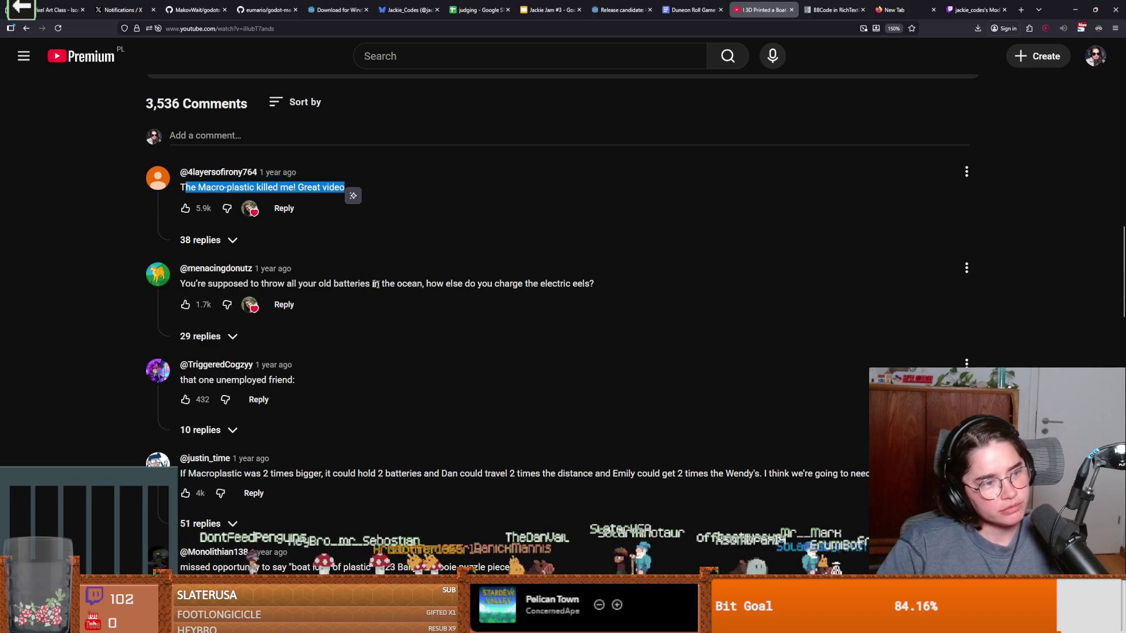
key("alt+Tab")
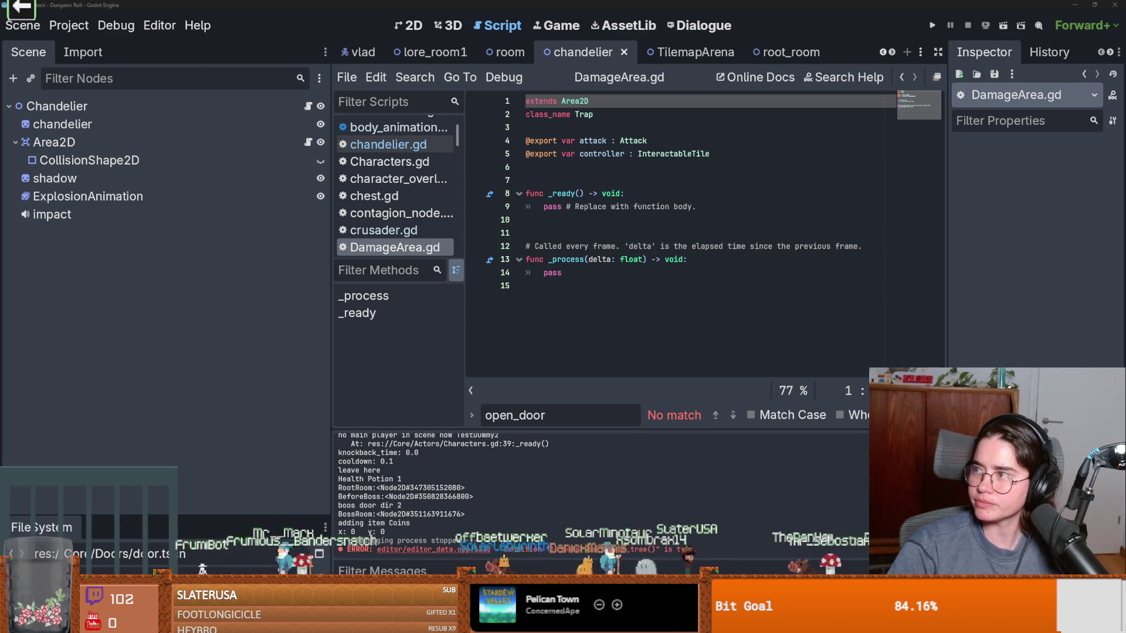
key("alt+Tab")
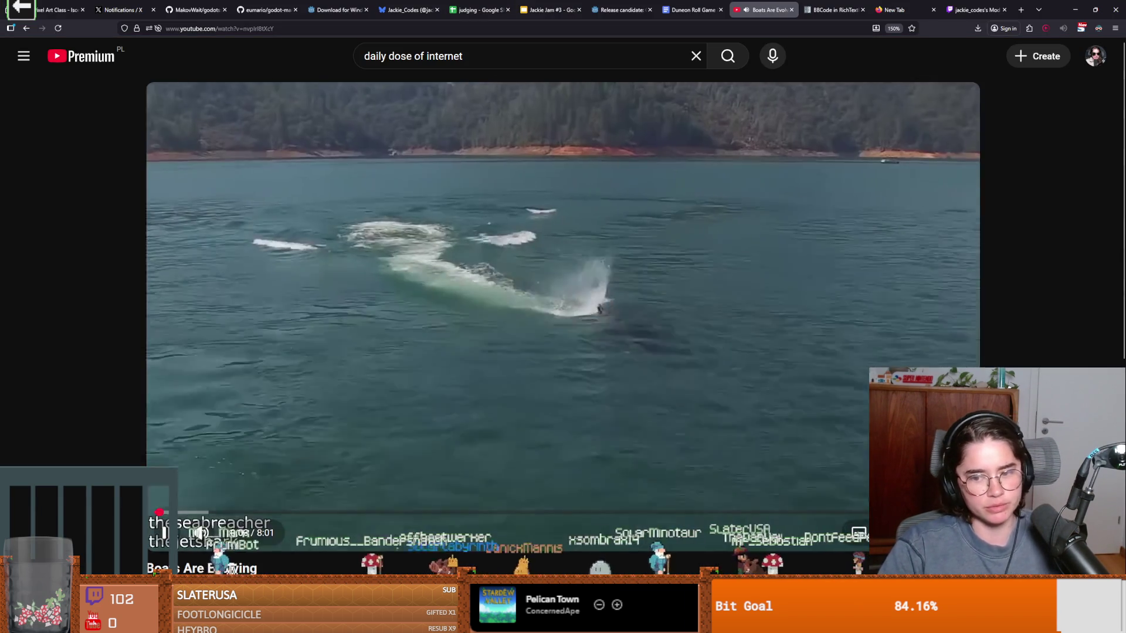
Step: Play the Boats Are Evolving video full screen, pausing and resuming it twice
double_click(804, 392)
key("space")
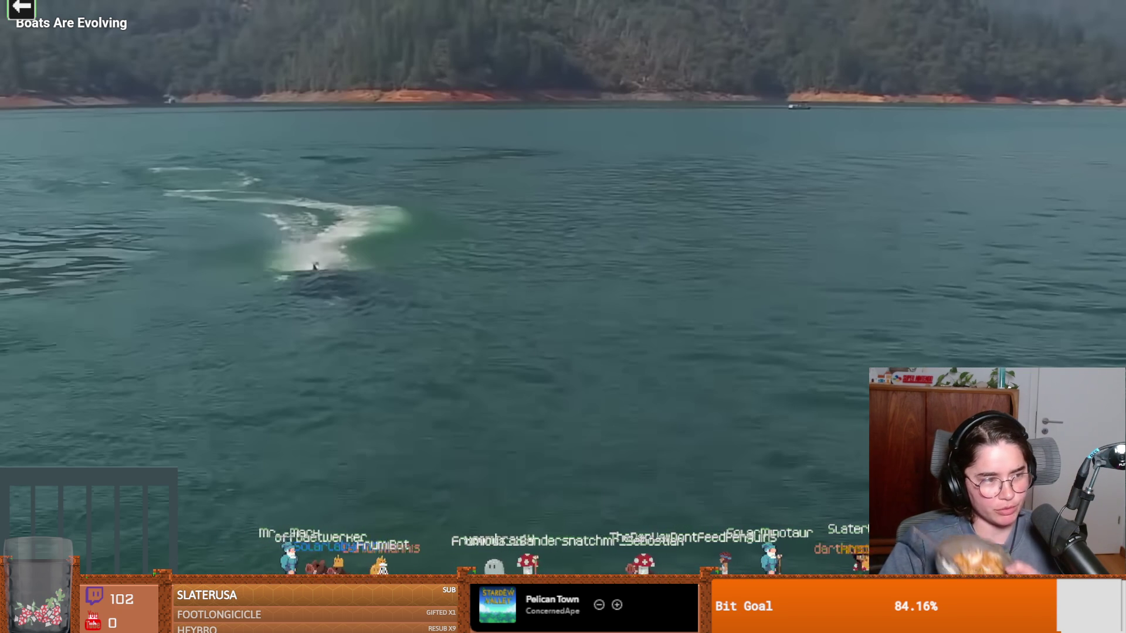
left_click(600, 340)
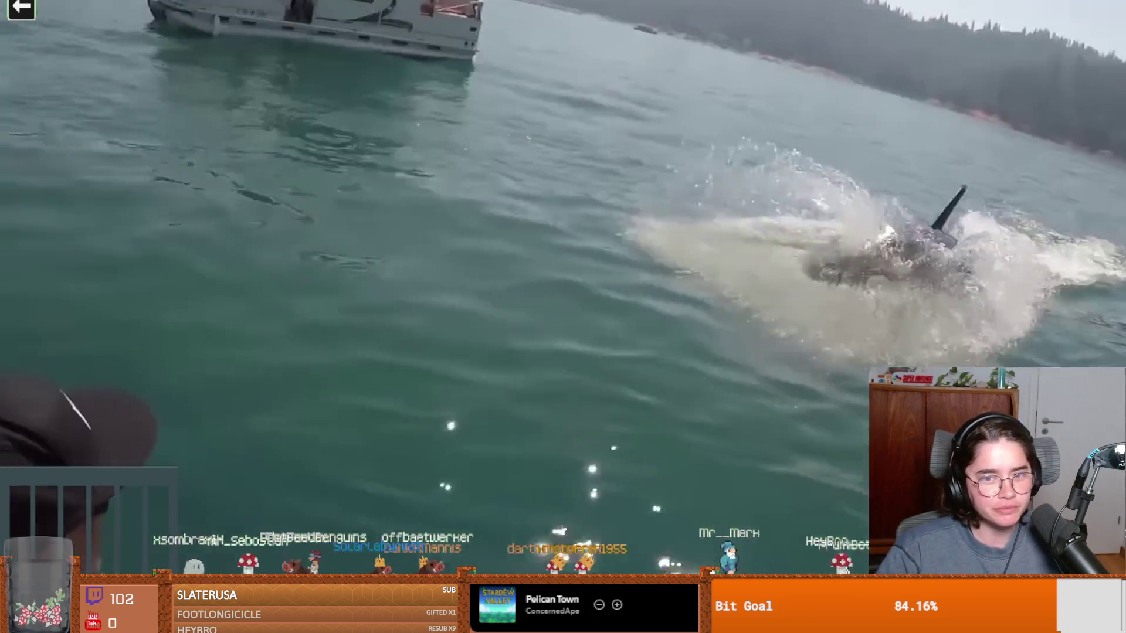
left_click(490, 322)
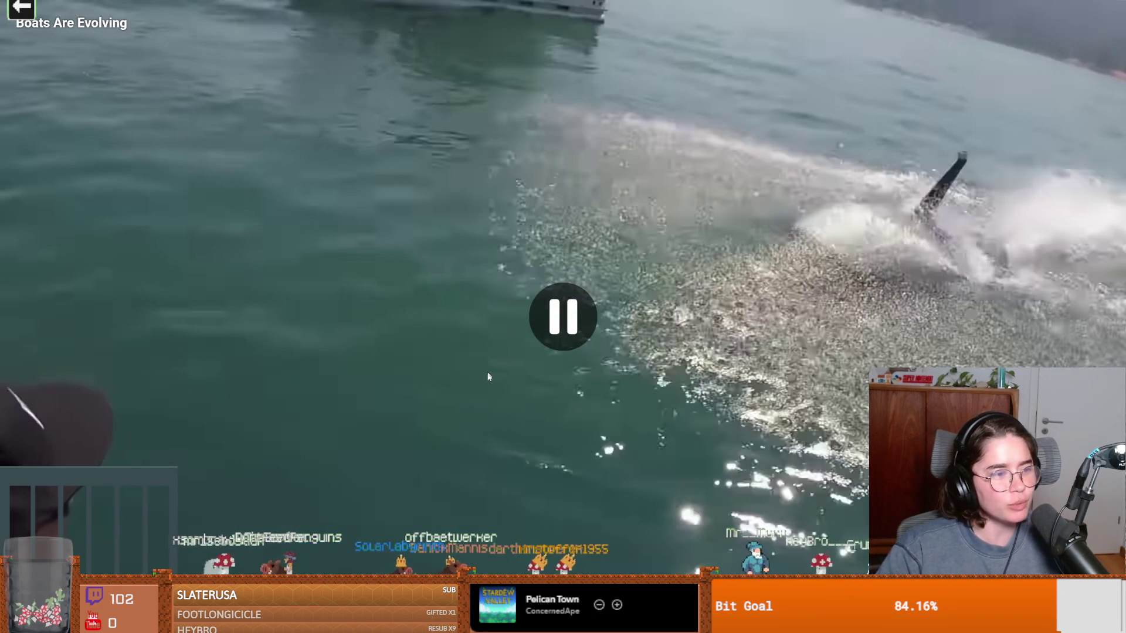
left_click(559, 334)
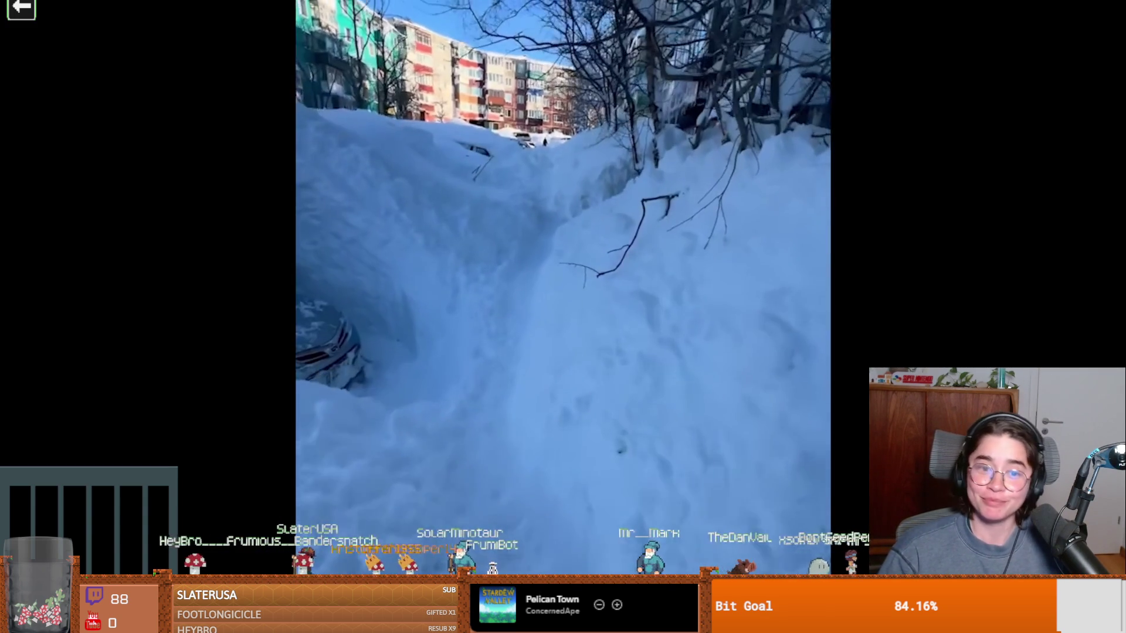
mouse_move(635, 378)
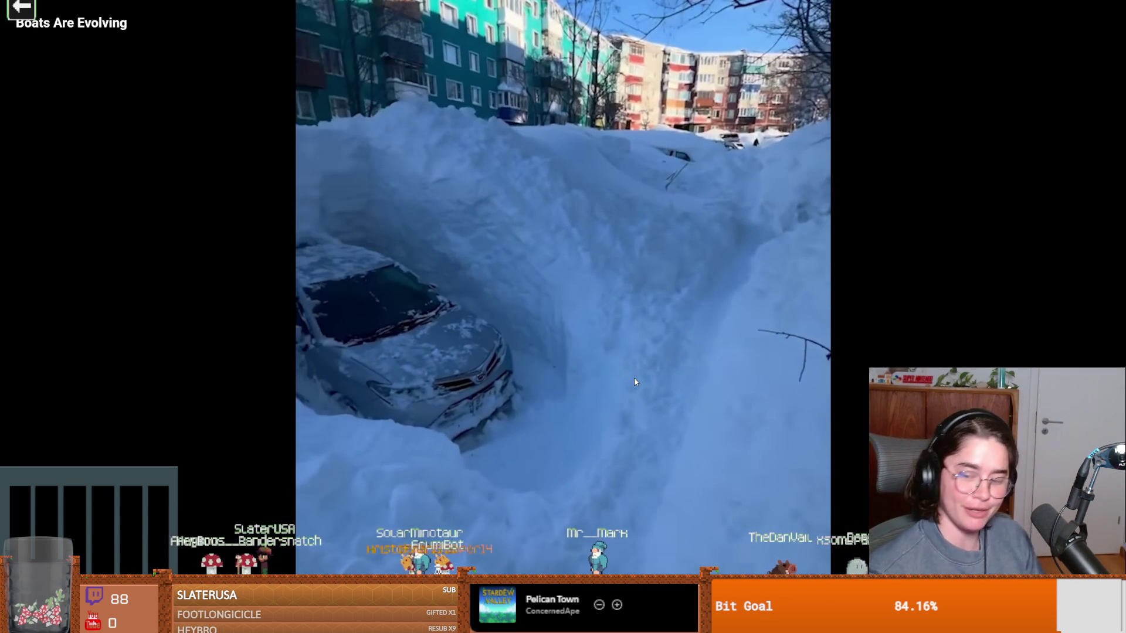
left_click(480, 382)
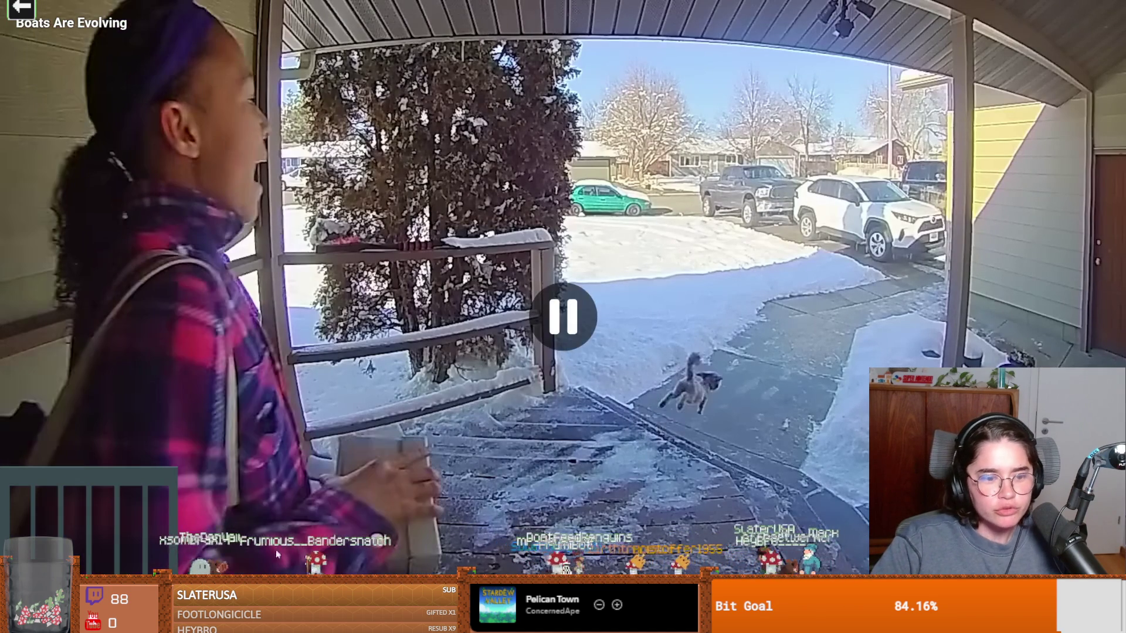
Step: Seek the Boats Are Evolving video forward past the snowy doorbell clip toward the lynx scene
left_click_drag(275, 550, 251, 550)
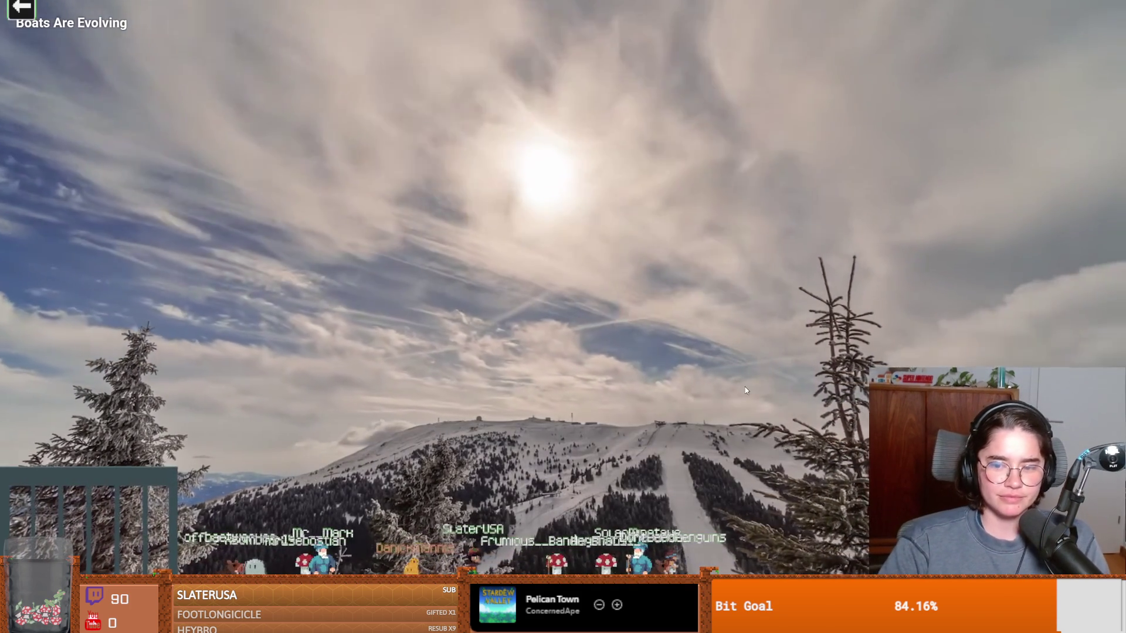
Step: Pause the Boats Are Evolving video and leave full screen to view its page
left_click(624, 362)
key("Escape")
scroll(350, 406, "down", 3)
scroll(201, 330, "up", 2)
scroll(265, 401, "down", 3)
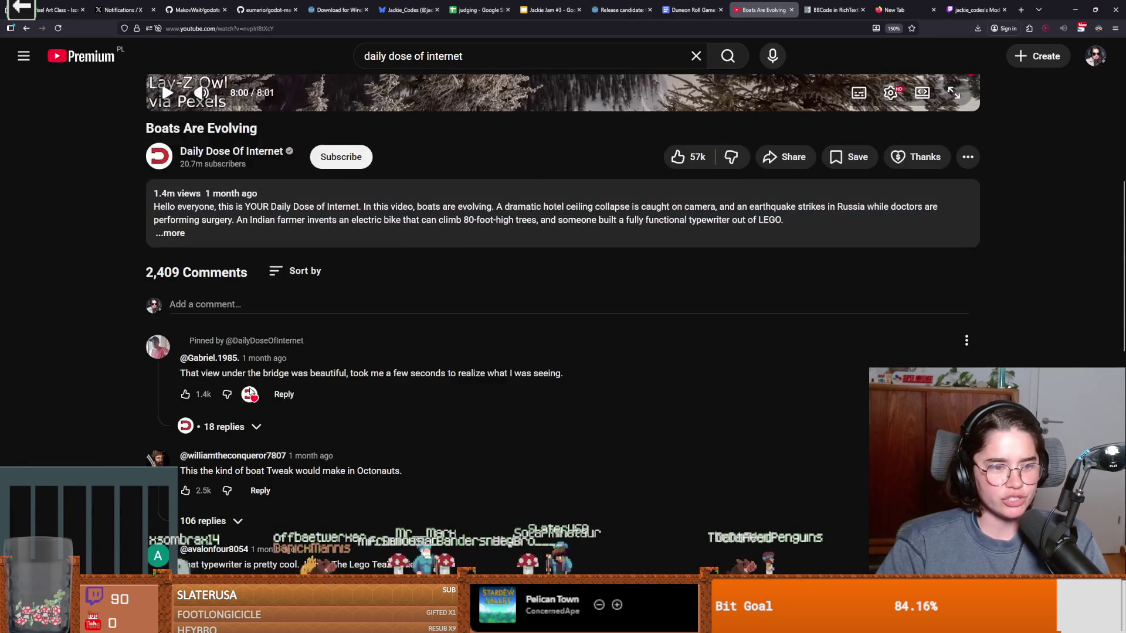
scroll(235, 329, "up", 2)
Step: Open the Daily Dose Of Internet channel page and scroll through its older videos
left_click(225, 293)
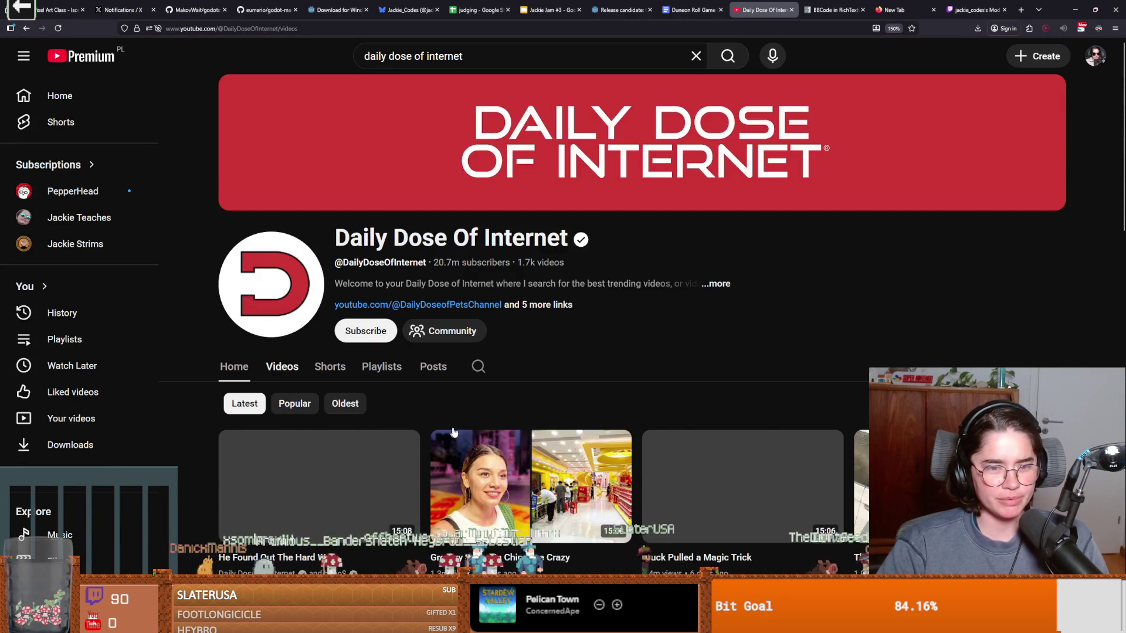
scroll(496, 434, "down", 5)
scroll(513, 470, "up", 10)
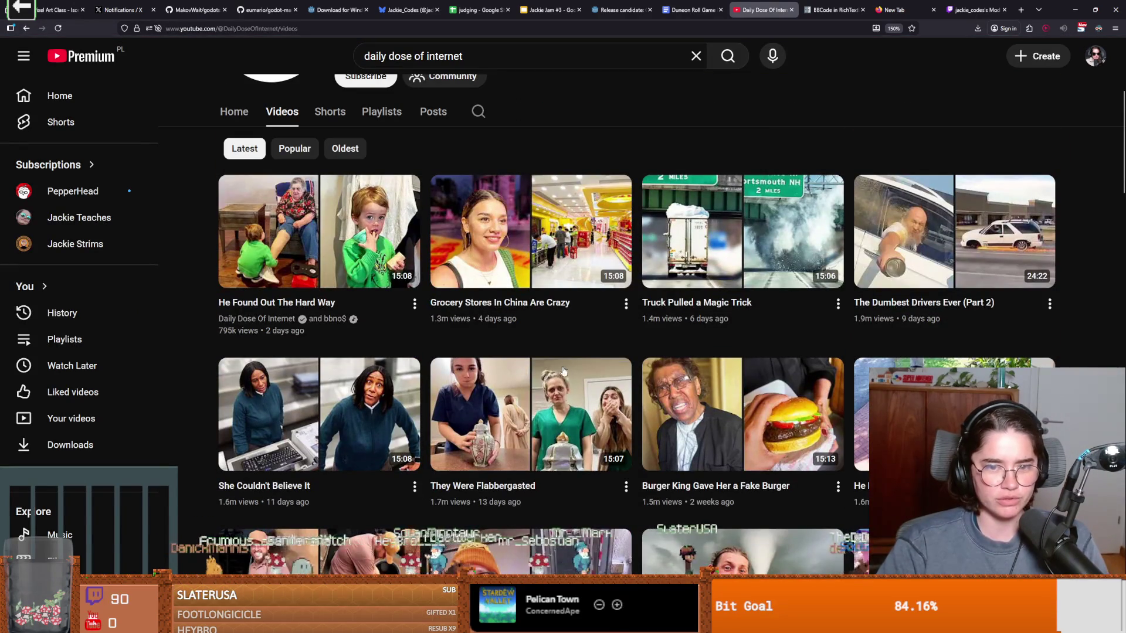
scroll(522, 411, "down", 15)
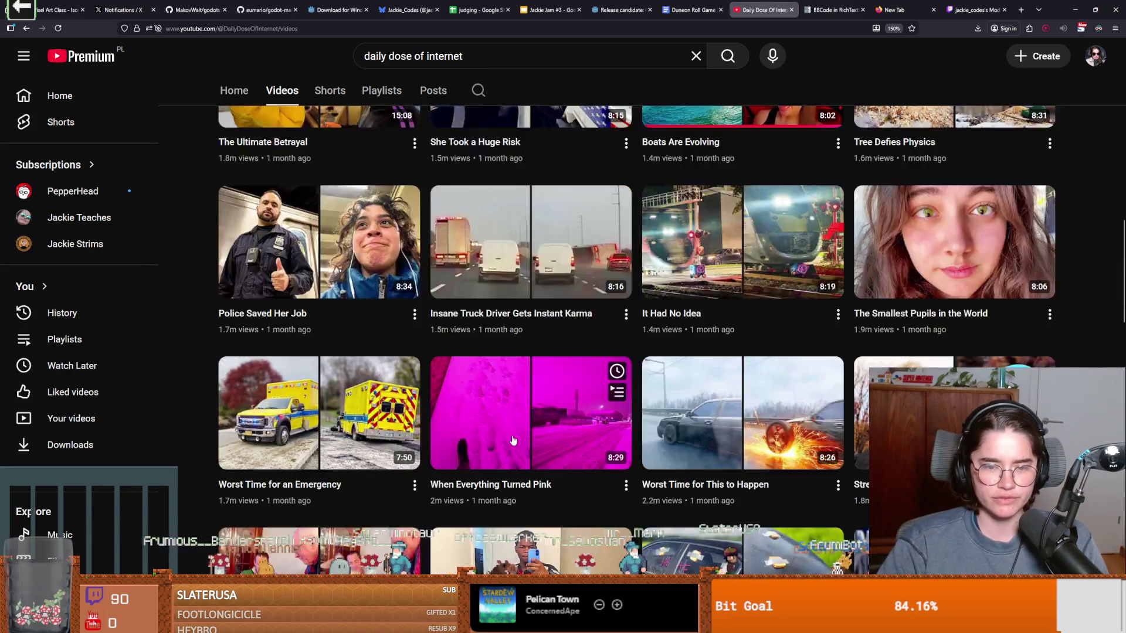
scroll(522, 437, "down", 15)
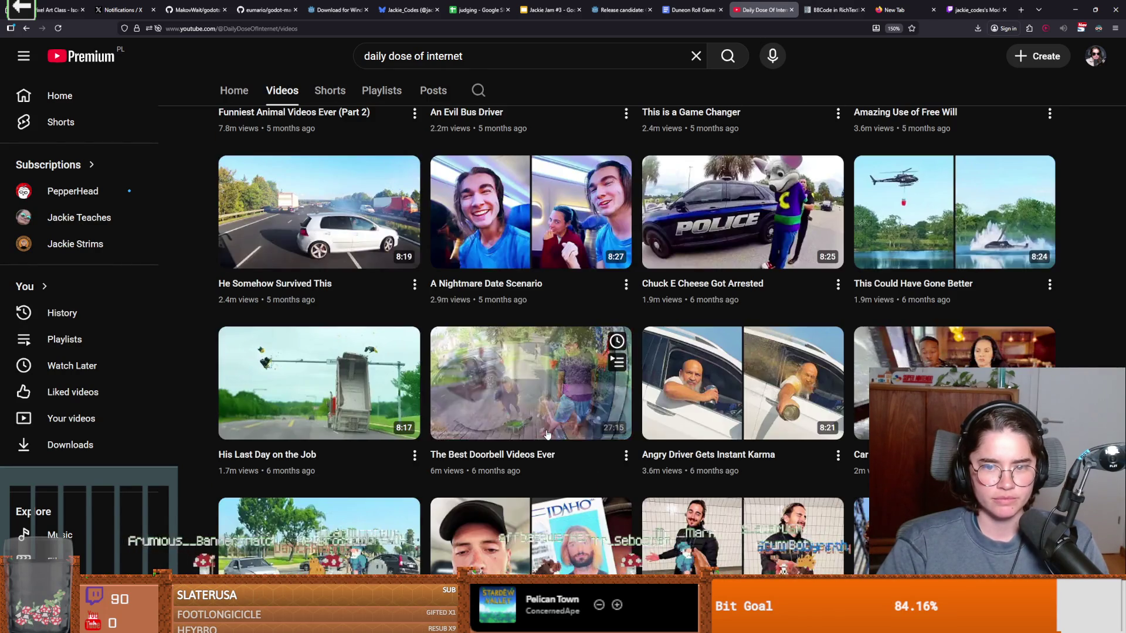
scroll(547, 434, "down", 15)
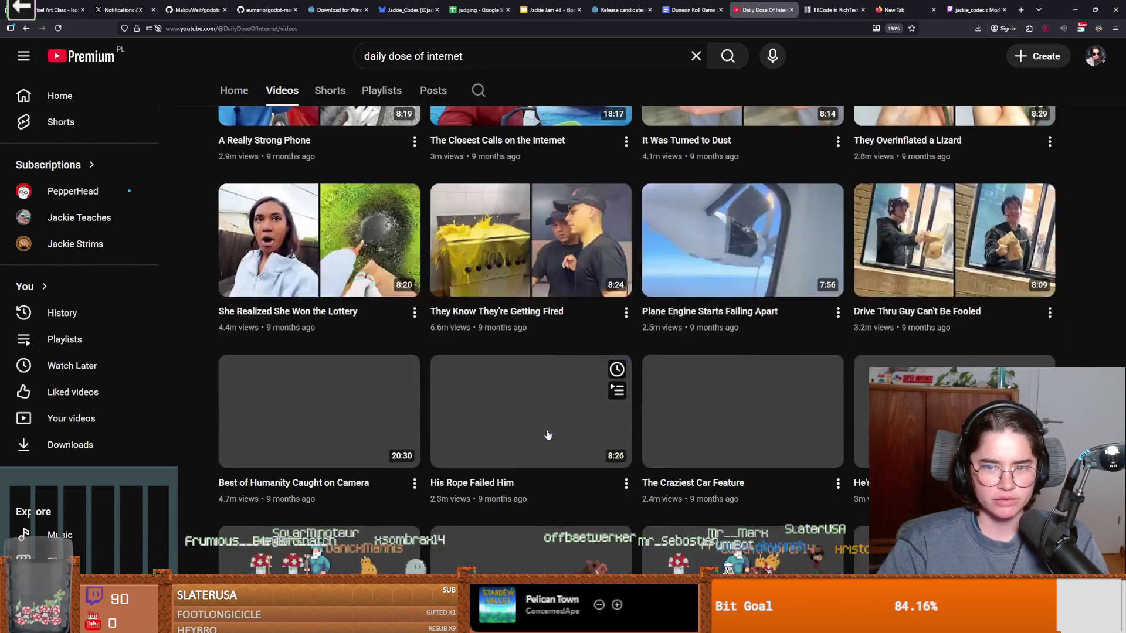
scroll(547, 435, "down", 15)
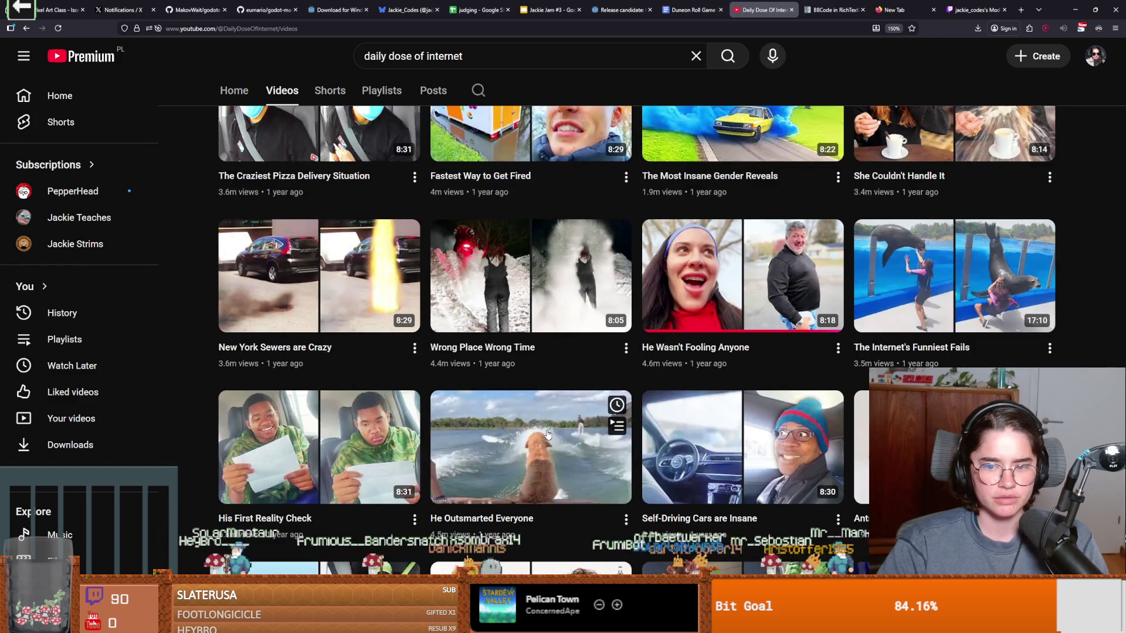
scroll(547, 434, "down", 4)
scroll(548, 434, "down", 14)
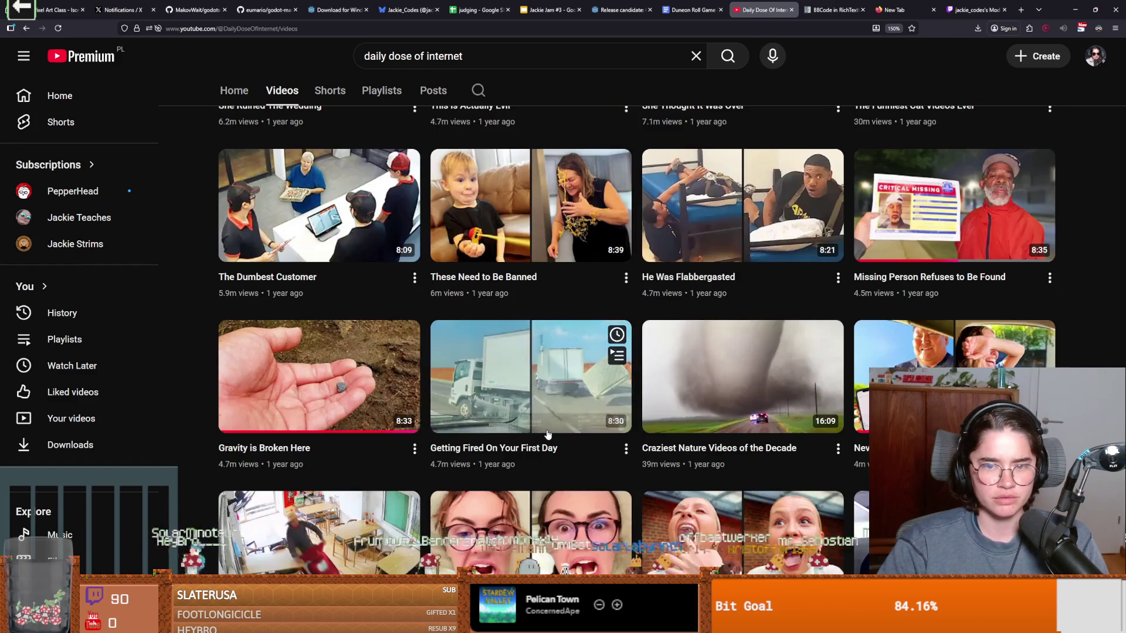
scroll(547, 435, "down", 15)
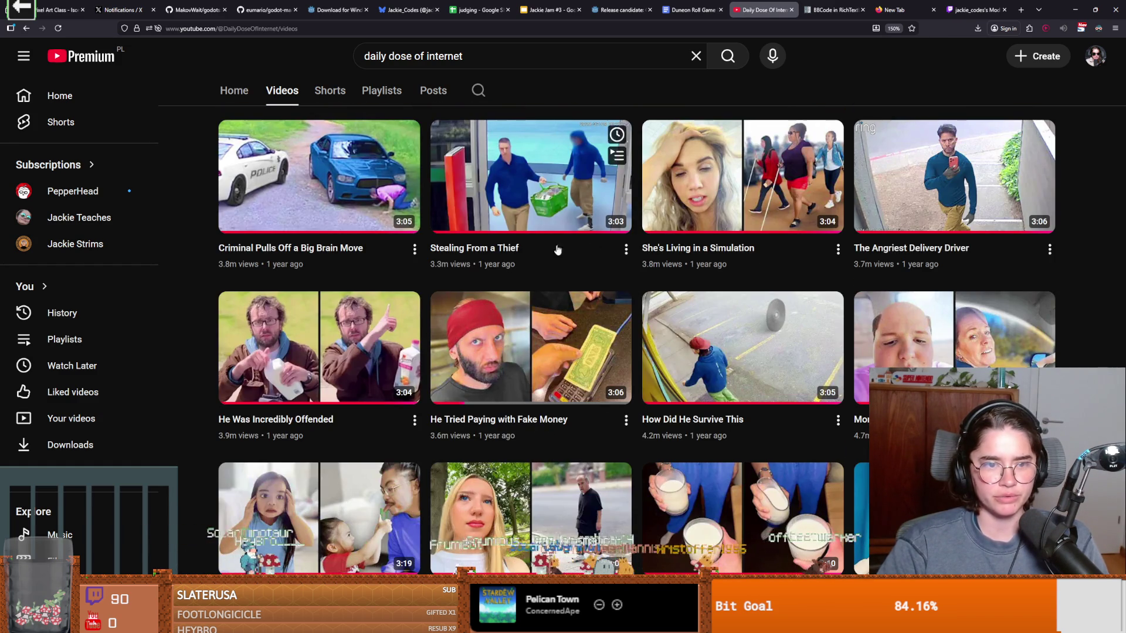
scroll(645, 397, "down", 5)
scroll(787, 357, "down", 2)
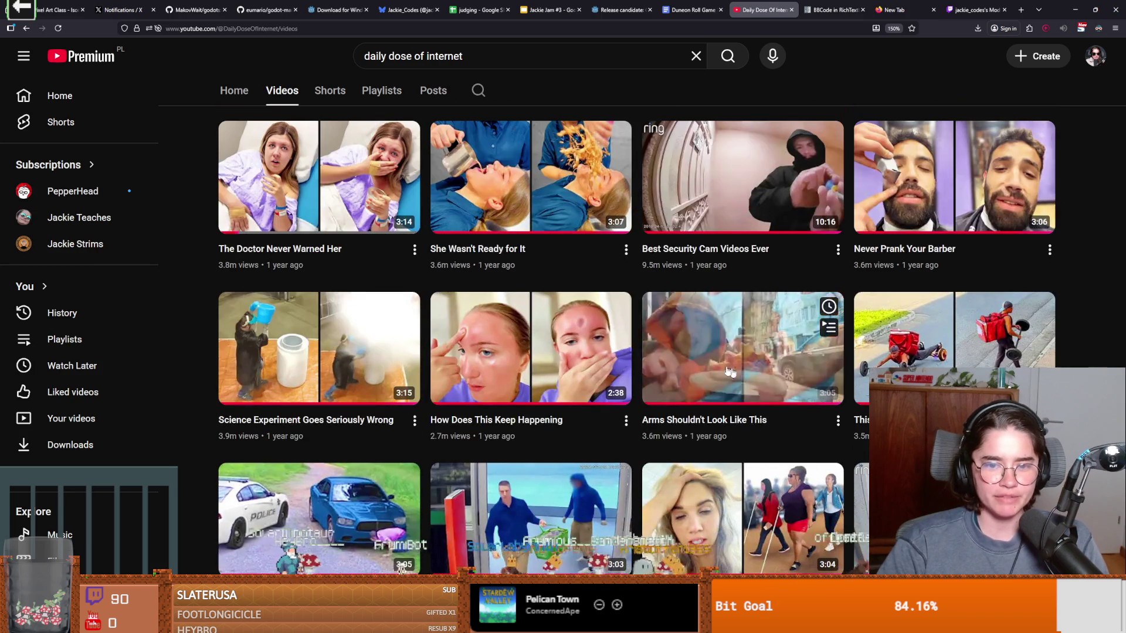
scroll(678, 418, "up", 1)
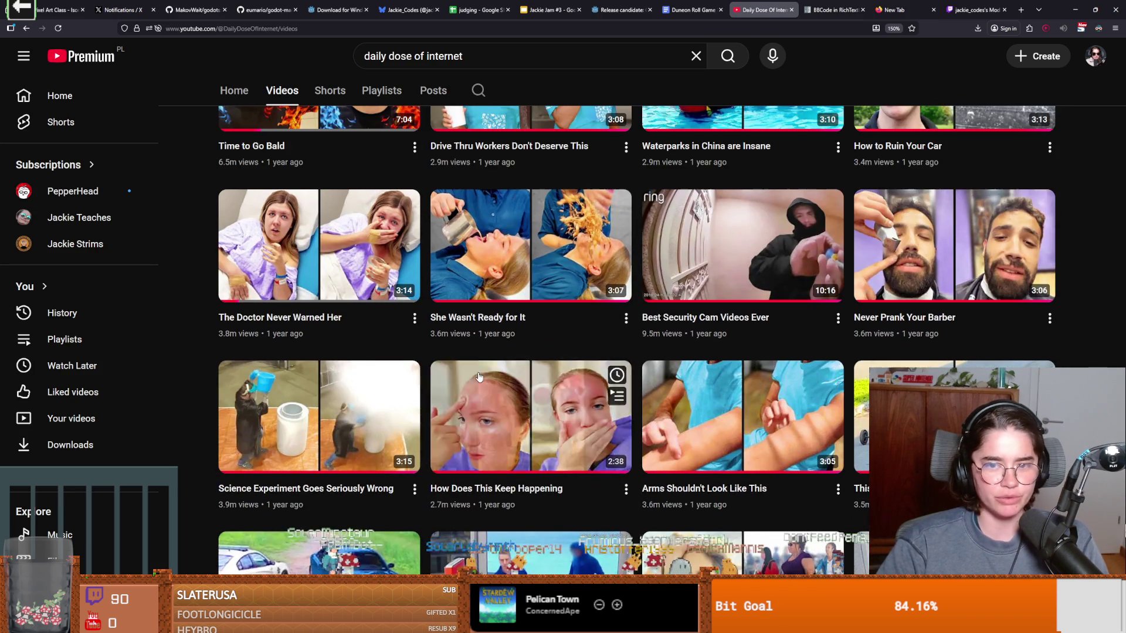
scroll(677, 418, "up", 1)
scroll(678, 392, "up", 3)
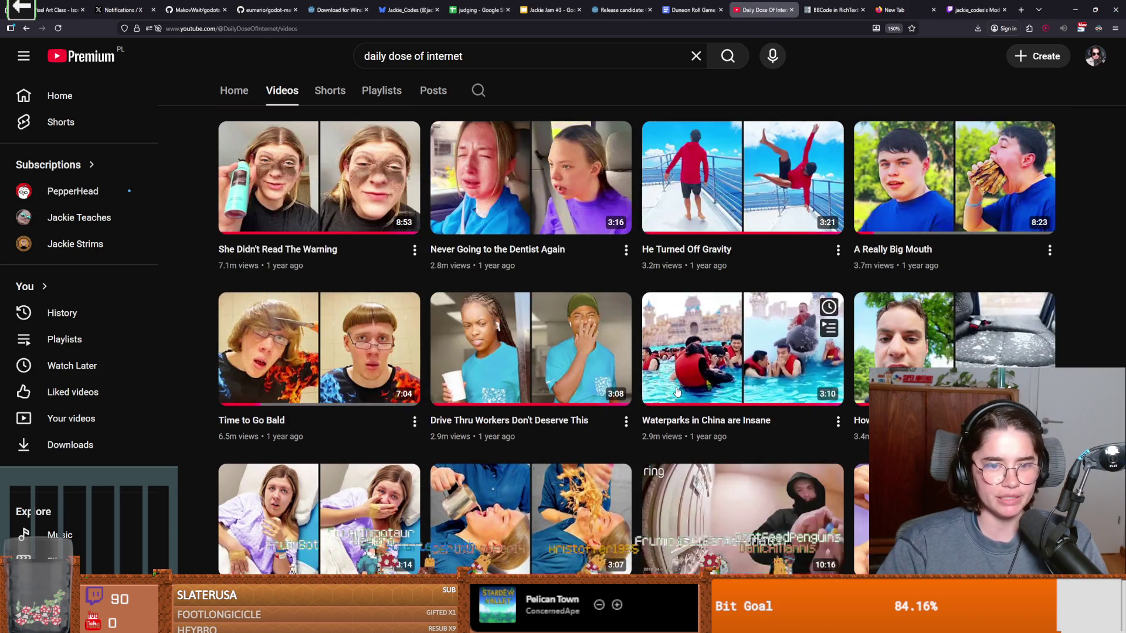
scroll(610, 385, "up", 3)
scroll(610, 385, "up", 2)
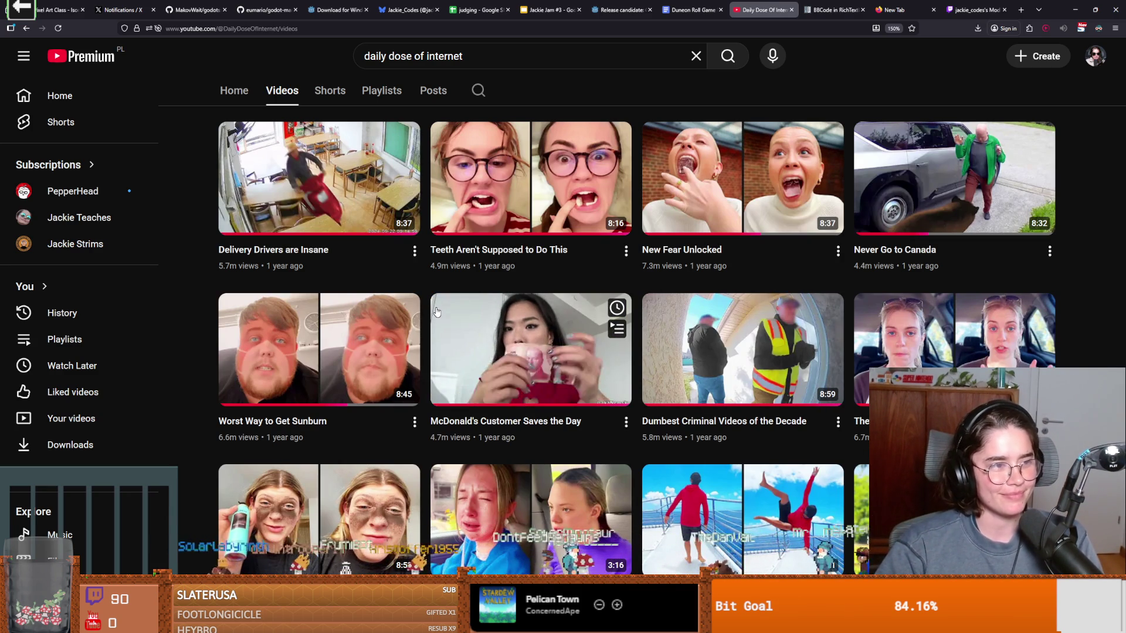
scroll(523, 325, "down", 5)
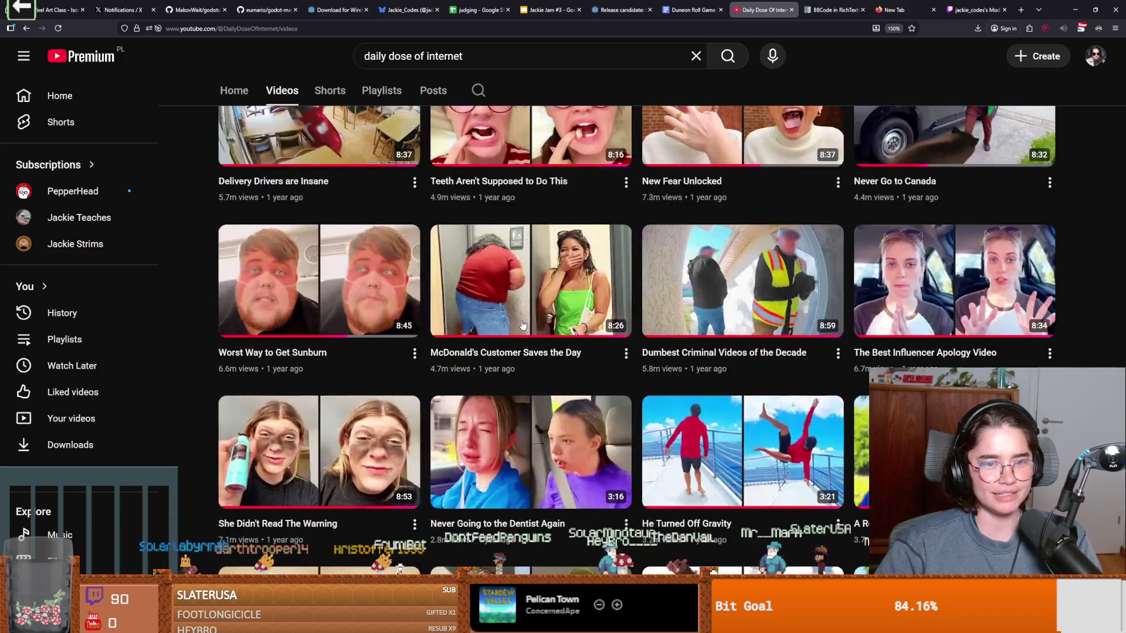
scroll(515, 372, "down", 7)
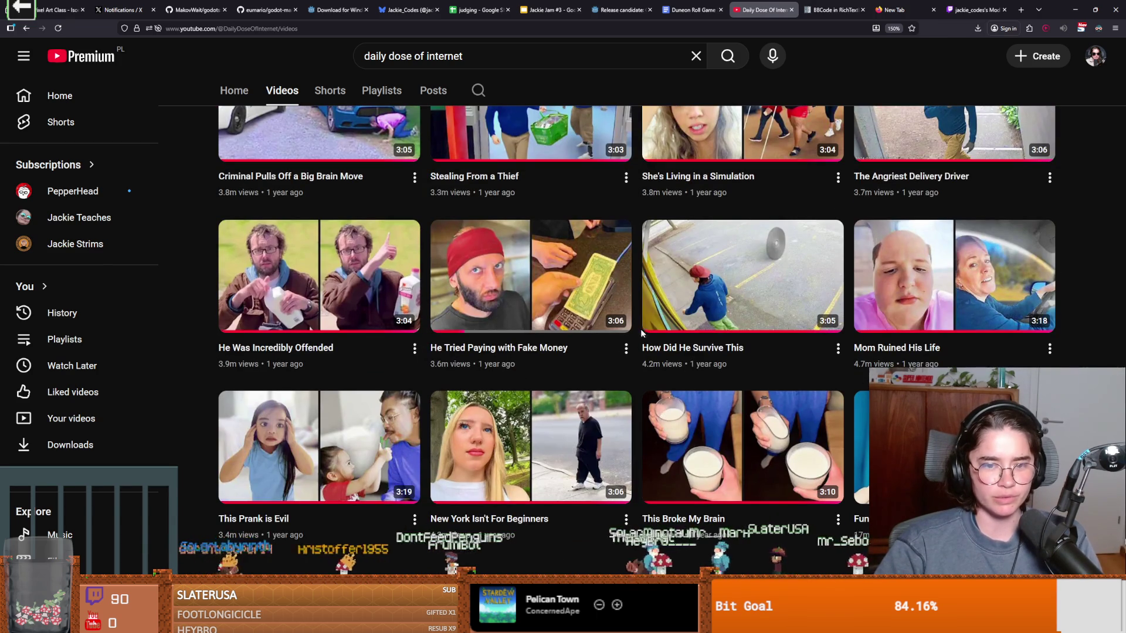
scroll(493, 369, "up", 10)
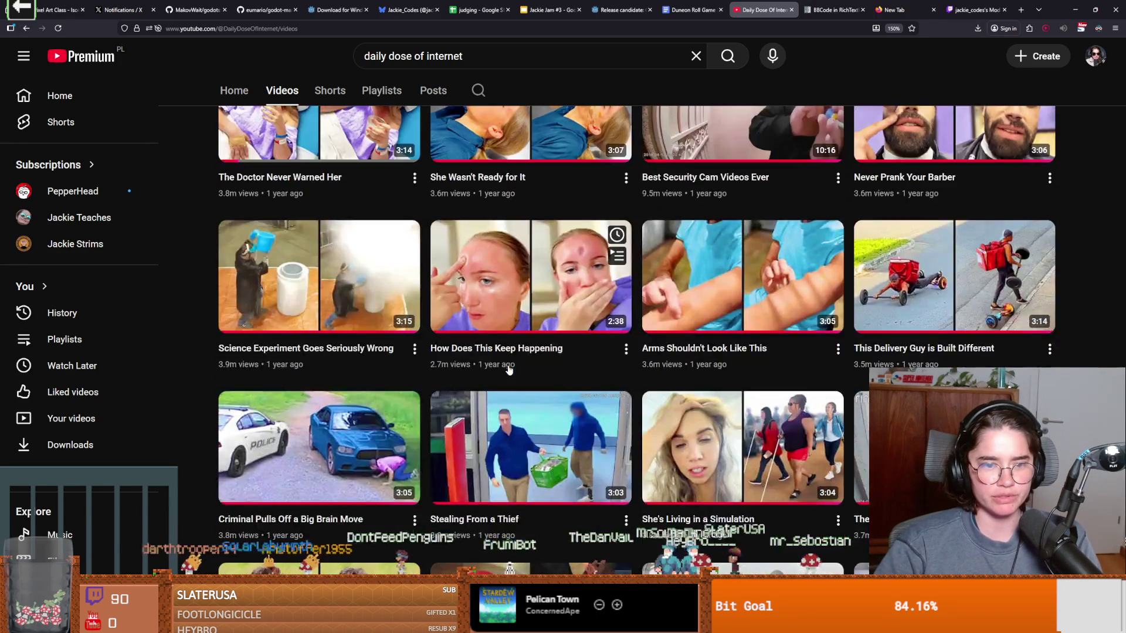
scroll(509, 370, "up", 1)
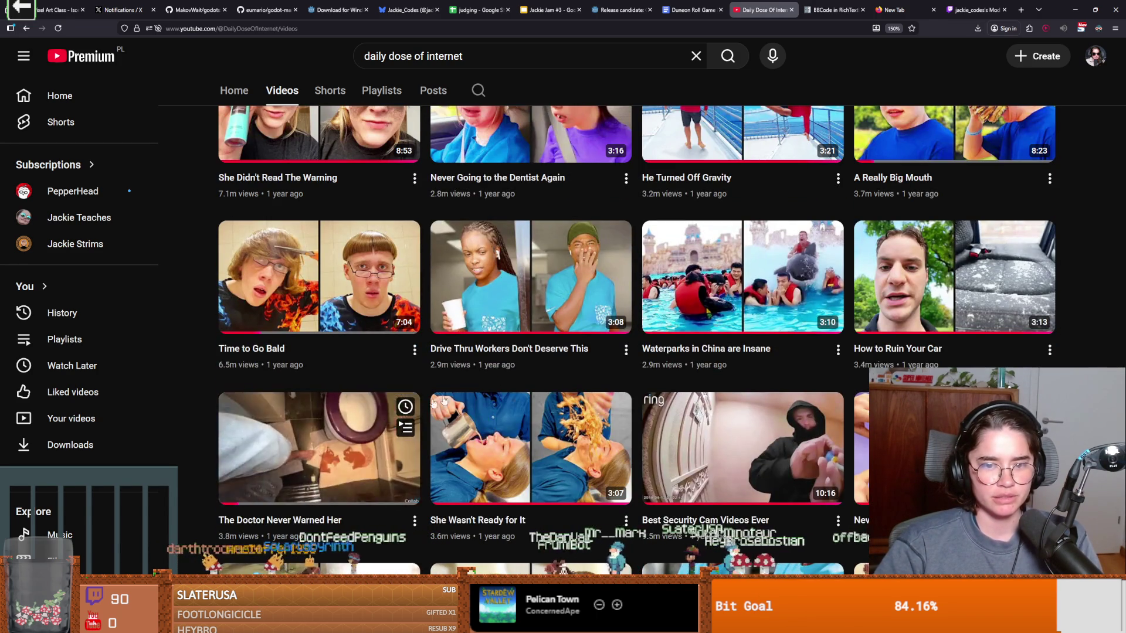
scroll(290, 431, "up", 3)
scroll(378, 363, "down", 2)
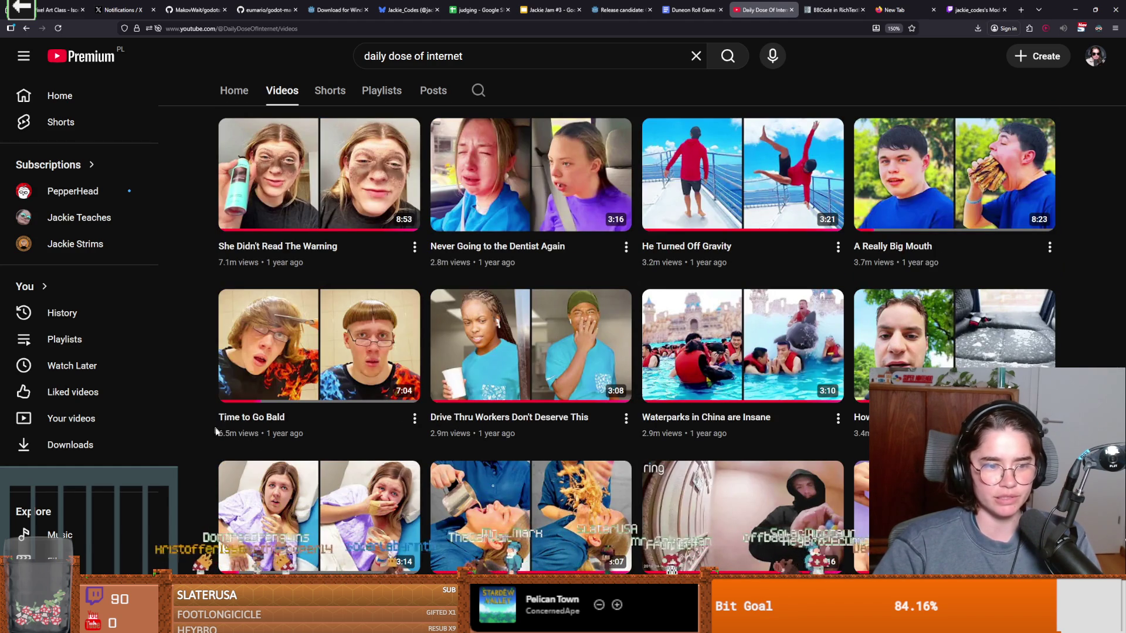
scroll(516, 381, "up", 1)
scroll(569, 377, "up", 6)
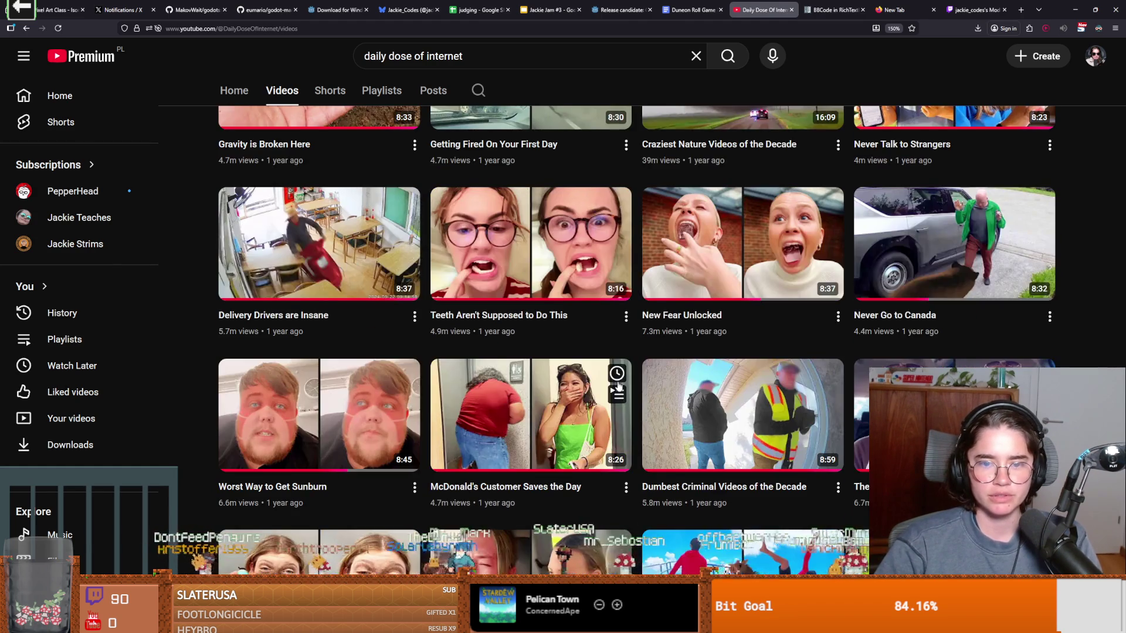
scroll(686, 388, "up", 15)
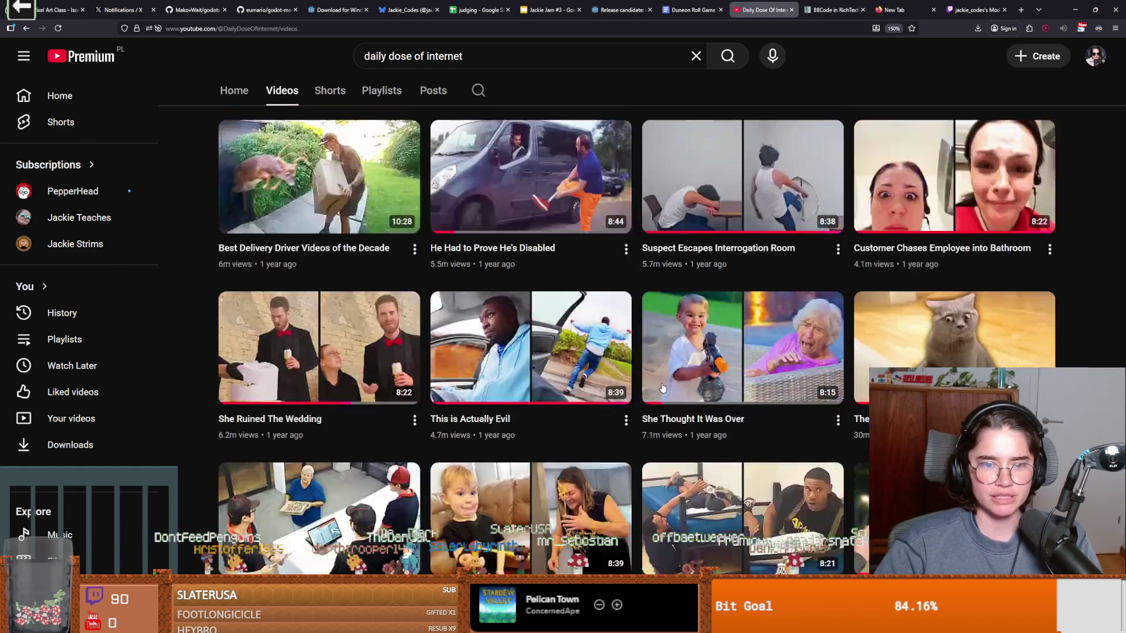
scroll(662, 387, "up", 20)
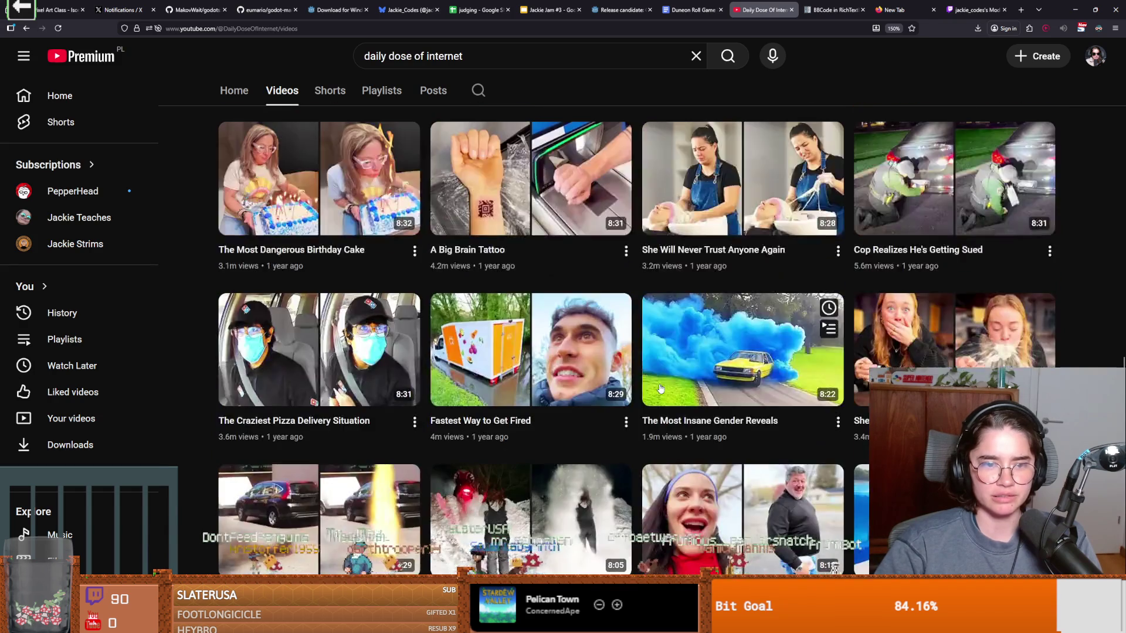
scroll(659, 389, "up", 8)
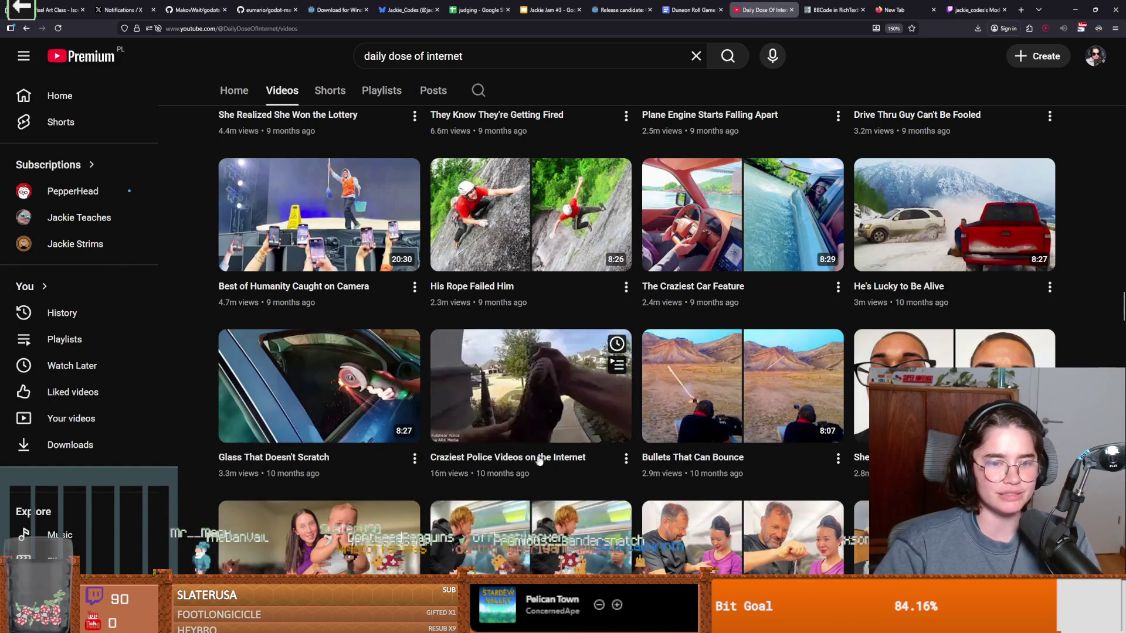
scroll(487, 447, "up", 1)
scroll(548, 456, "up", 6)
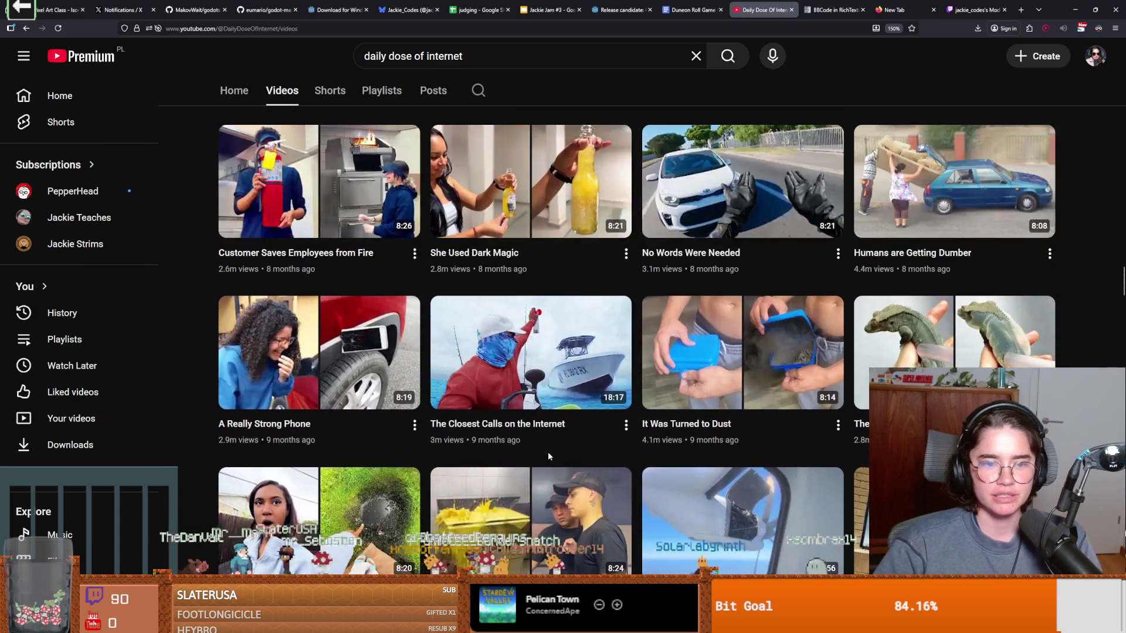
scroll(548, 456, "up", 8)
Step: Bring up a video thumbnail's link menu, dismiss it, and return to the Godot editor
right_click(548, 450)
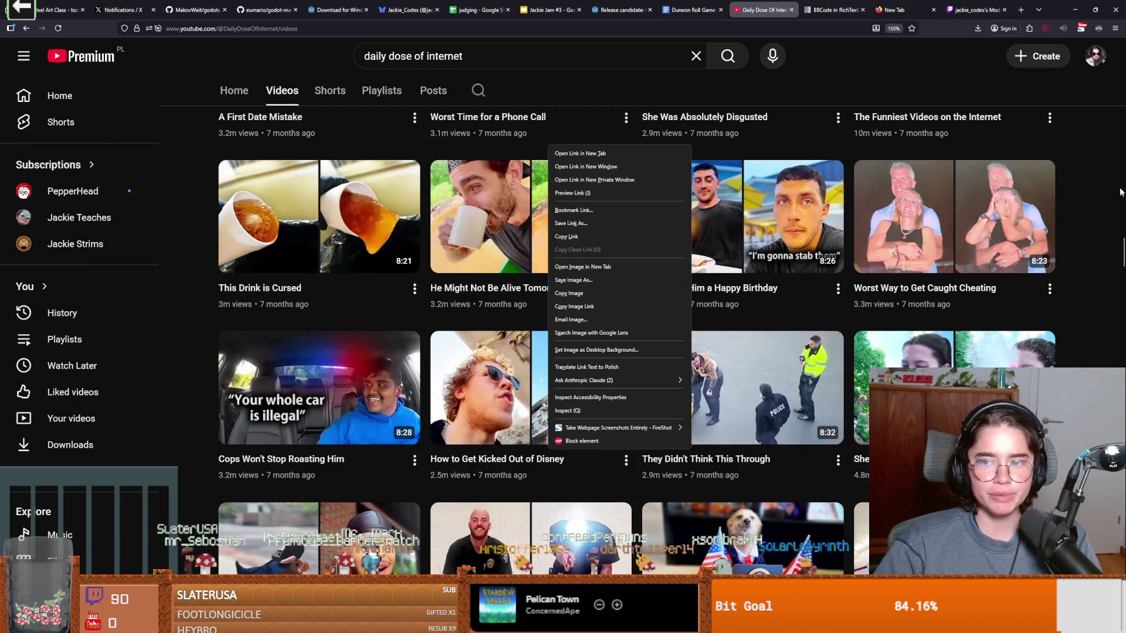
left_click(1093, 191)
scroll(1092, 191, "up", 3)
scroll(1094, 192, "up", 3)
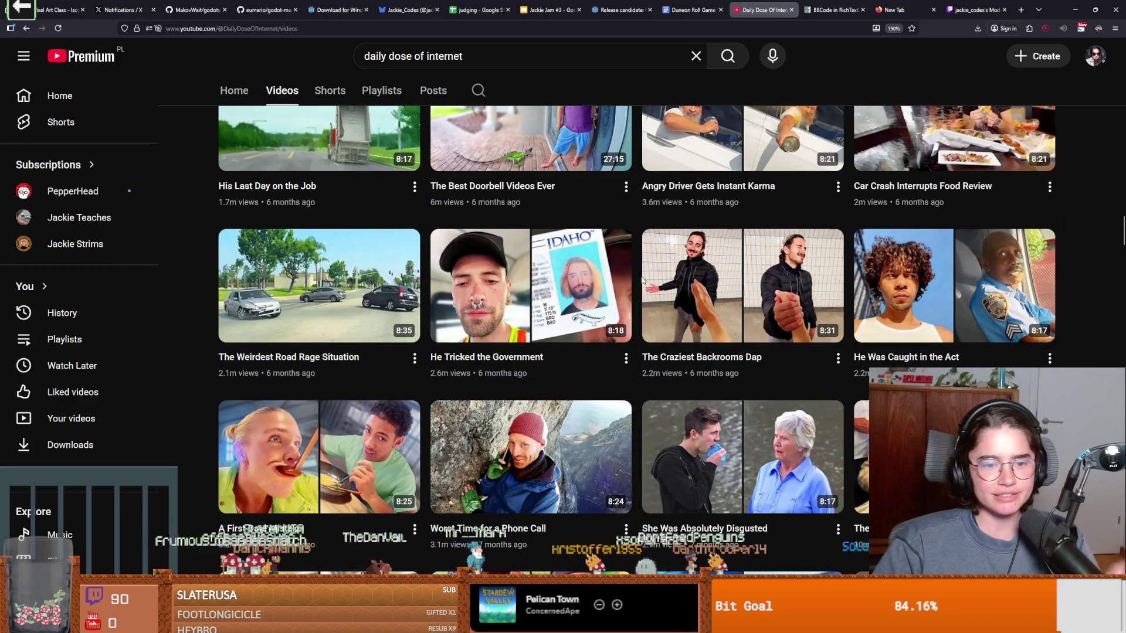
scroll(822, 252, "up", 15)
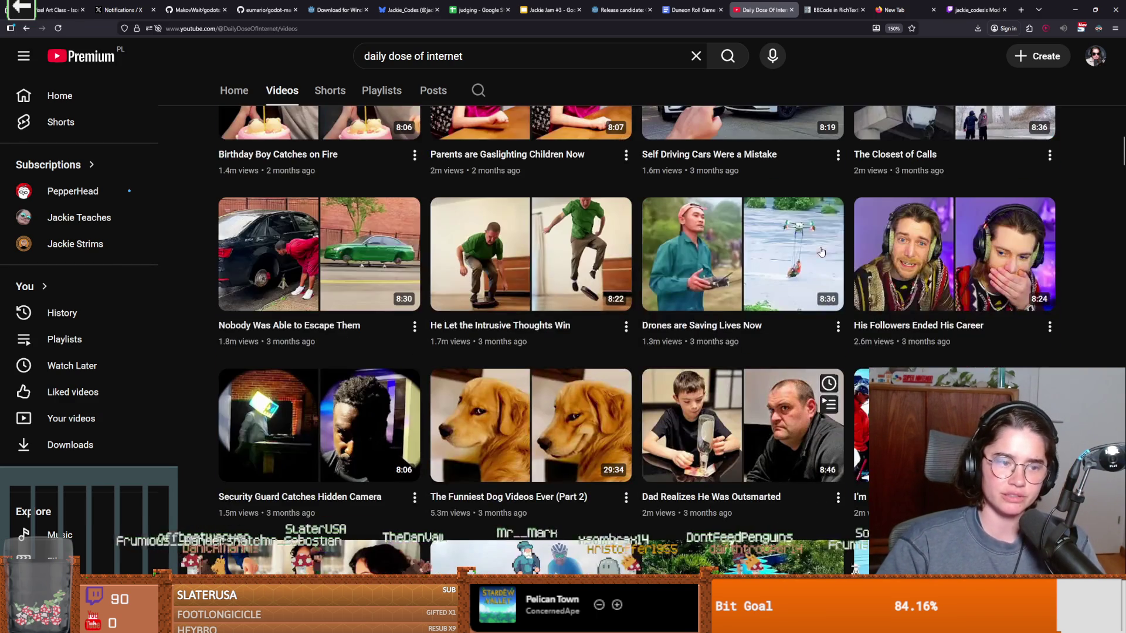
key("alt+Tab")
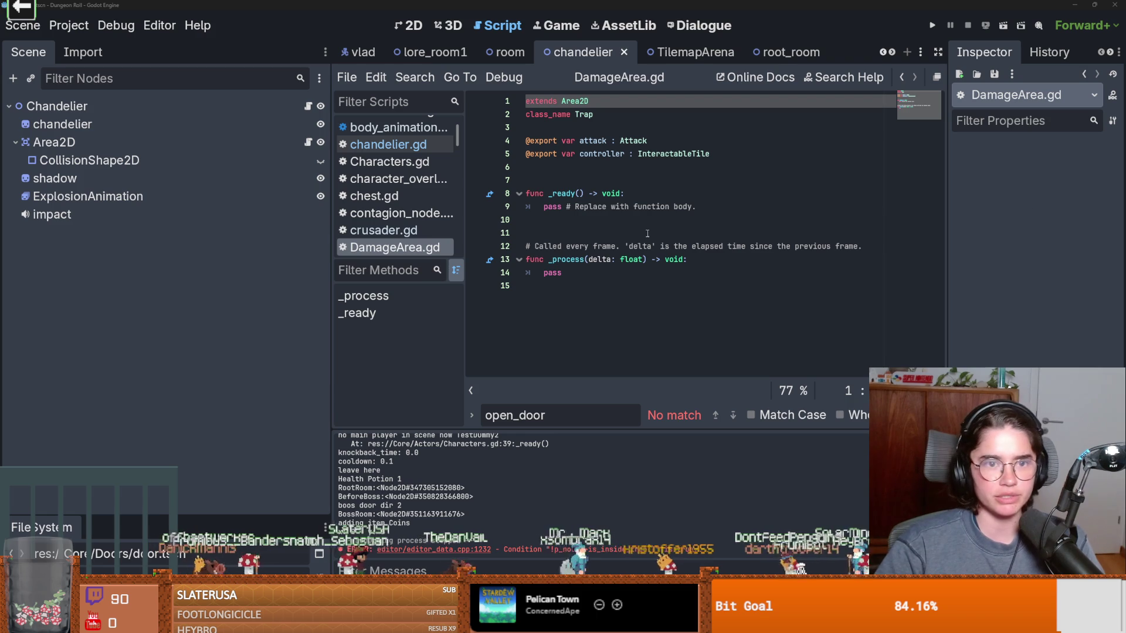
Step: Widen the DamageArea.gd editing area and save the chandelier scene
left_click(614, 229)
left_click_drag(329, 262, 171, 264)
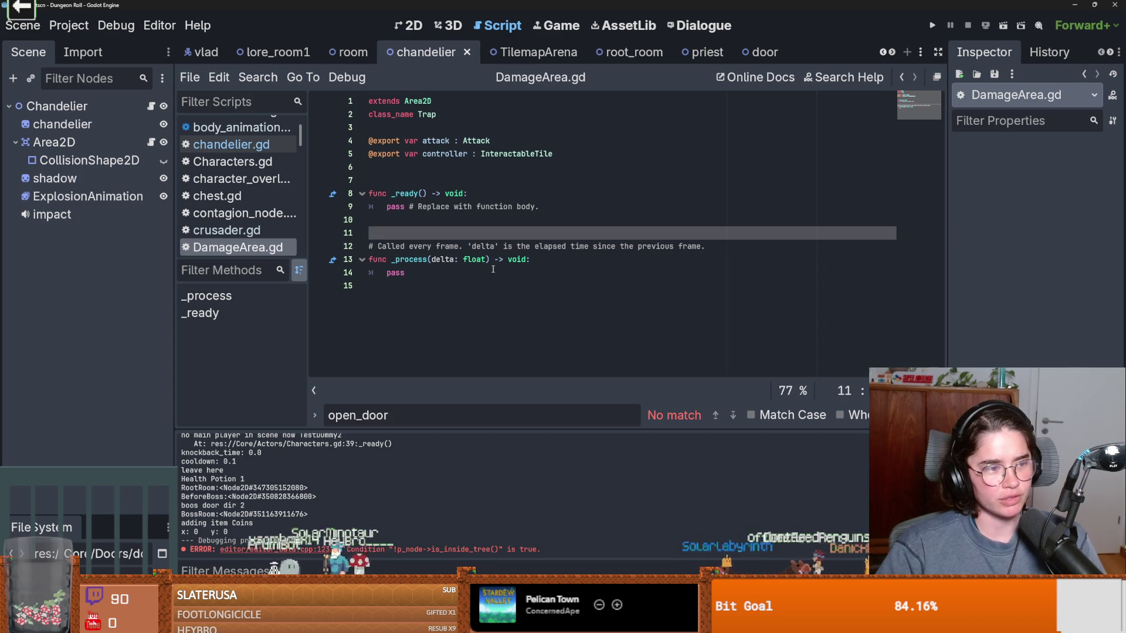
left_click(531, 315)
key("ctrl+s")
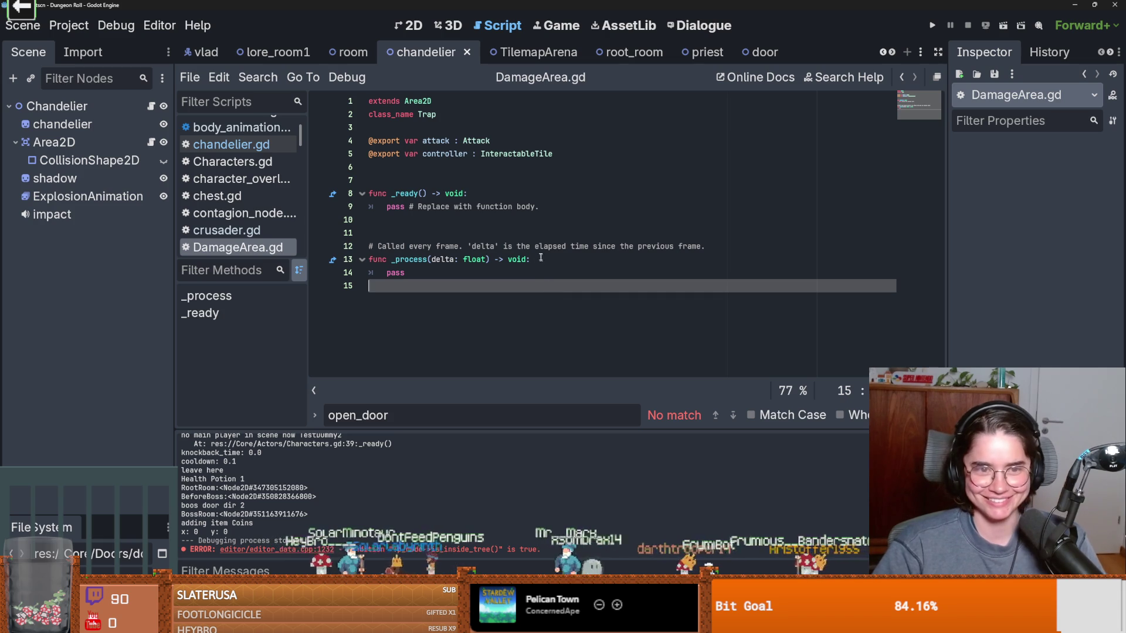
Step: Save the chandelier scene again and switch to the lore_room1 scene tab
left_click(546, 233)
key("ctrl+s")
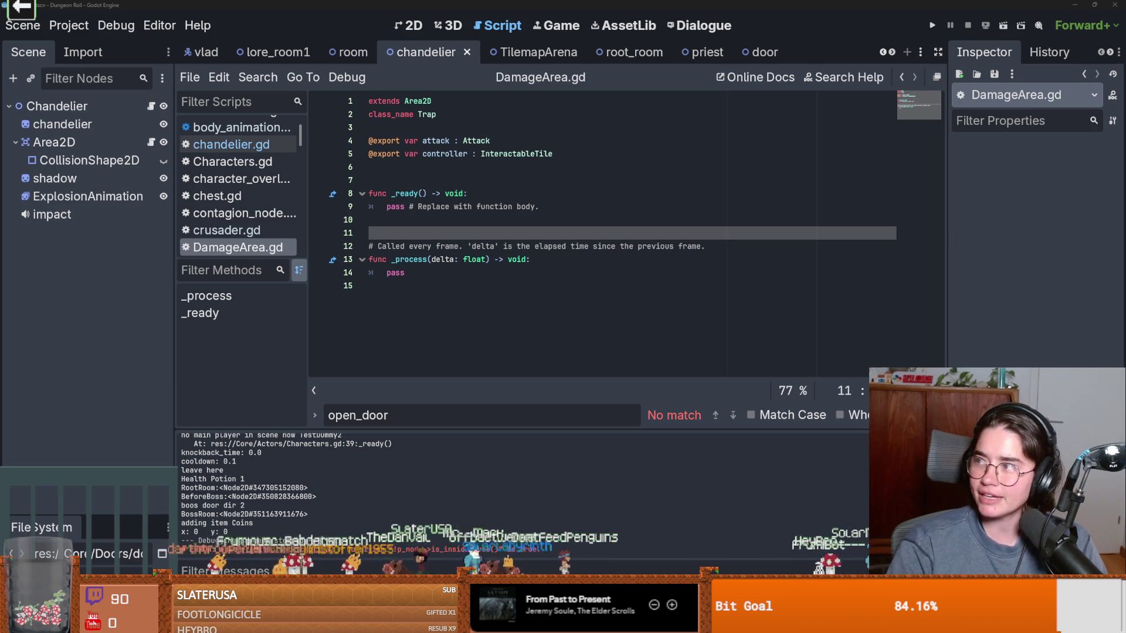
left_click(537, 291)
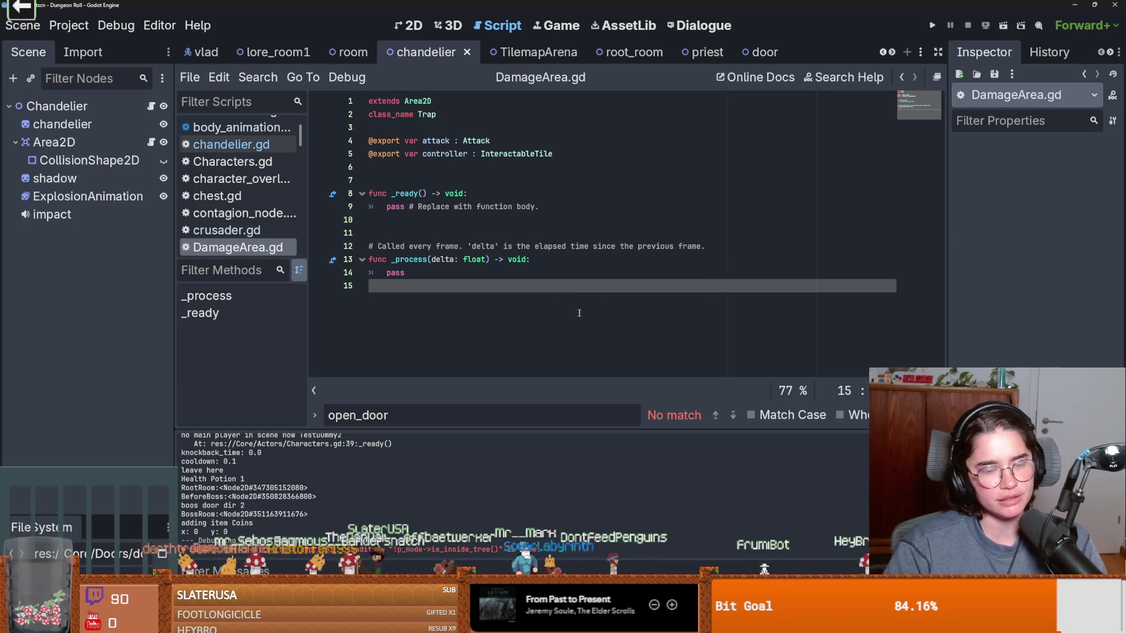
left_click(243, 52)
mouse_move(422, 186)
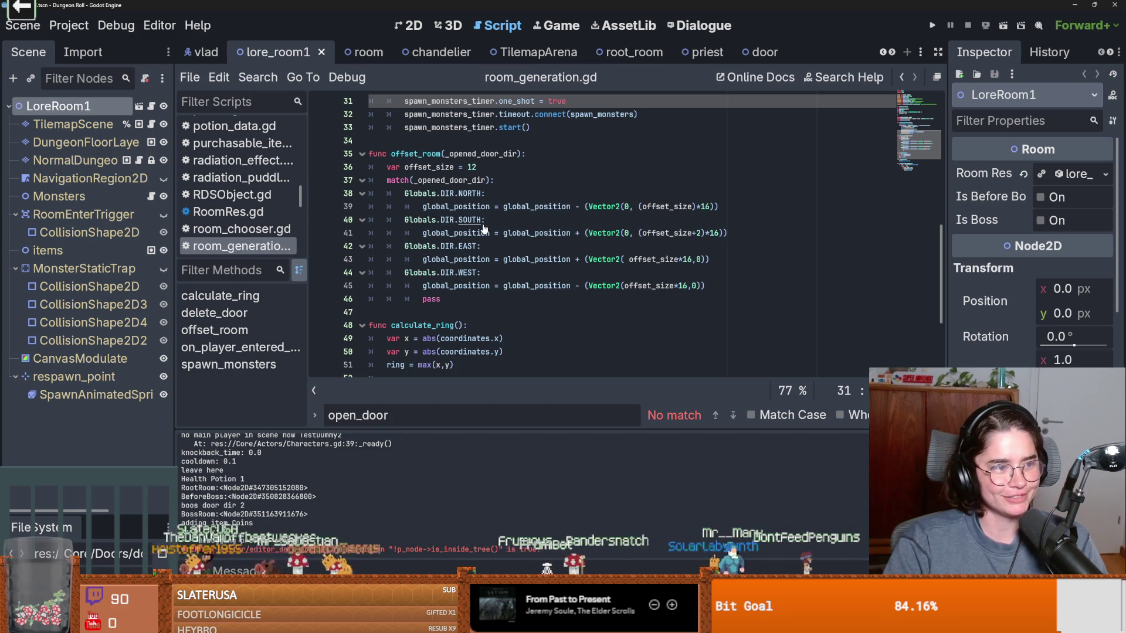
mouse_move(560, 233)
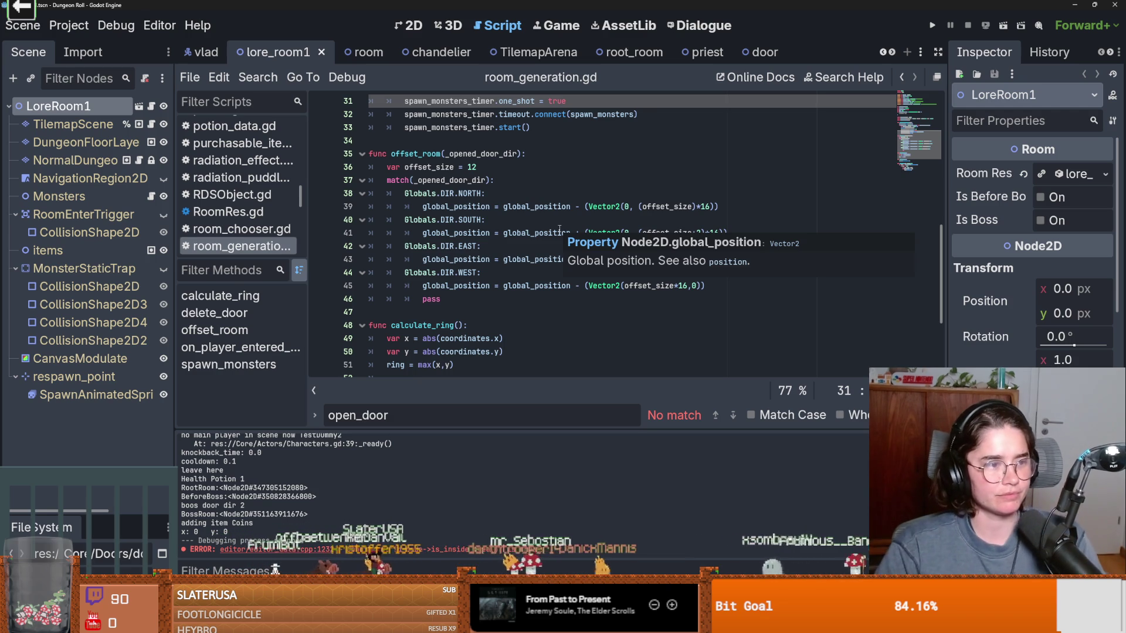
left_click(575, 285)
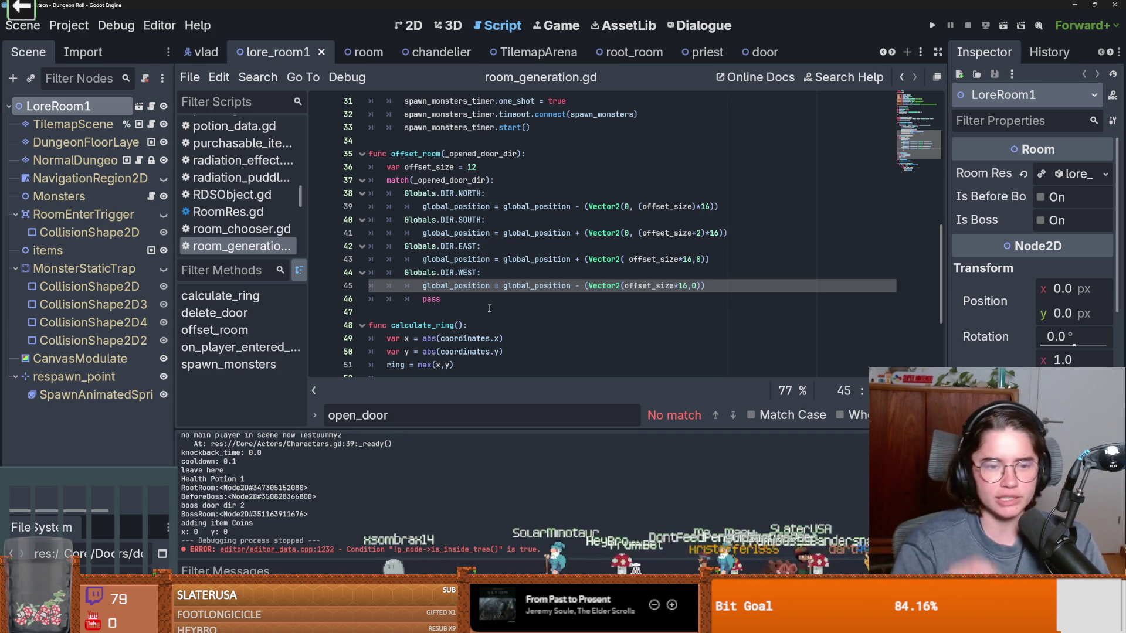
left_click(489, 309)
scroll(478, 340, "up", 5)
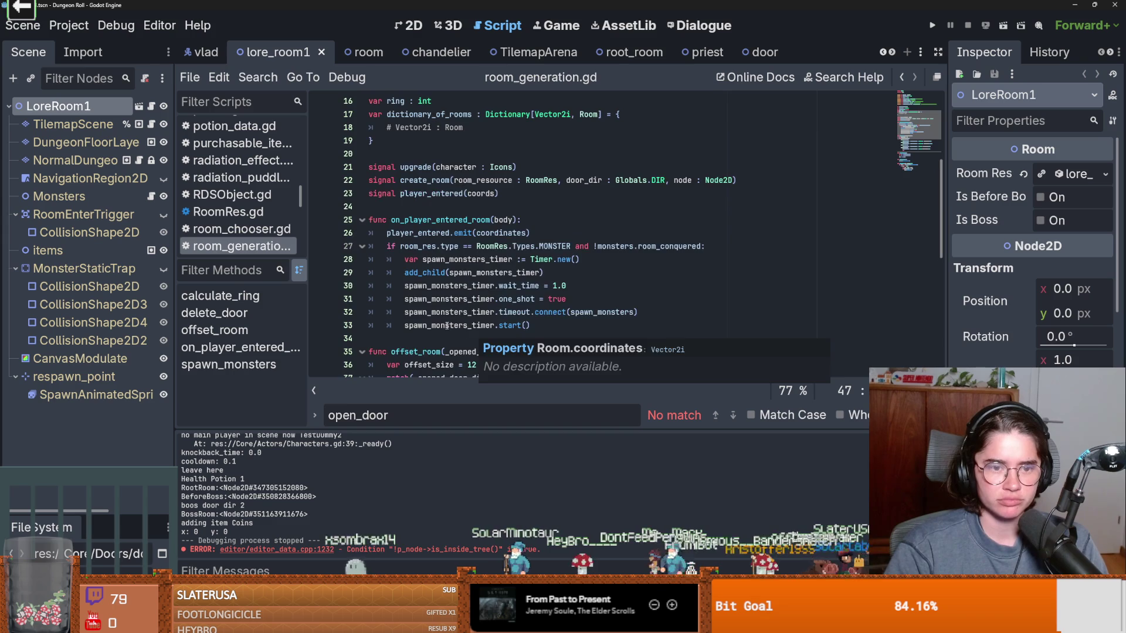
scroll(487, 349, "down", 3)
key("ctrl+s")
scroll(492, 357, "down", 1)
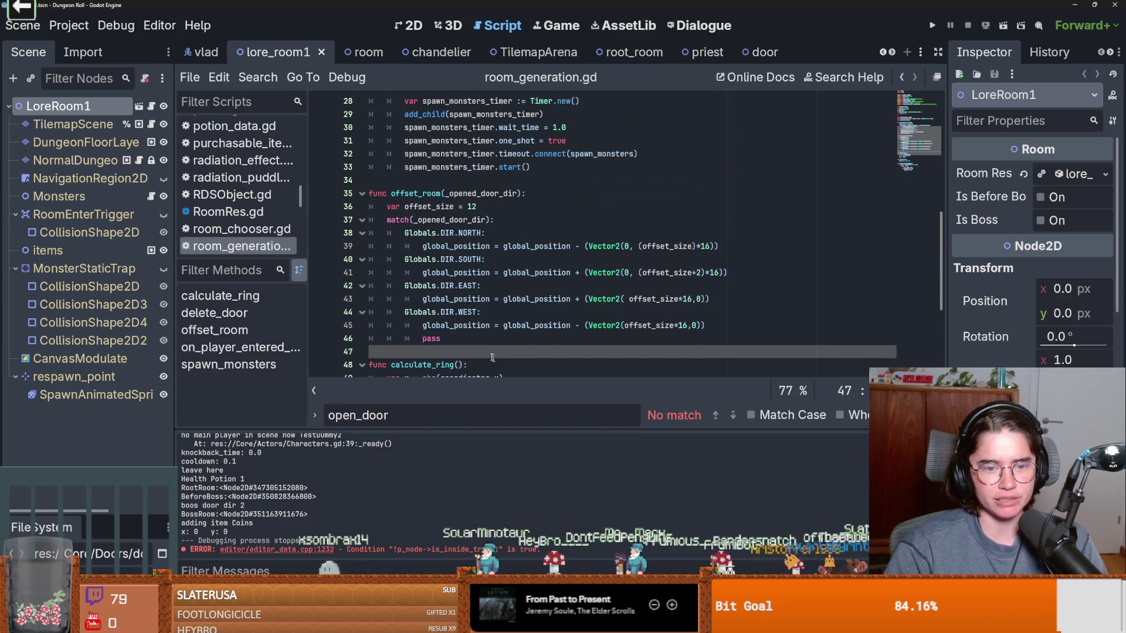
double_click(436, 339)
key("ctrl+s")
scroll(463, 340, "down", 5)
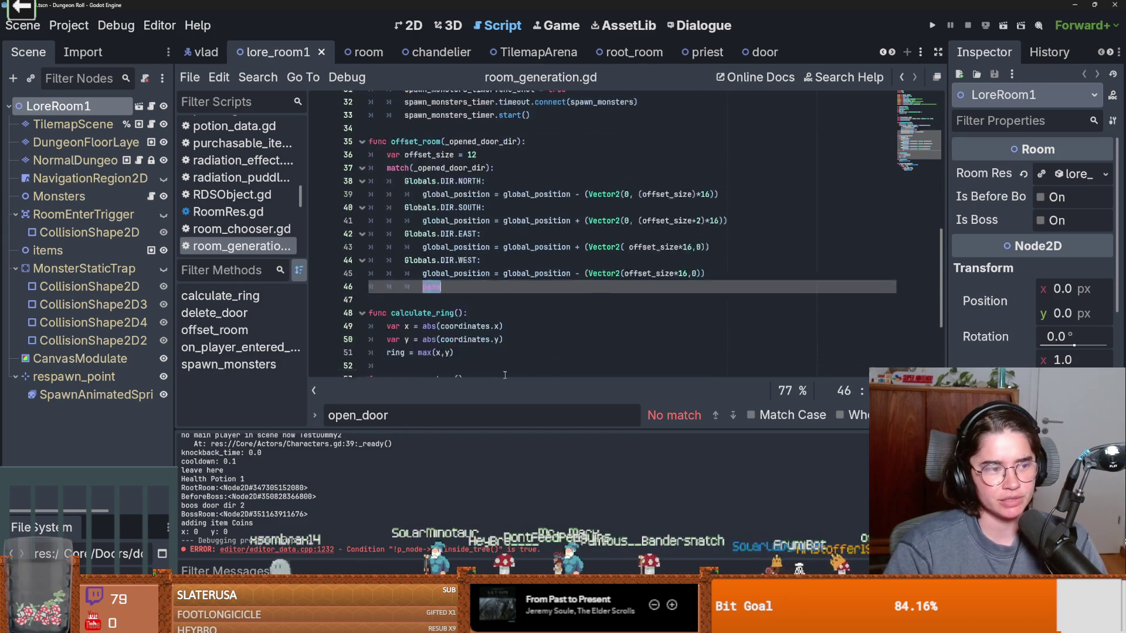
scroll(496, 321, "up", 4)
scroll(496, 321, "up", 6)
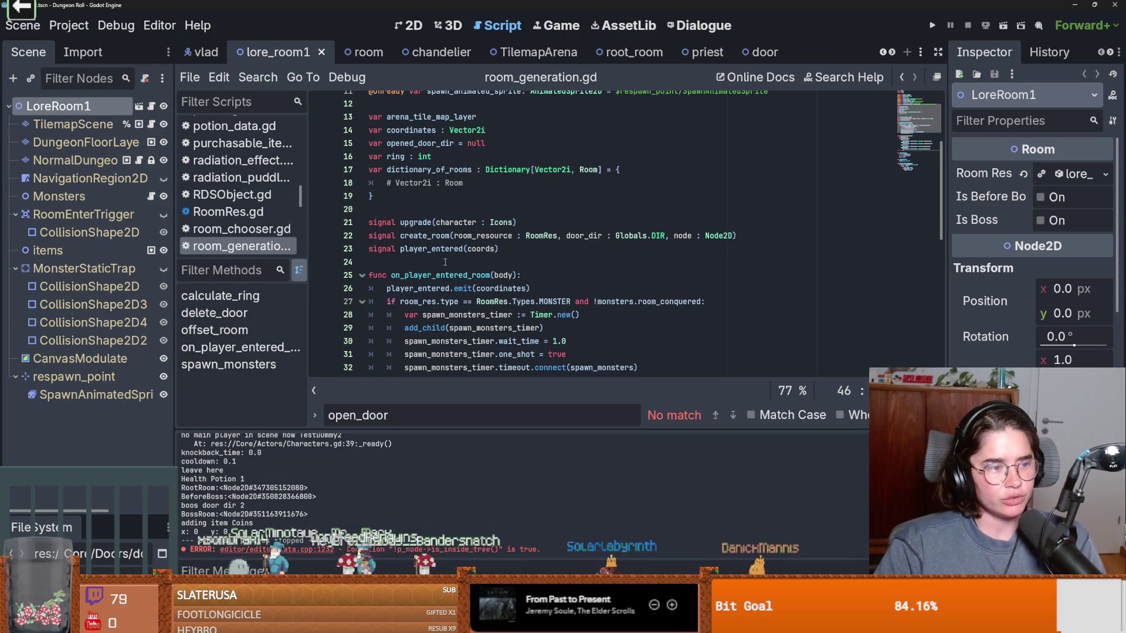
scroll(445, 262, "up", 4)
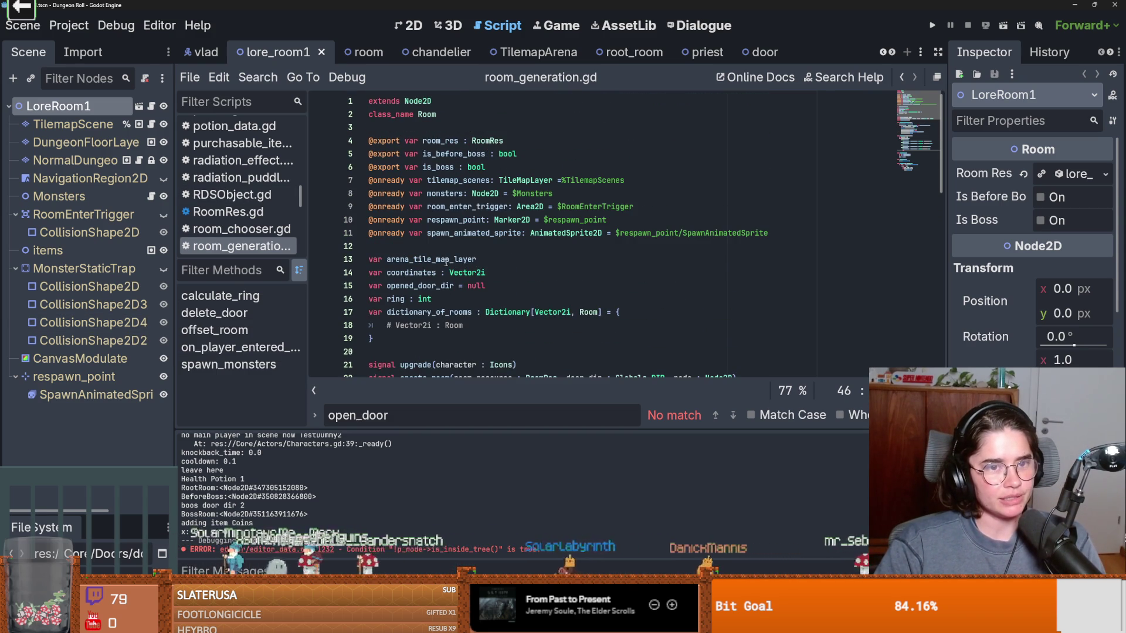
left_click(460, 251)
left_click(401, 346)
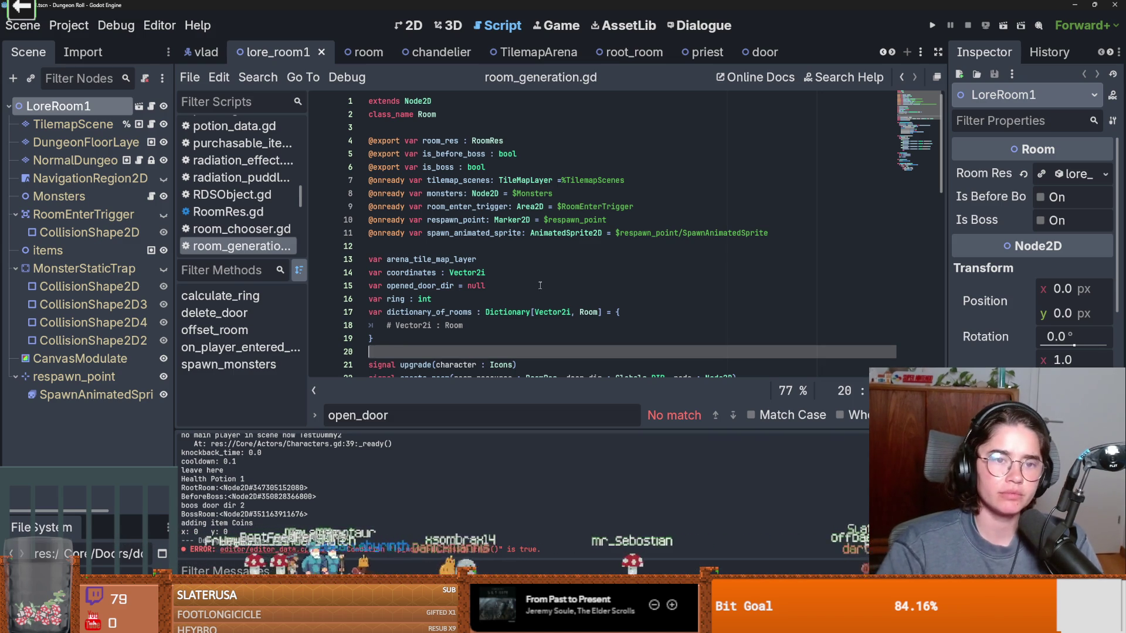
left_click(441, 246)
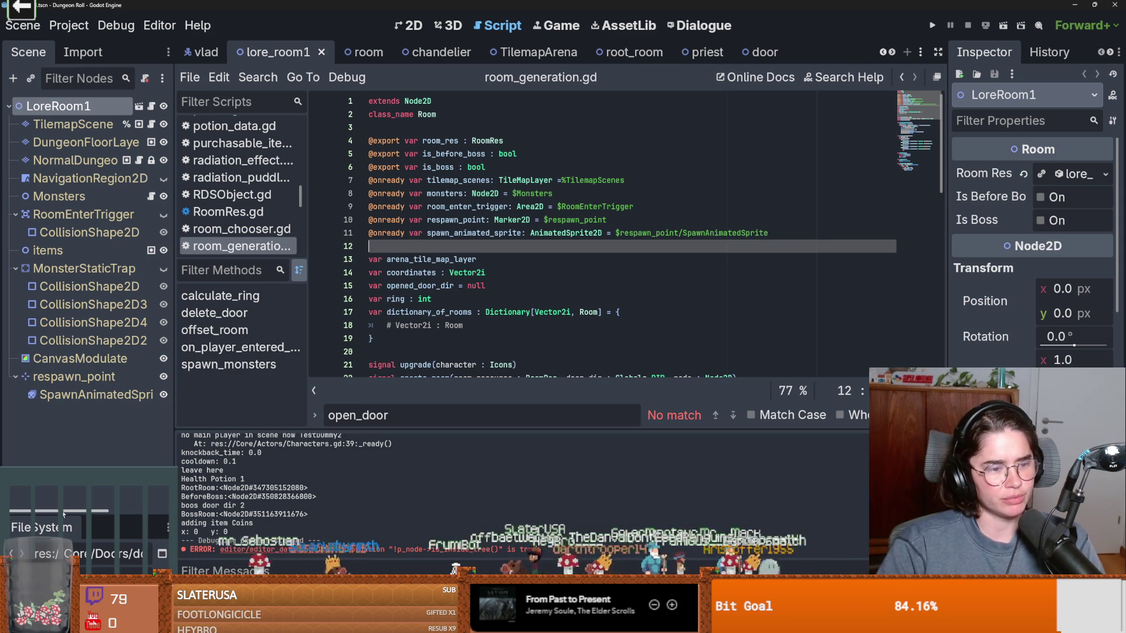
mouse_move(68, 510)
left_mouse_down()
mouse_move(66, 351)
mouse_move(66, 368)
left_mouse_up()
Step: Save the lore_room1 scene several times from the script editor
left_click(421, 272)
key("ctrl+s")
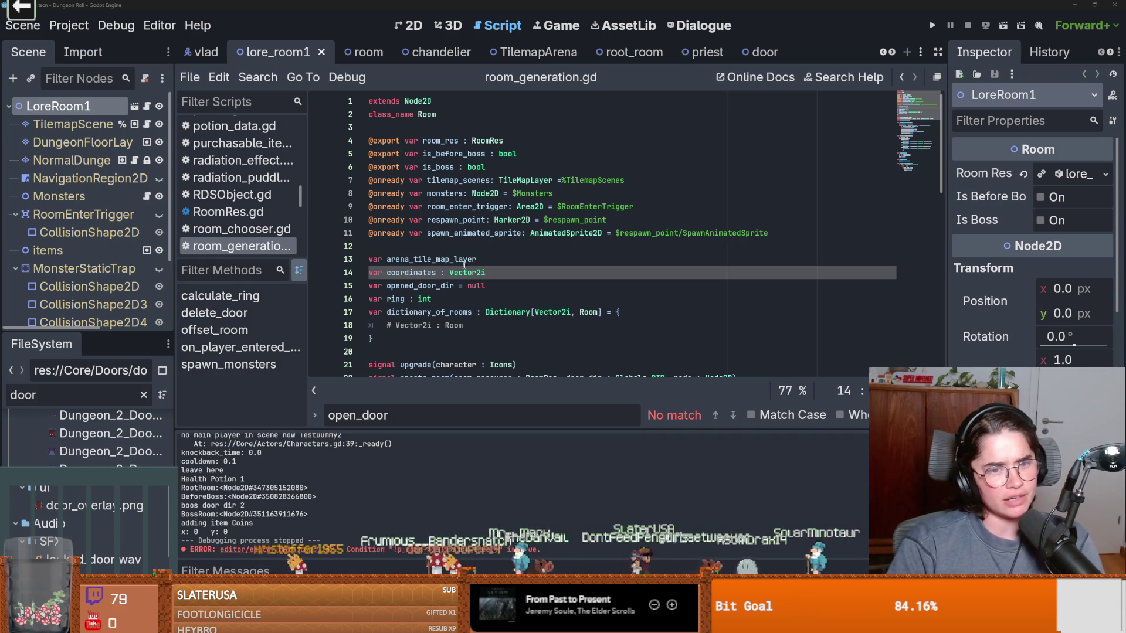
left_click(464, 244)
key("ctrl+s")
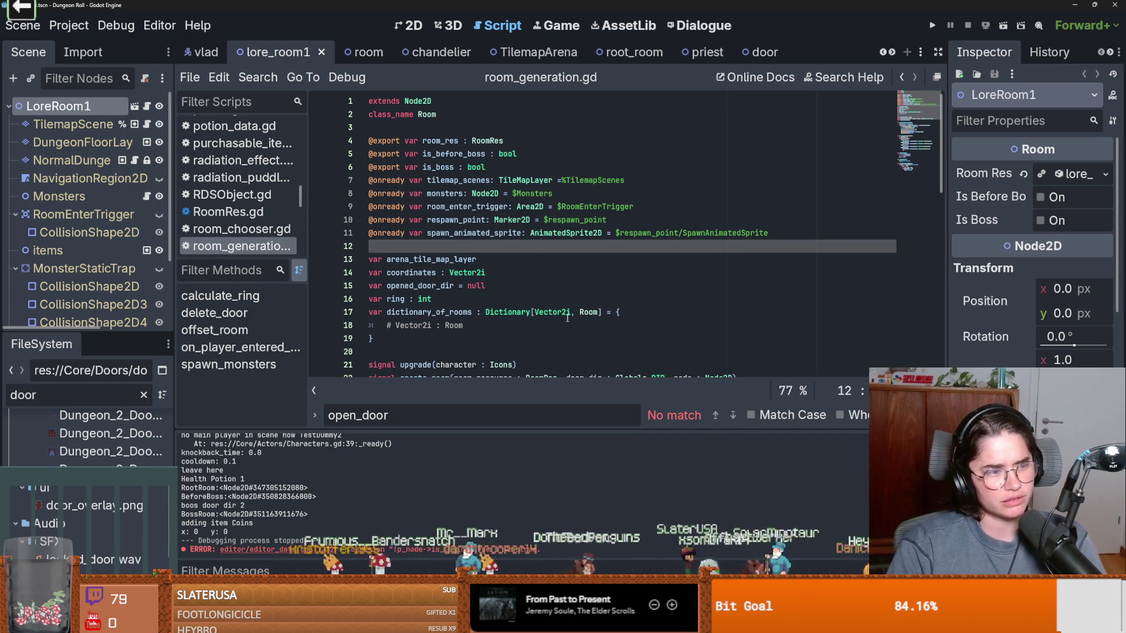
scroll(528, 293, "down", 4)
key("ctrl+s")
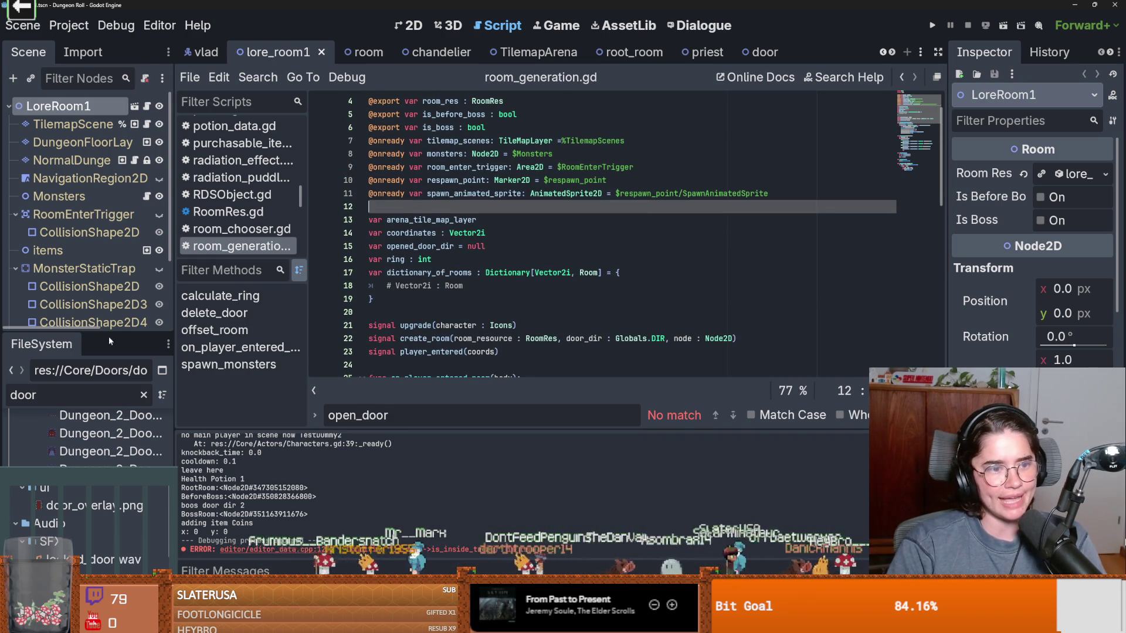
Step: Shrink the file browser, widen the scene tree, save lore_room1, and reveal earlier scene tabs
left_click_drag(109, 333, 111, 487)
mouse_move(180, 377)
left_mouse_down()
mouse_move(217, 376)
mouse_move(124, 376)
mouse_move(239, 376)
left_mouse_up()
left_click(499, 286)
key("ctrl+s")
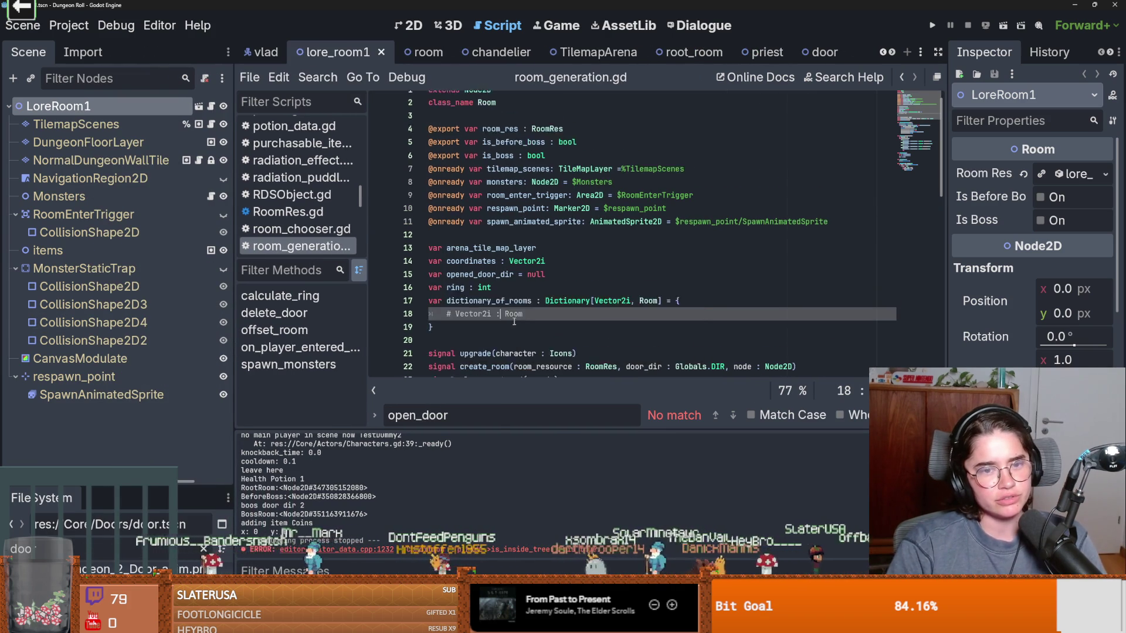
left_click(484, 247)
key("ctrl+s")
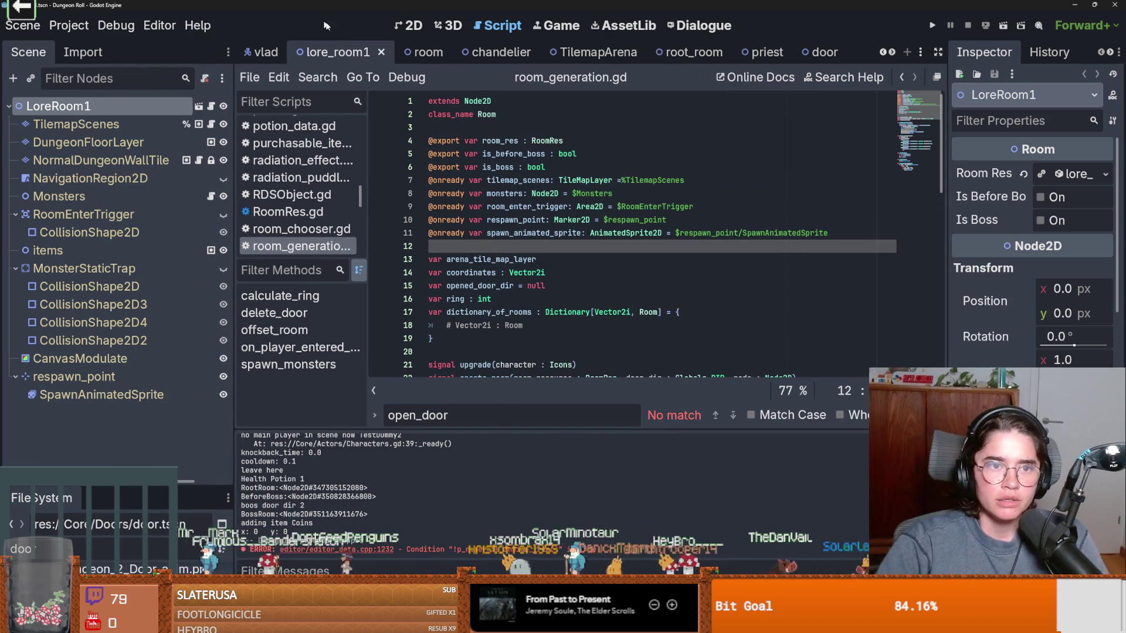
left_click(885, 53)
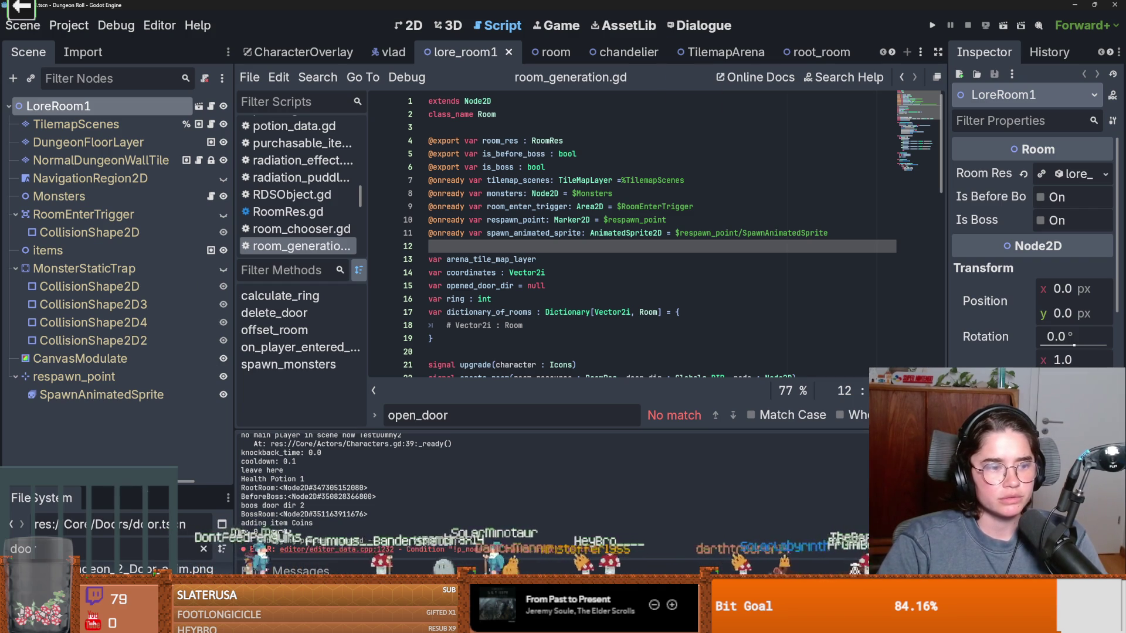
left_click_drag(111, 484, 111, 214)
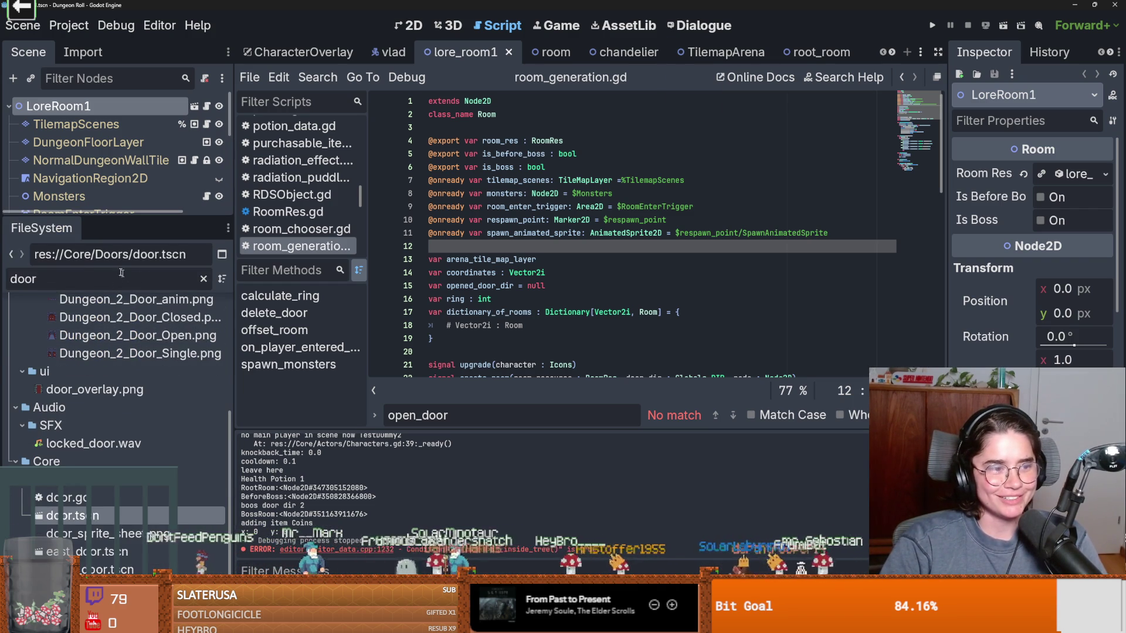
Step: Clear the door filter, collapse the dialogic and NPC folders, and open the Babat scene via 'baba'
key("BackSpace")
key("BackSpace")
key("BackSpace")
key("ctrl+s")
scroll(82, 424, "up", 10)
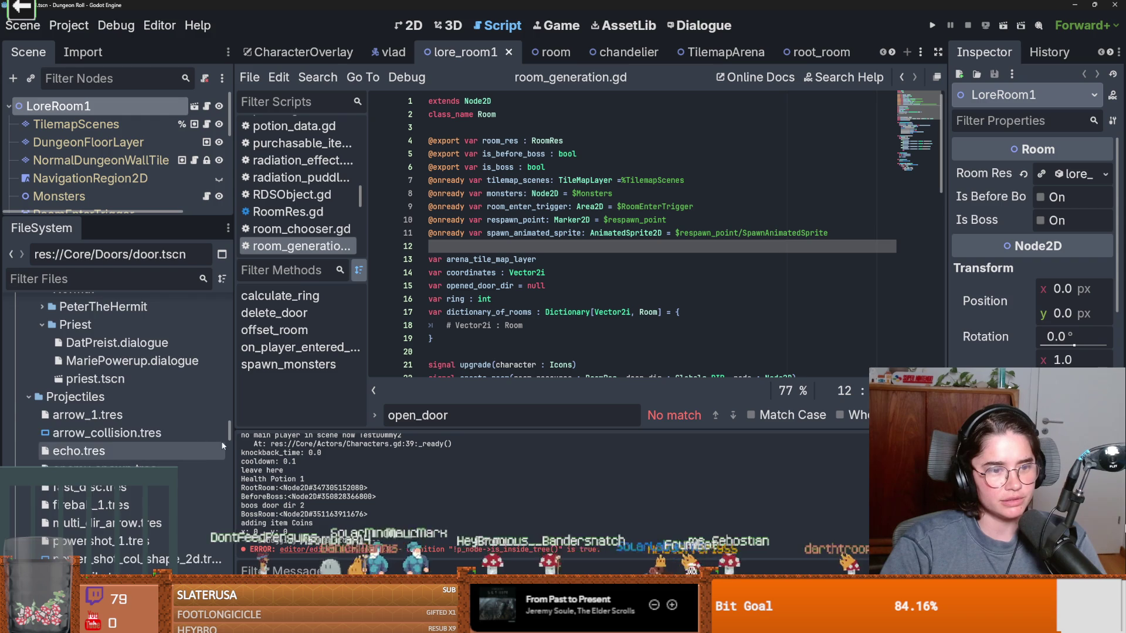
left_click(39, 393)
scroll(92, 400, "up", 3)
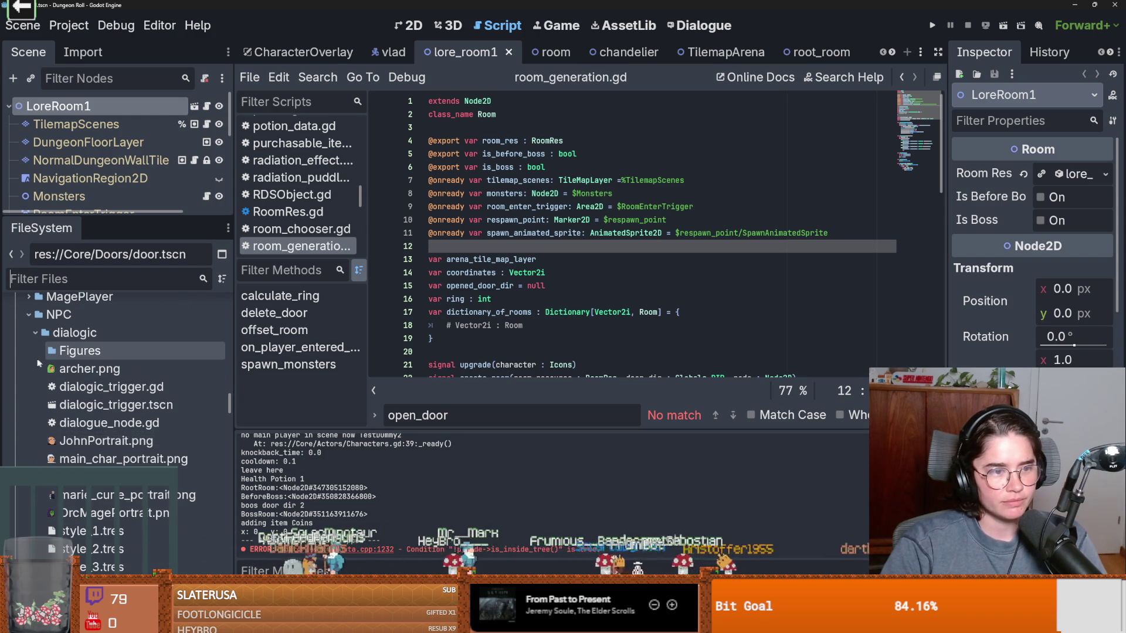
left_click(35, 332)
left_click(25, 315)
scroll(176, 381, "up", 10)
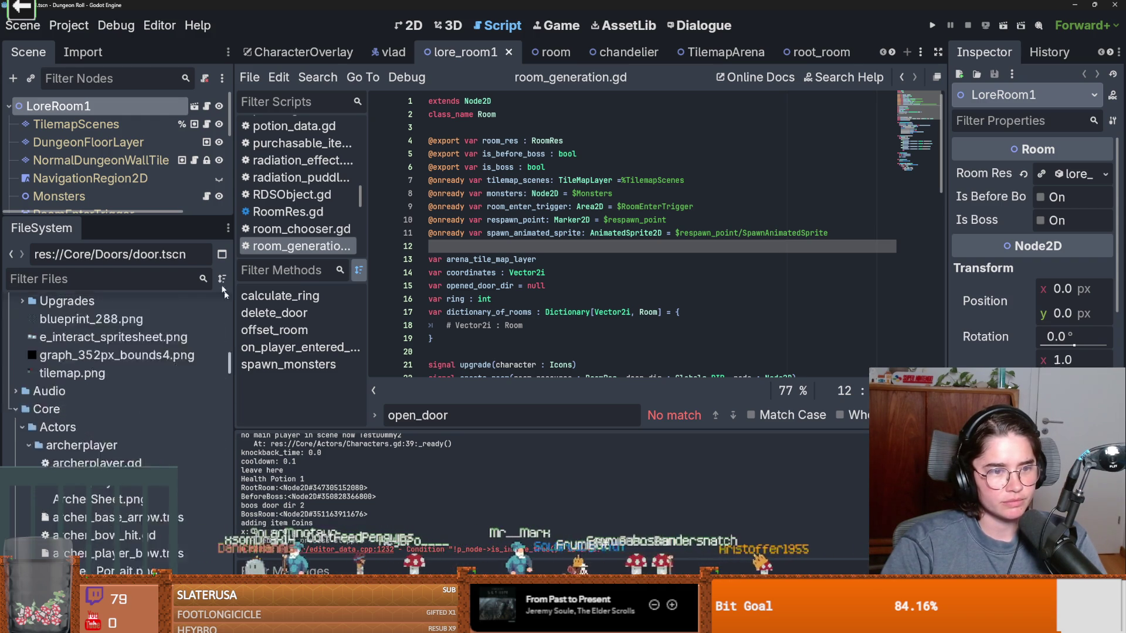
type("babat")
scroll(130, 466, "down", 3)
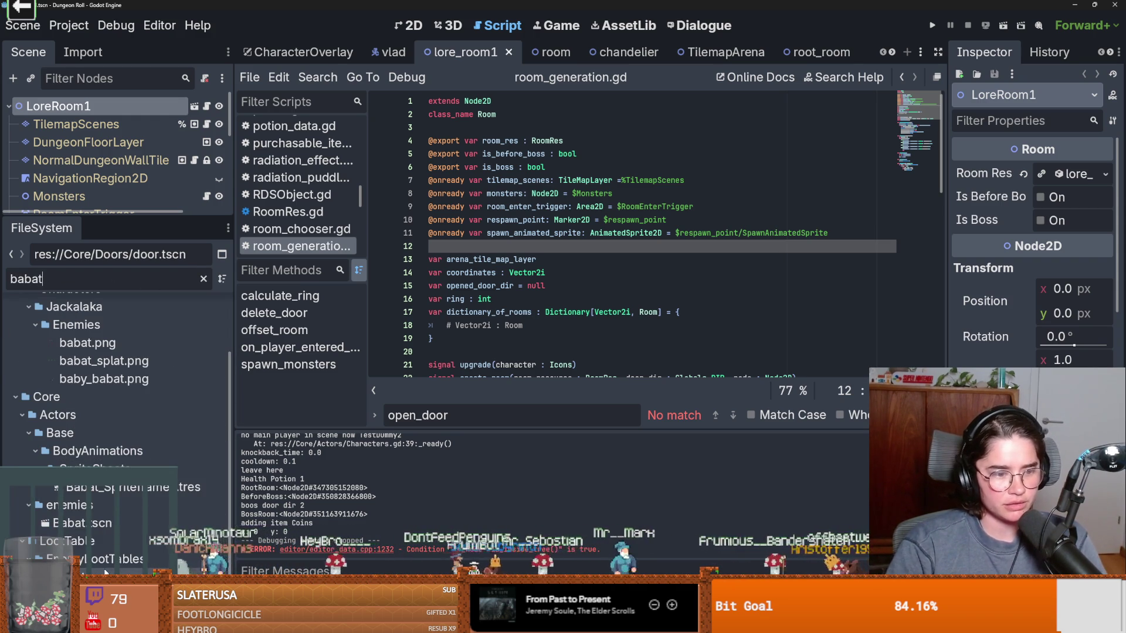
double_click(93, 524)
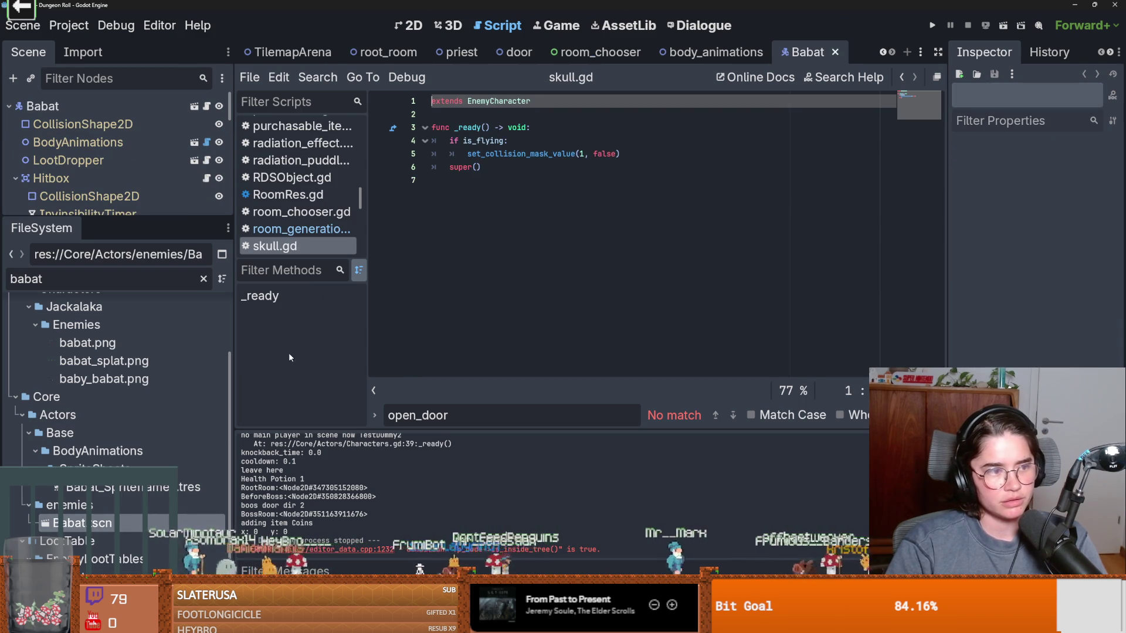
Step: Enlarge the scene tree, collapse Babat's TileHitbox, Hitbox and StateMachine nodes, and save
left_click_drag(187, 217, 187, 385)
key("ctrl+s")
scroll(428, 265, "up", 4)
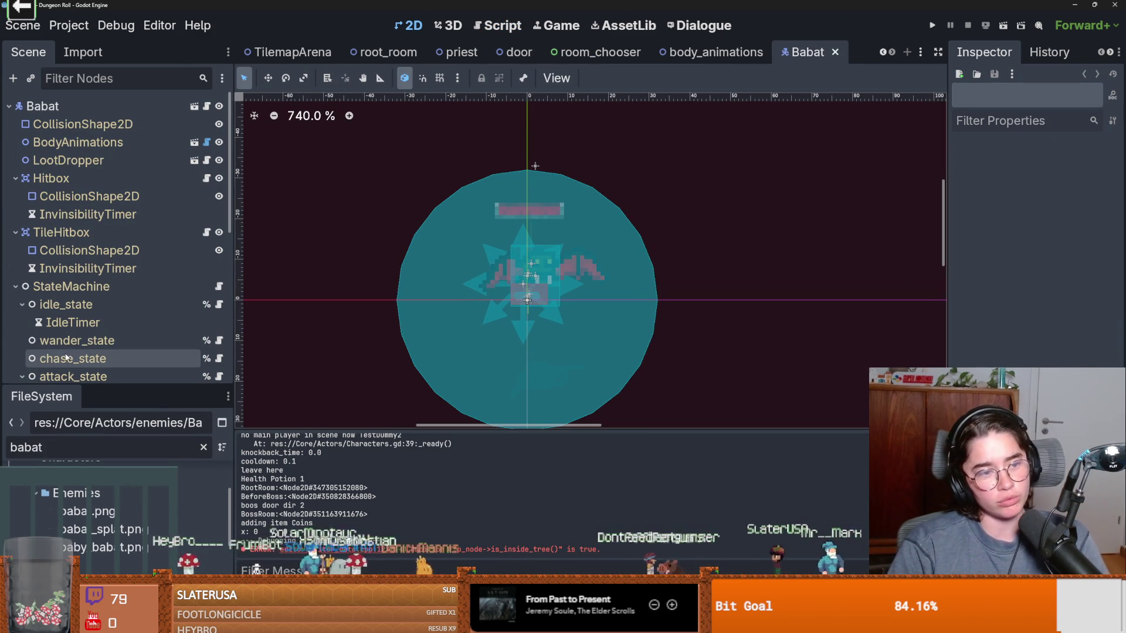
scroll(85, 334, "down", 5)
left_click_drag(132, 385, 132, 490)
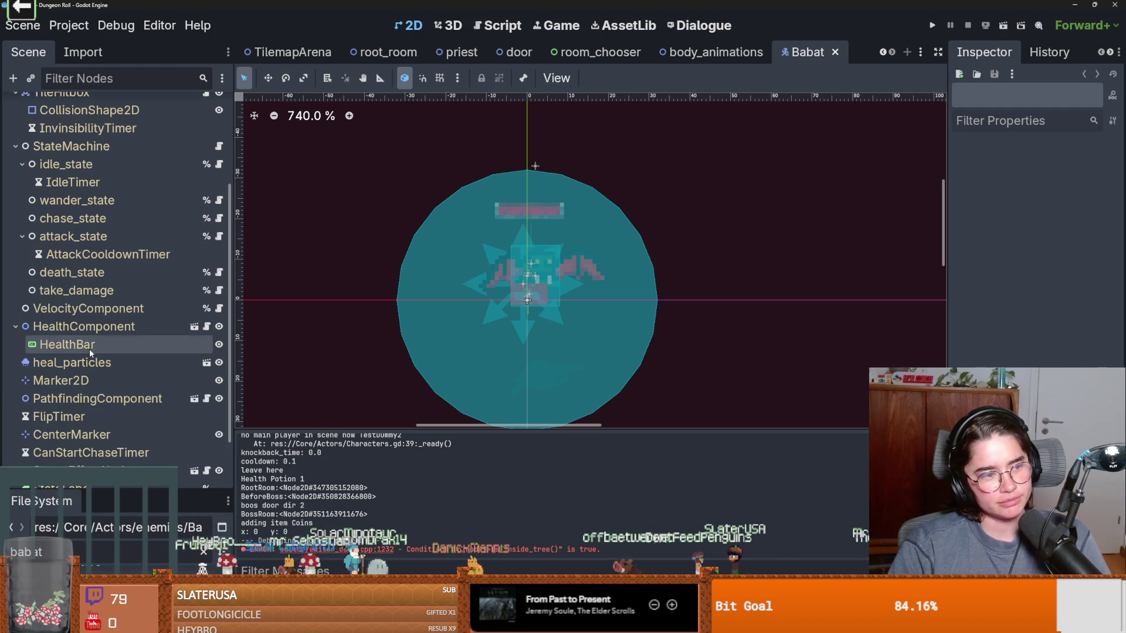
scroll(71, 293, "up", 5)
left_click(14, 233)
left_click(16, 178)
left_click(16, 214)
key("ctrl+s")
Step: Collapse HealthComponent, expand StateMachine, collapse idle_state, and open the chase_state script
left_click(15, 251)
left_click(15, 214)
left_click(22, 232)
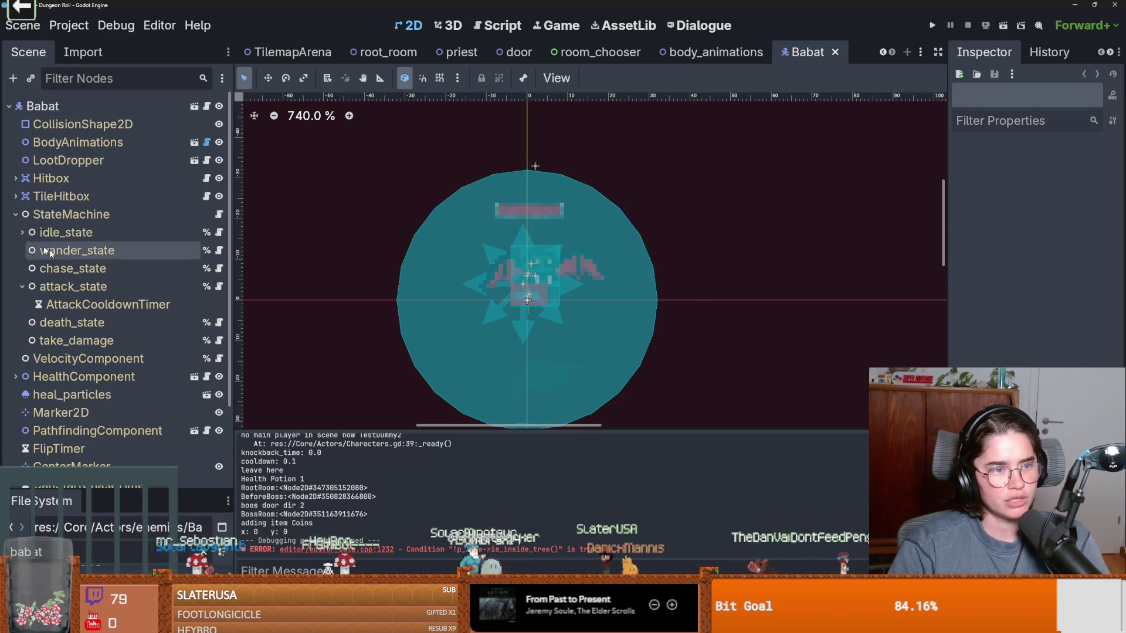
left_click(219, 270)
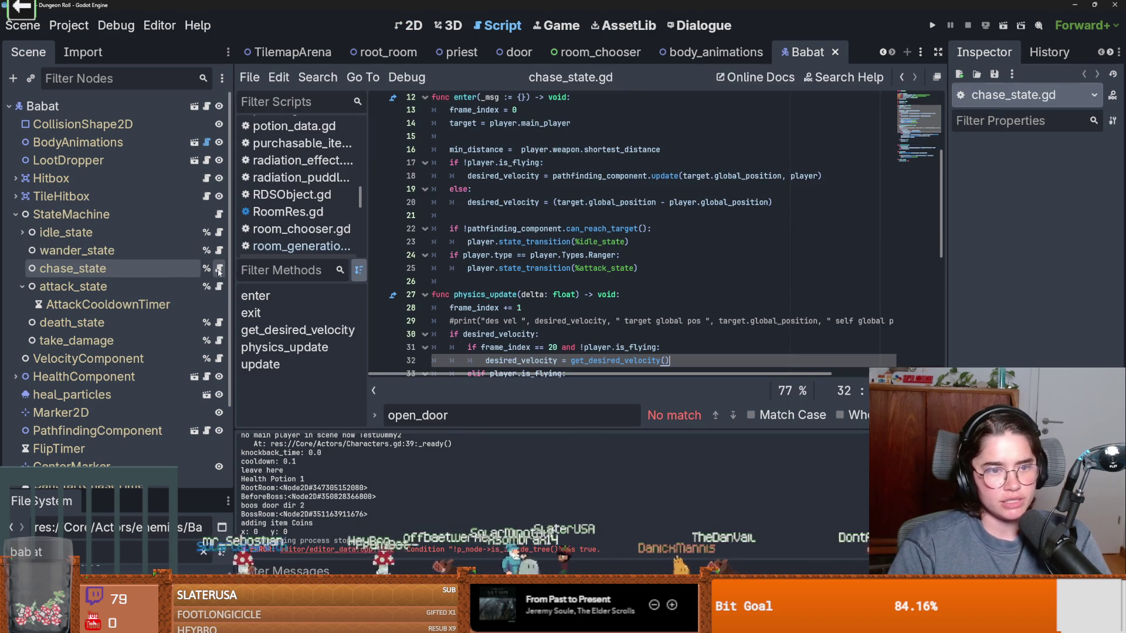
scroll(510, 285, "down", 2)
scroll(522, 300, "up", 5)
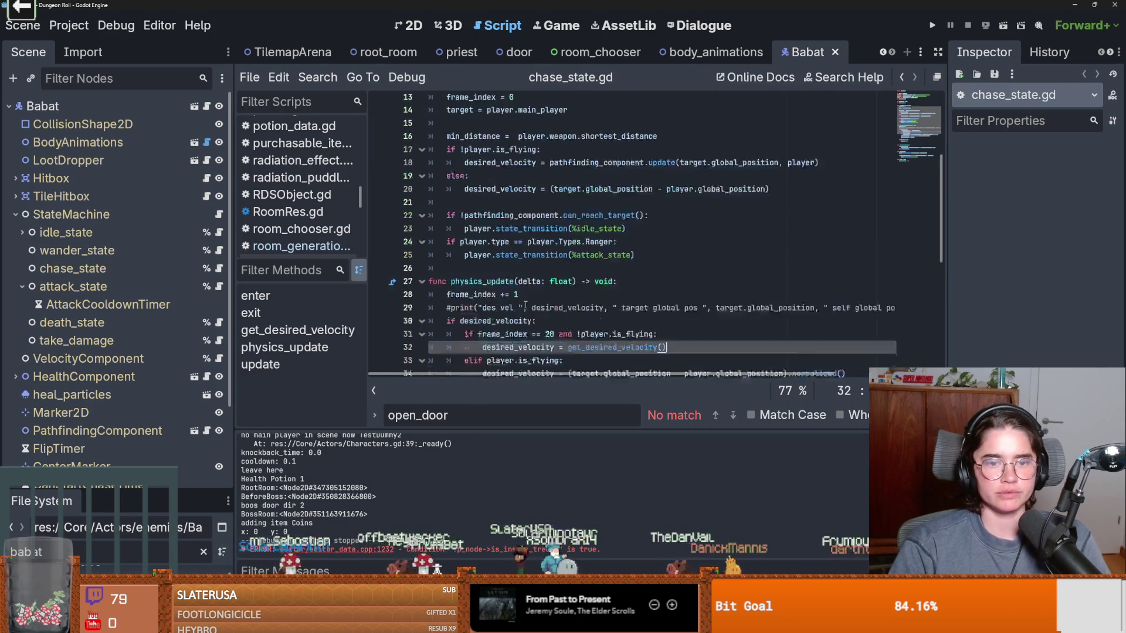
scroll(525, 305, "up", 1)
scroll(497, 282, "down", 5)
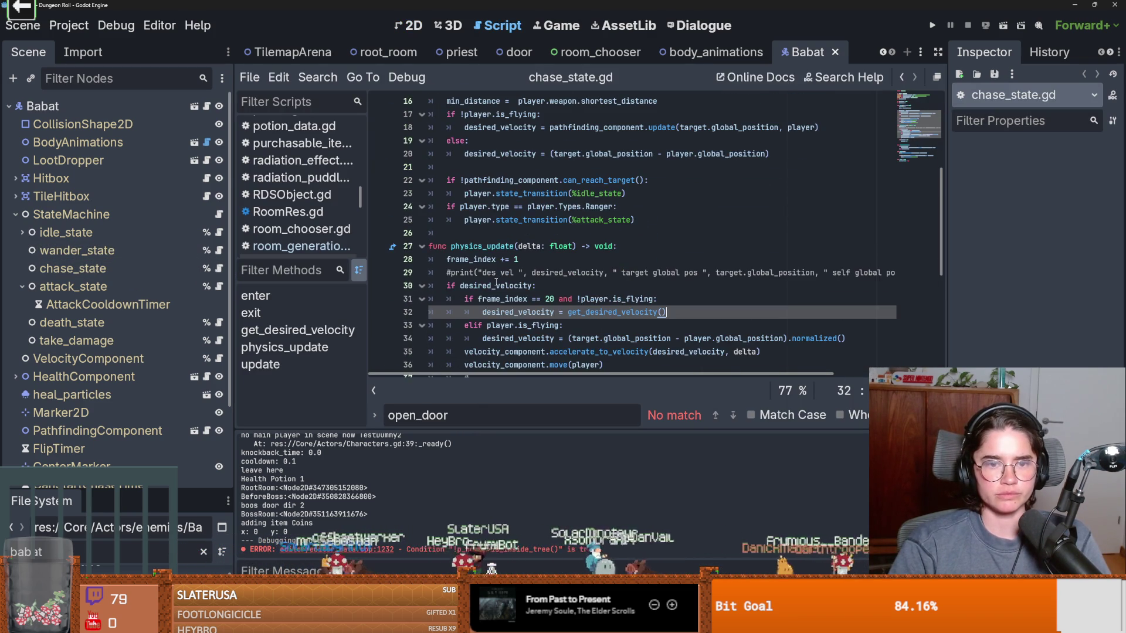
scroll(497, 283, "down", 1)
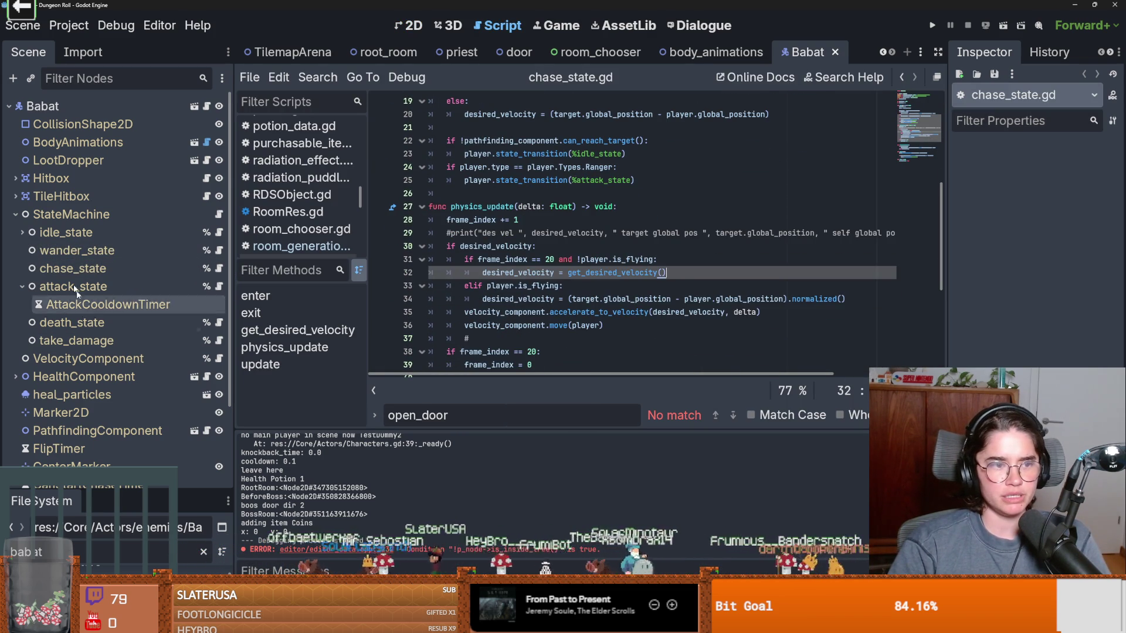
left_click(16, 214)
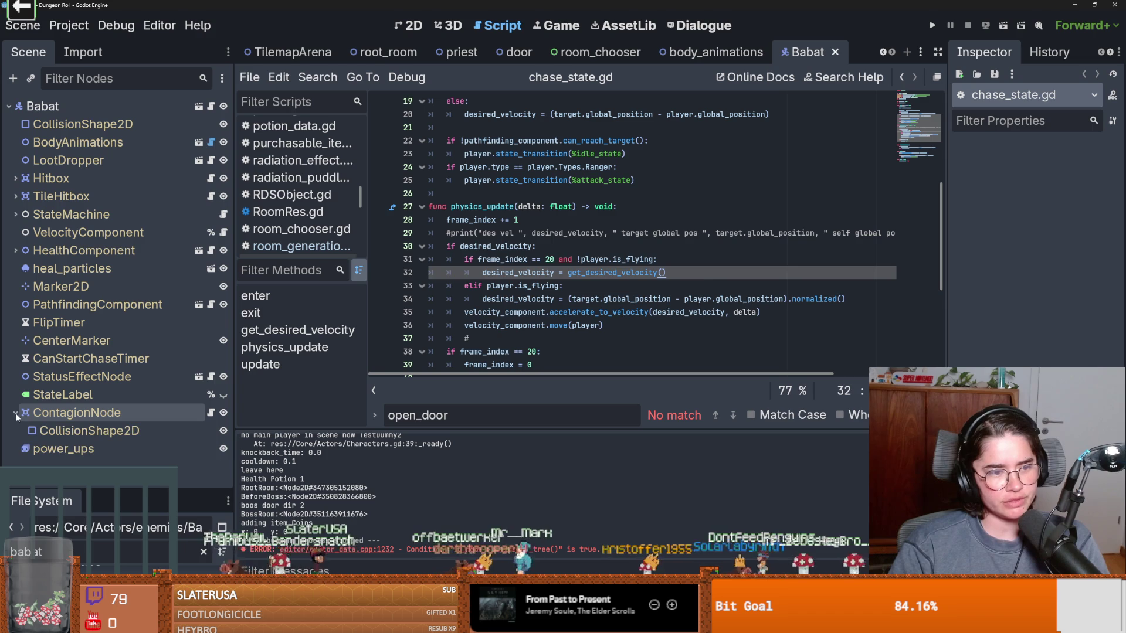
Step: Return to the 2D view and inspect the StateLabel, ContagionNode and StatusEffectNode
left_click(16, 413)
left_click(92, 413)
left_click(88, 396)
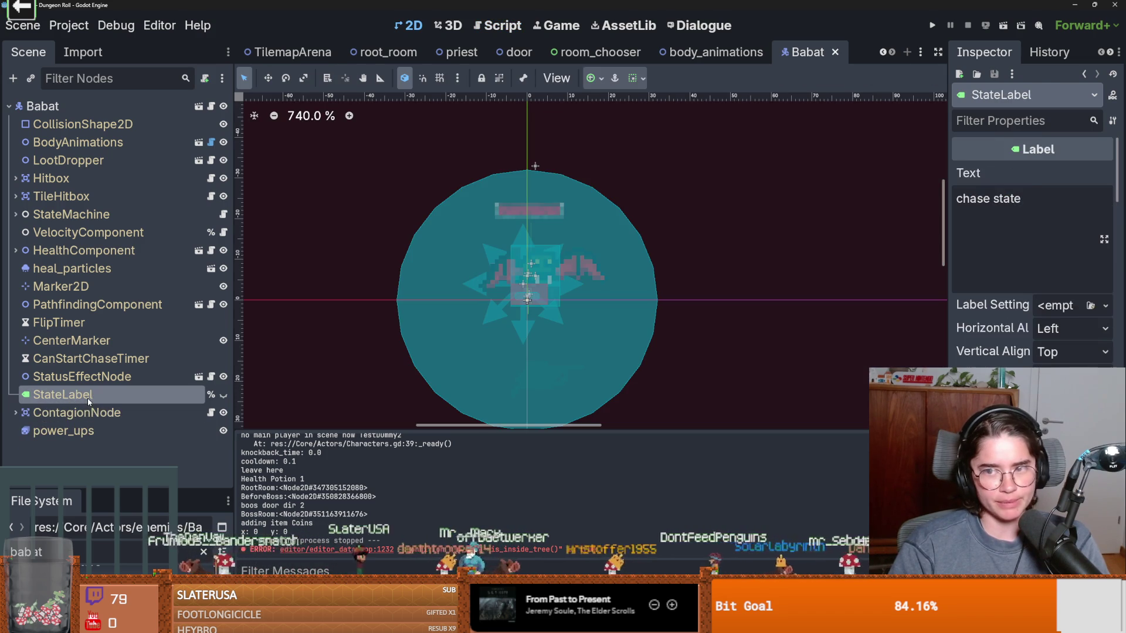
left_click(94, 412)
left_click(109, 377)
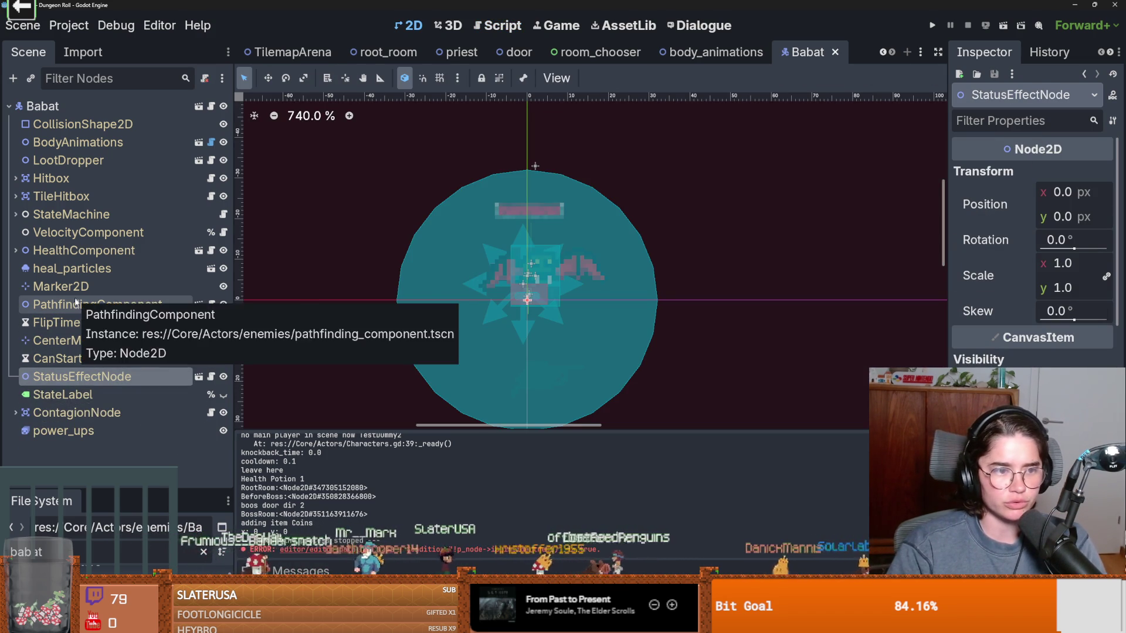
Step: Set the VelocityComponent's Max Speed to 200 and run the project to test it
left_click(88, 232)
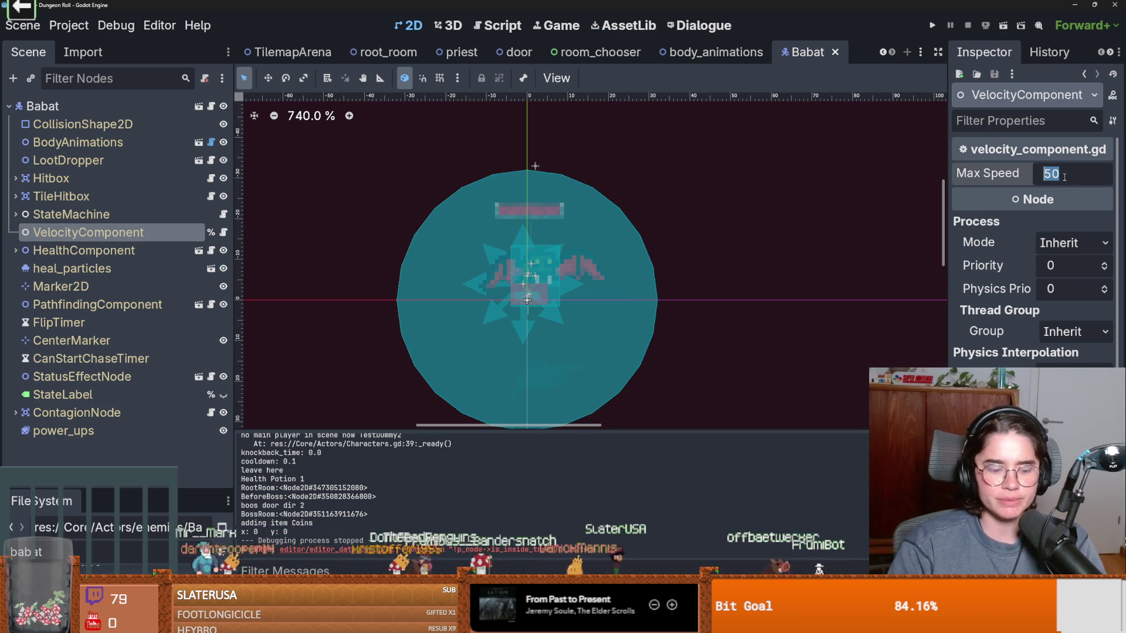
type("200")
key("Return")
left_click(933, 26)
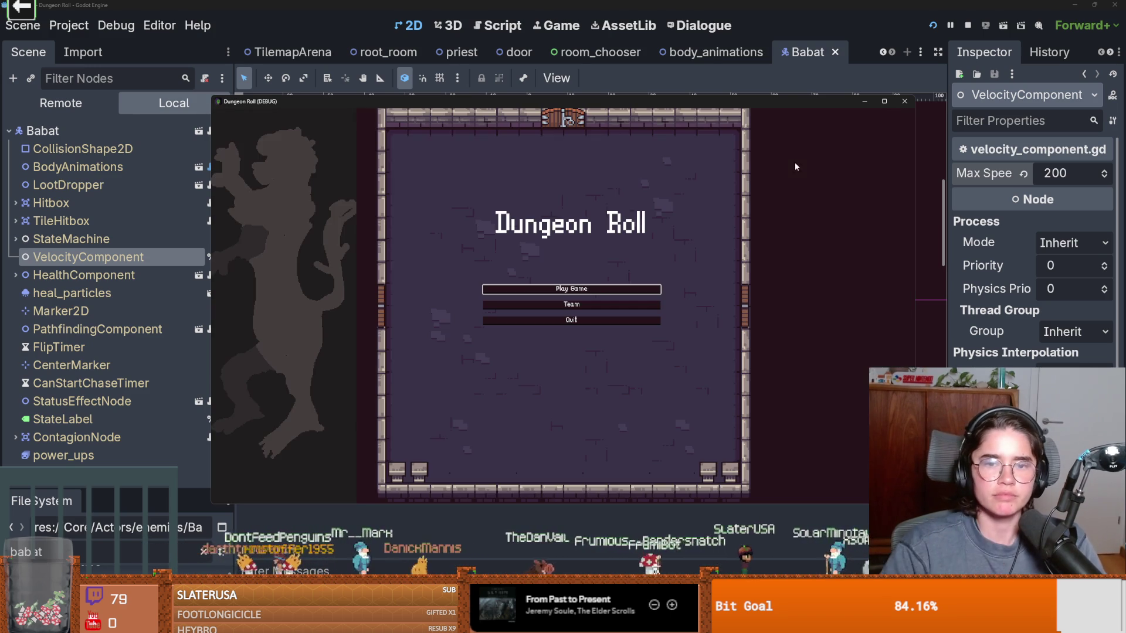
Step: Start a new Dungeon Roll game as the Crusader and bring up the developer console
left_click(552, 288)
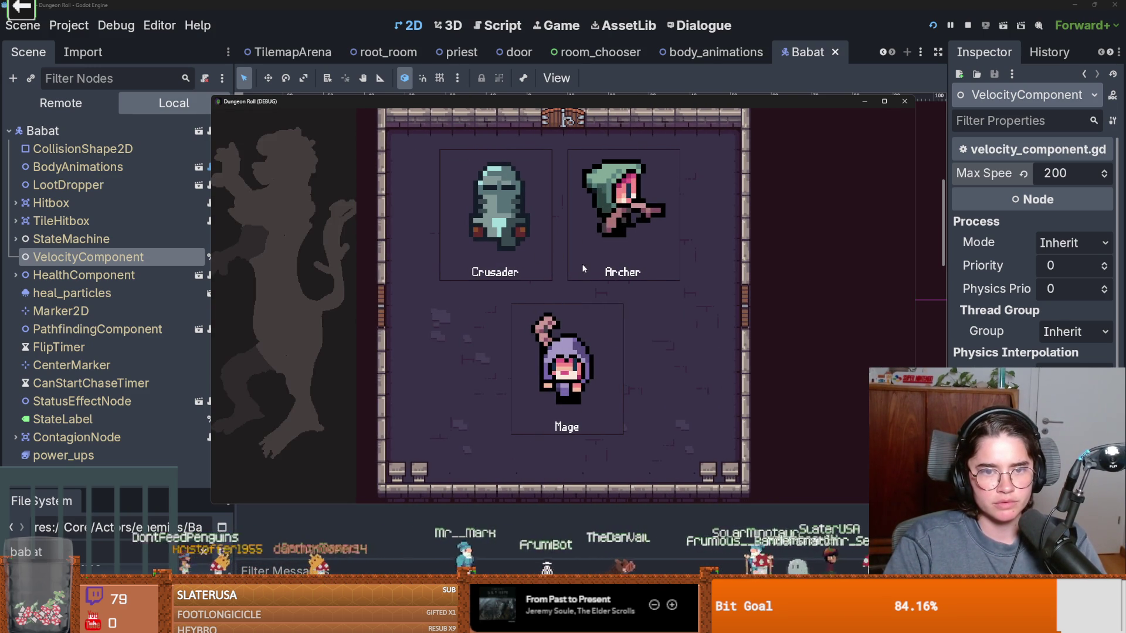
left_click(524, 259)
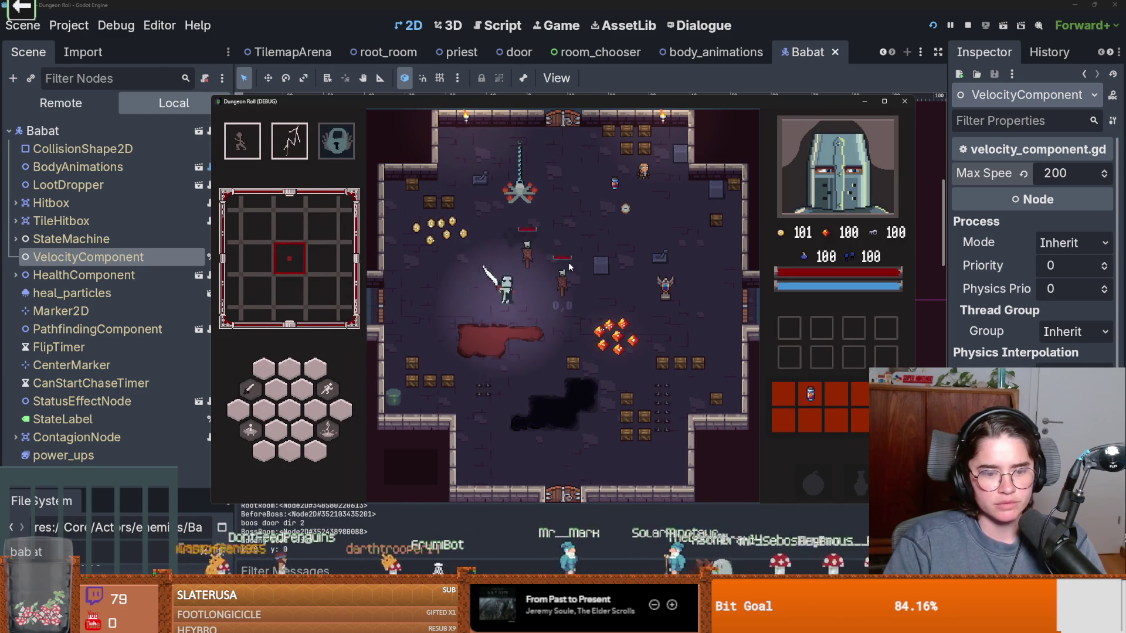
key("grave")
type("spawn_")
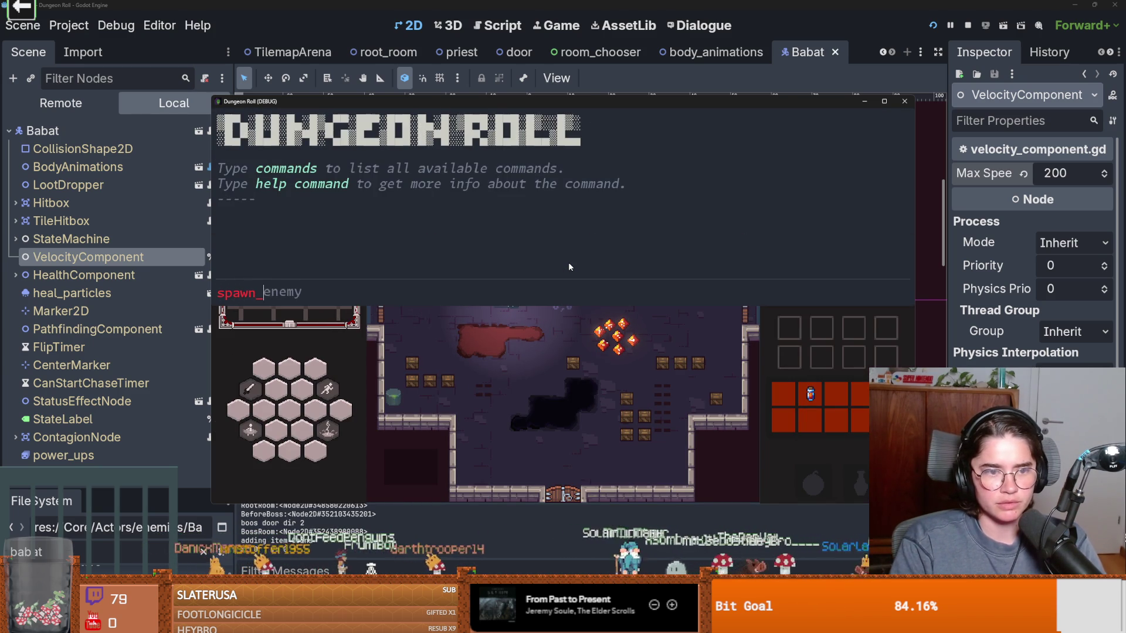
Step: Spawn a bat by running spawn_enemy "bat" 1 true in the console
key("Tab")
type("\"ba")
key("BackSpace")
key("BackSpace")
type("\"battrue")
key("Return")
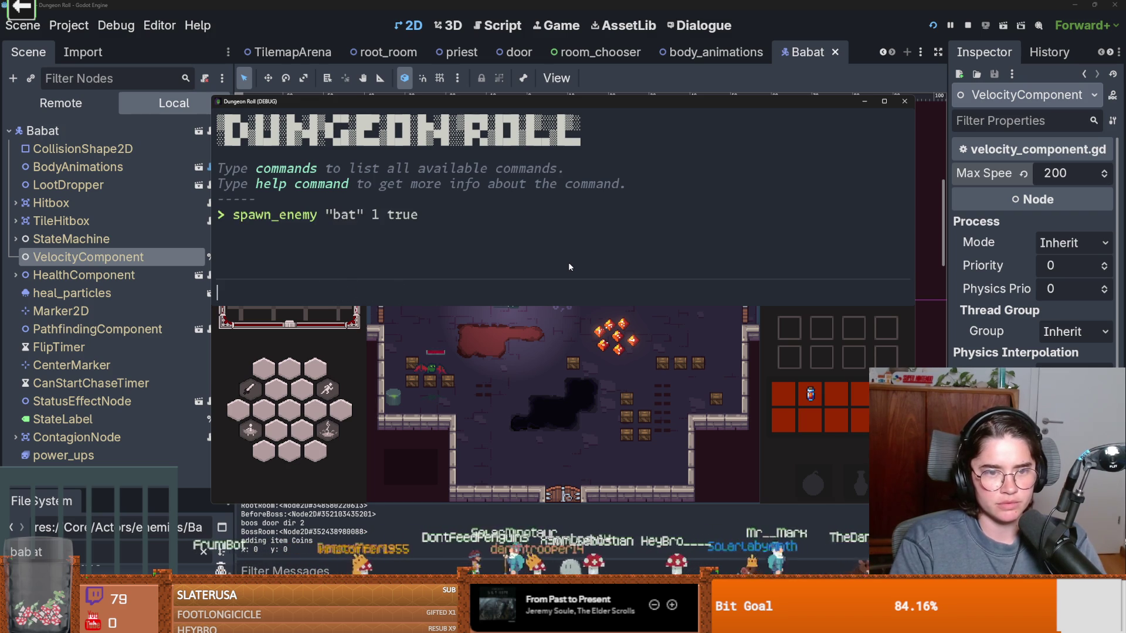
Step: Fight the bat briefly with sword swings, a dash and movement, then stop the game
key("quoteleft")
left_click(569, 266)
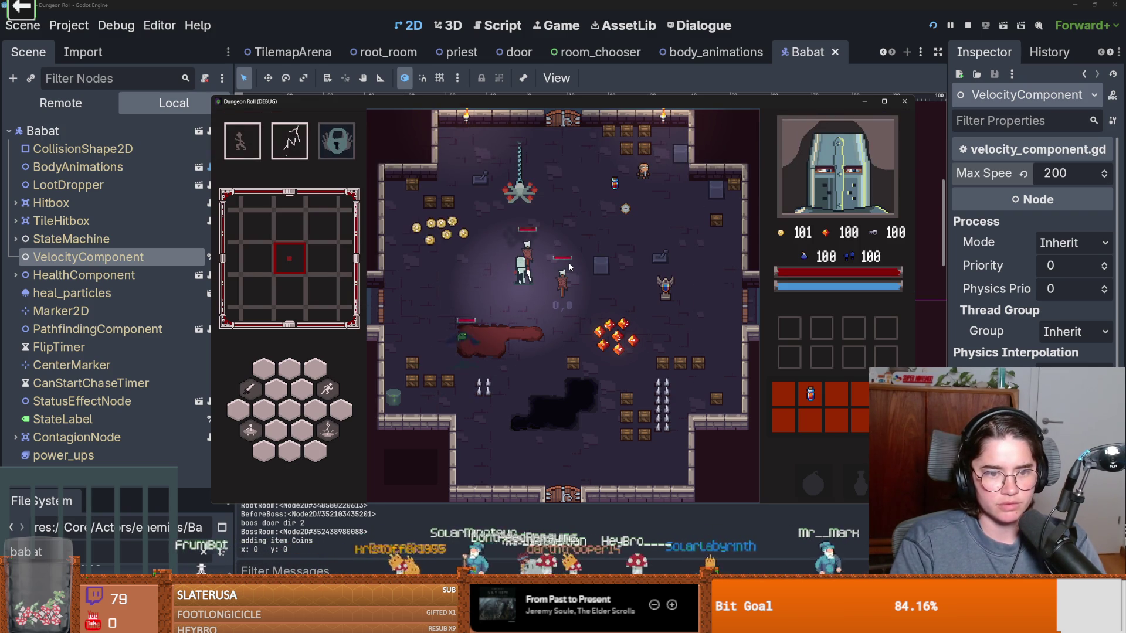
key("a")
key("space")
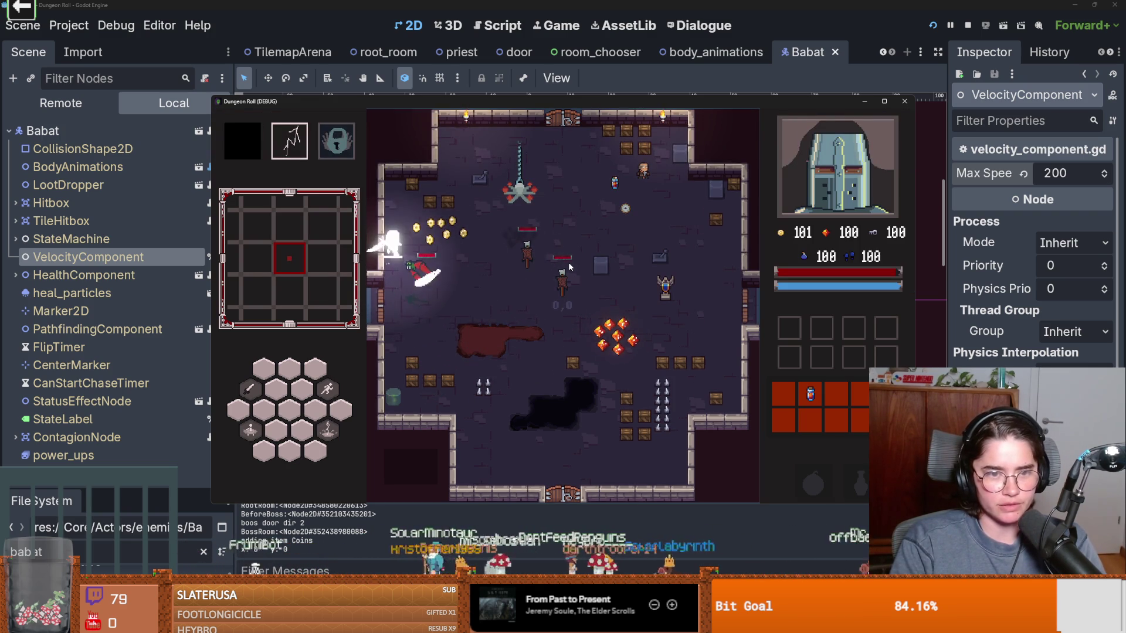
key("d")
key("w")
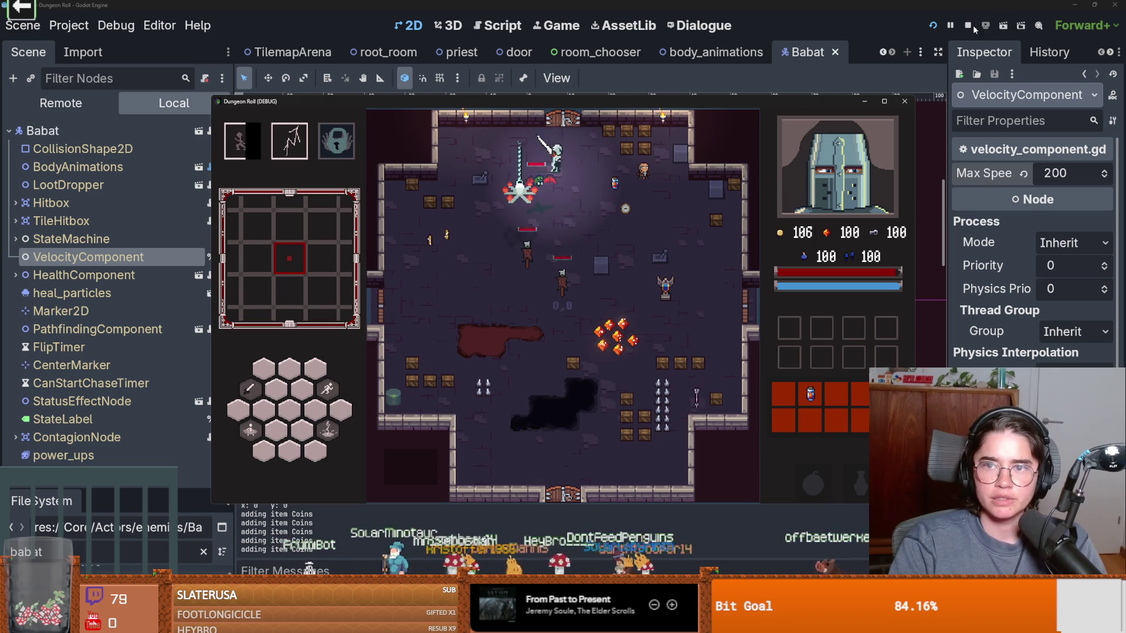
left_click(968, 26)
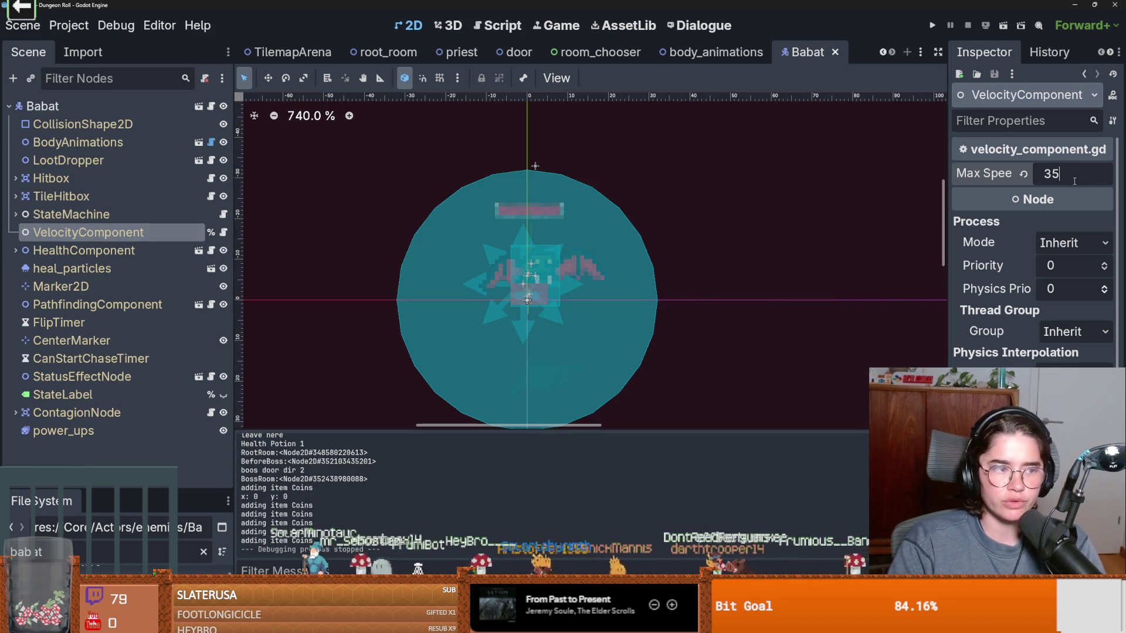
Step: Commit Max Speed 35 on Babat's VelocityComponent, save the scene and rerun the project
key("Return")
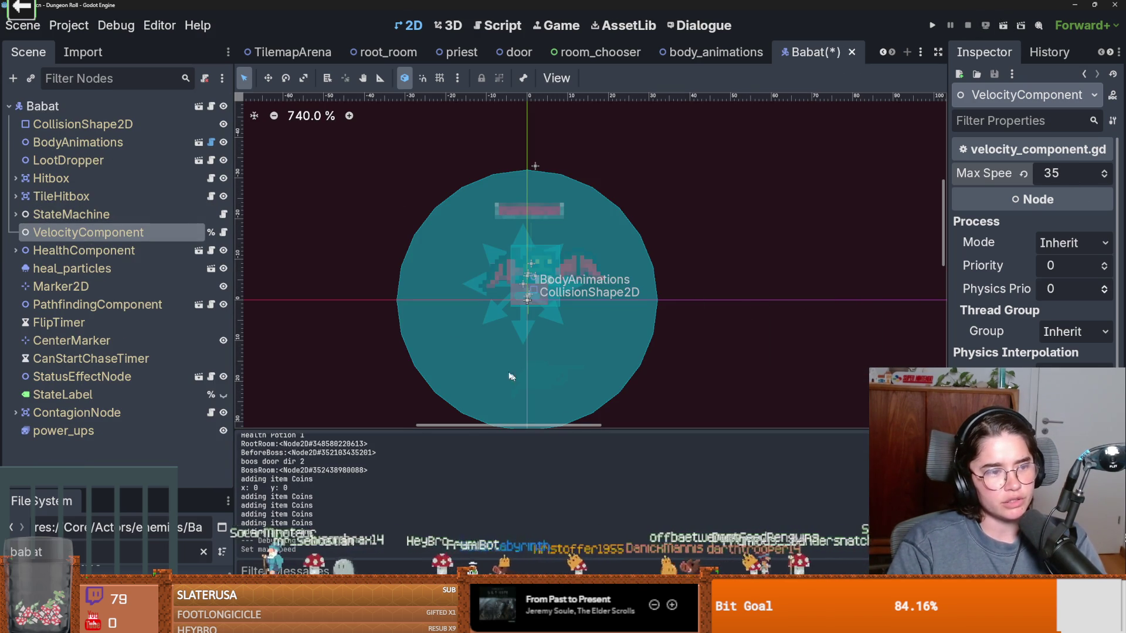
scroll(470, 354, "down", 2)
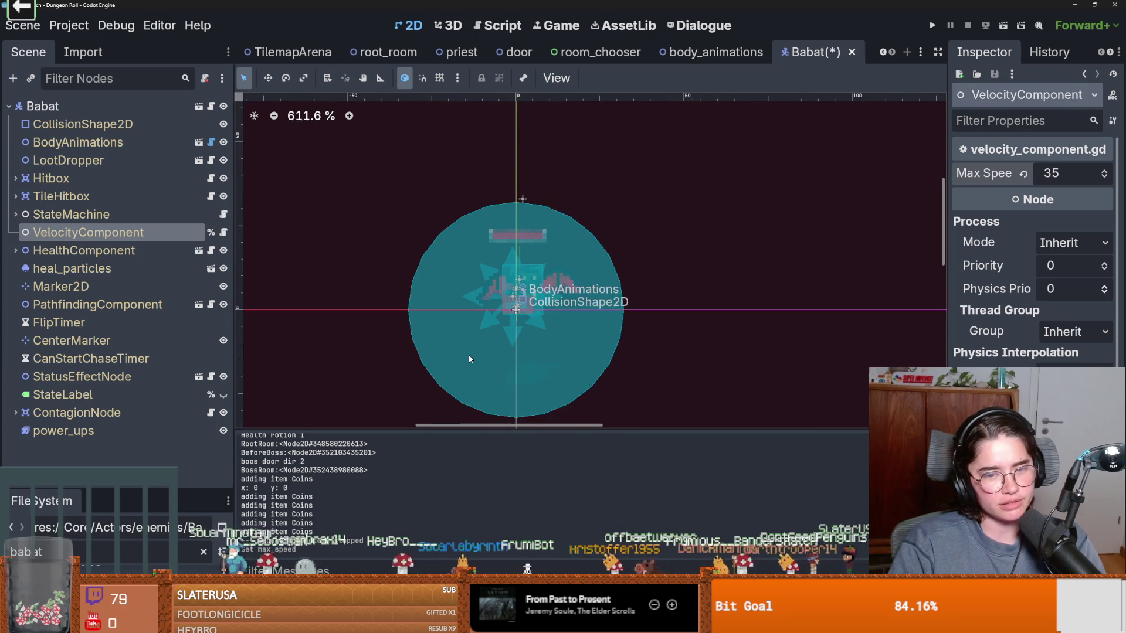
scroll(465, 358, "up", 3)
key("ctrl+s")
scroll(424, 344, "up", 3)
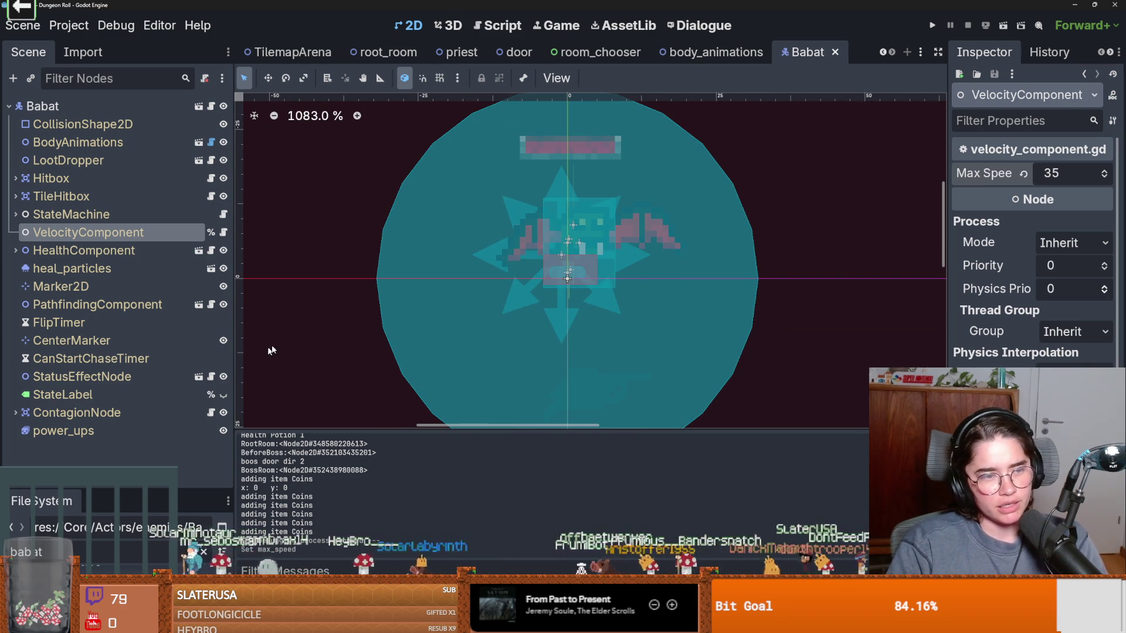
left_click(937, 24)
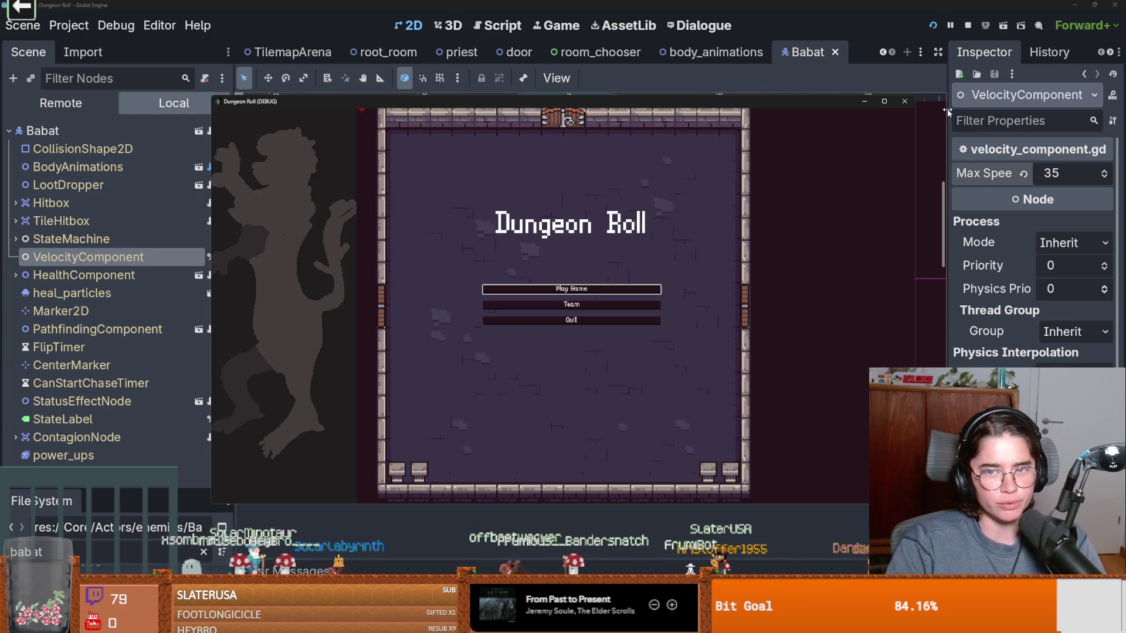
Step: Maximize the debug game window and start a new game as the Crusader
left_click(885, 102)
left_click(573, 280)
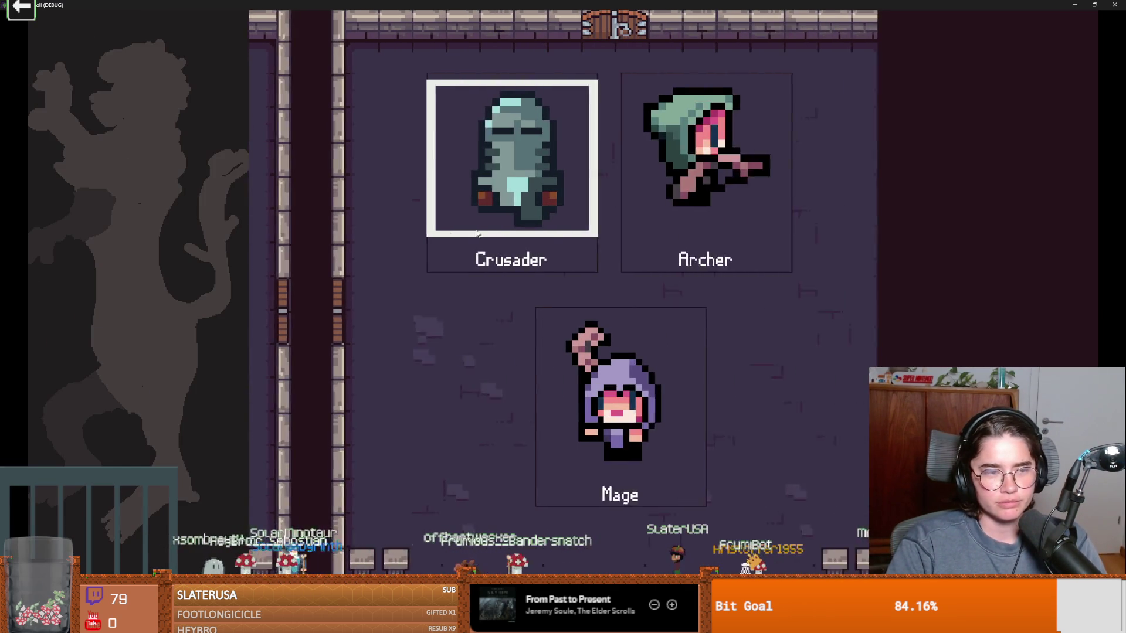
left_click(442, 216)
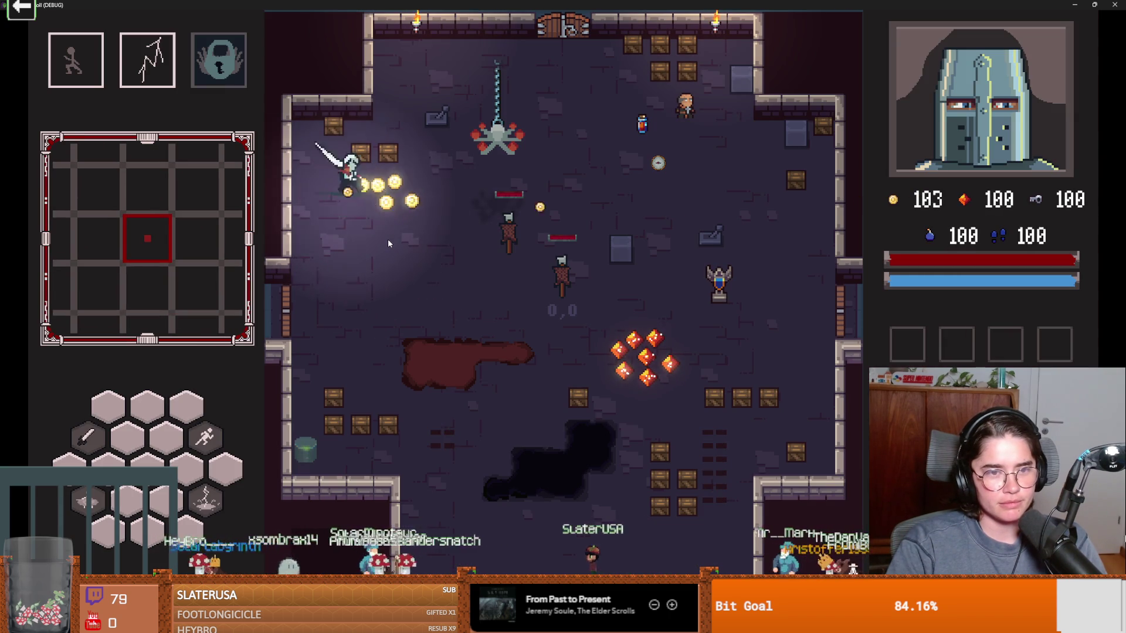
Step: Walk the Crusader around the room collecting coins and gems, then bring up the next-room cards
key("d")
key("s")
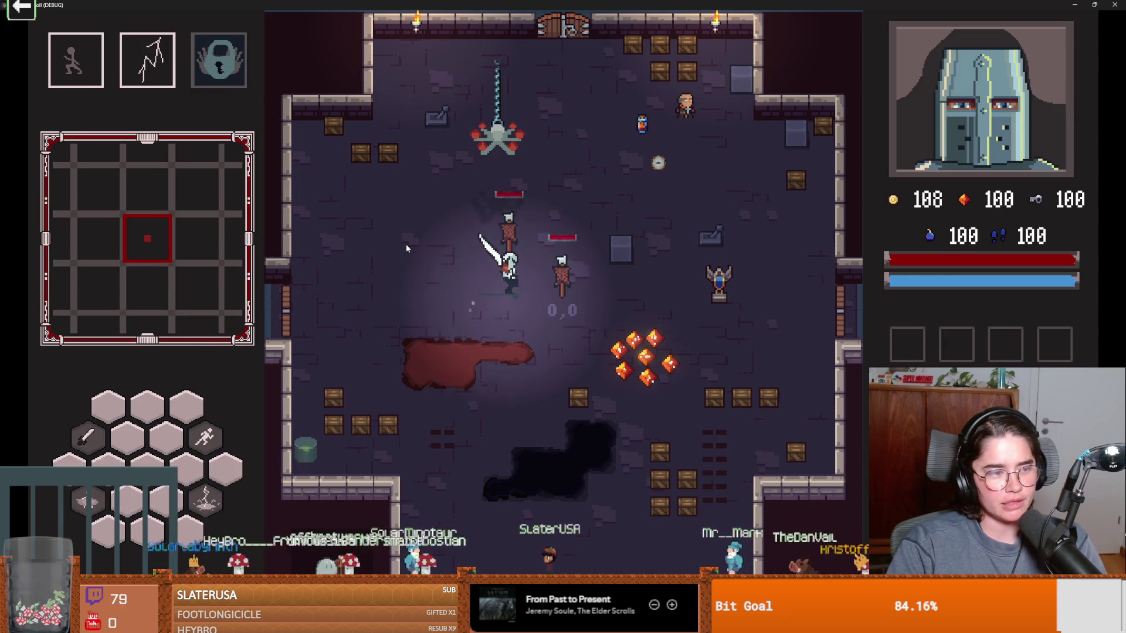
key("d")
key("s")
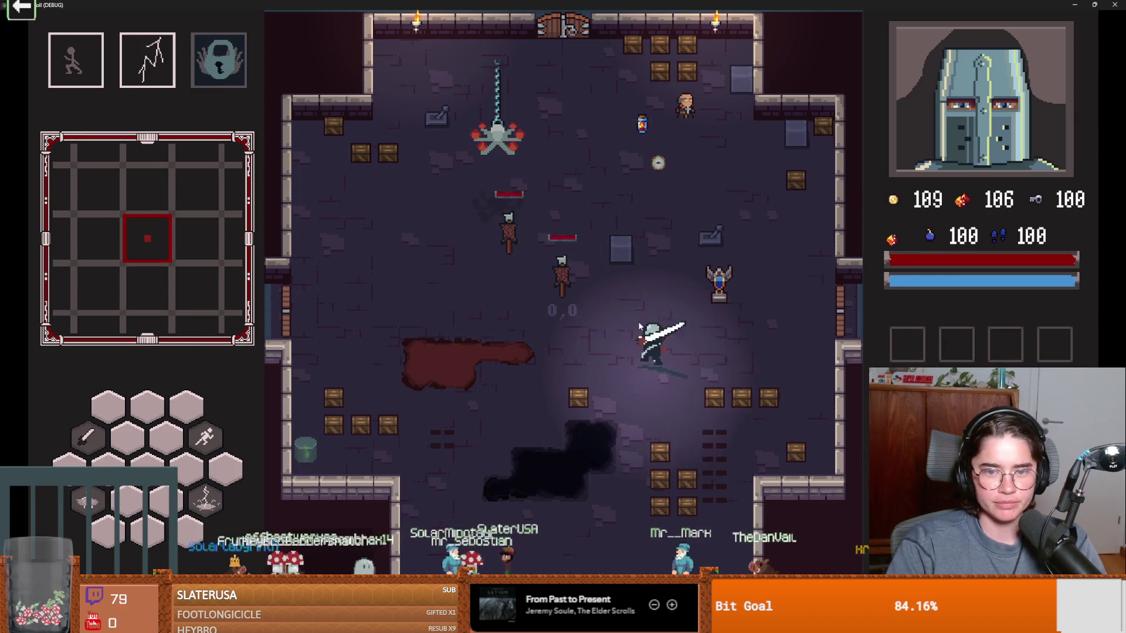
key("a")
key("w")
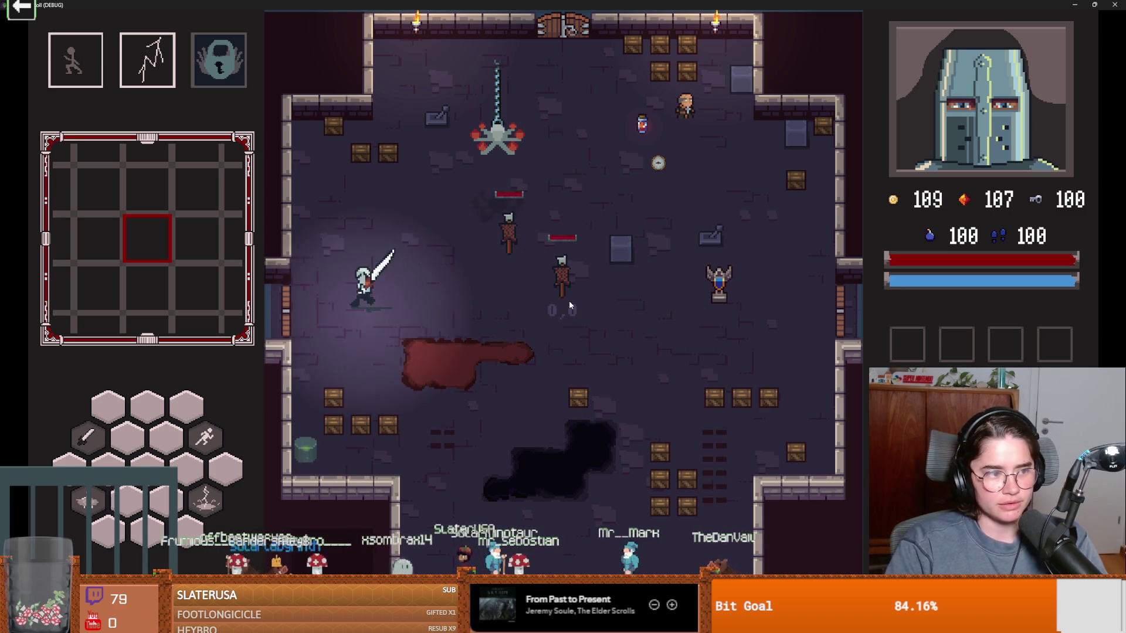
key("a")
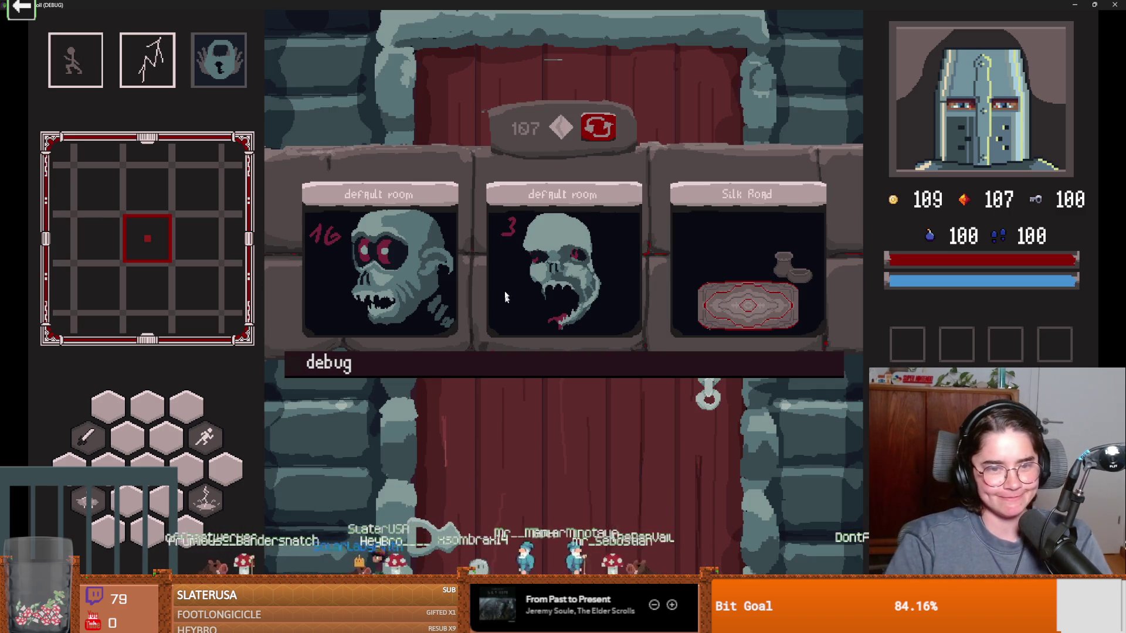
Step: Enter a room, clear it with kill_all_monsters, take the skull reward and go through the top door
left_click(565, 248)
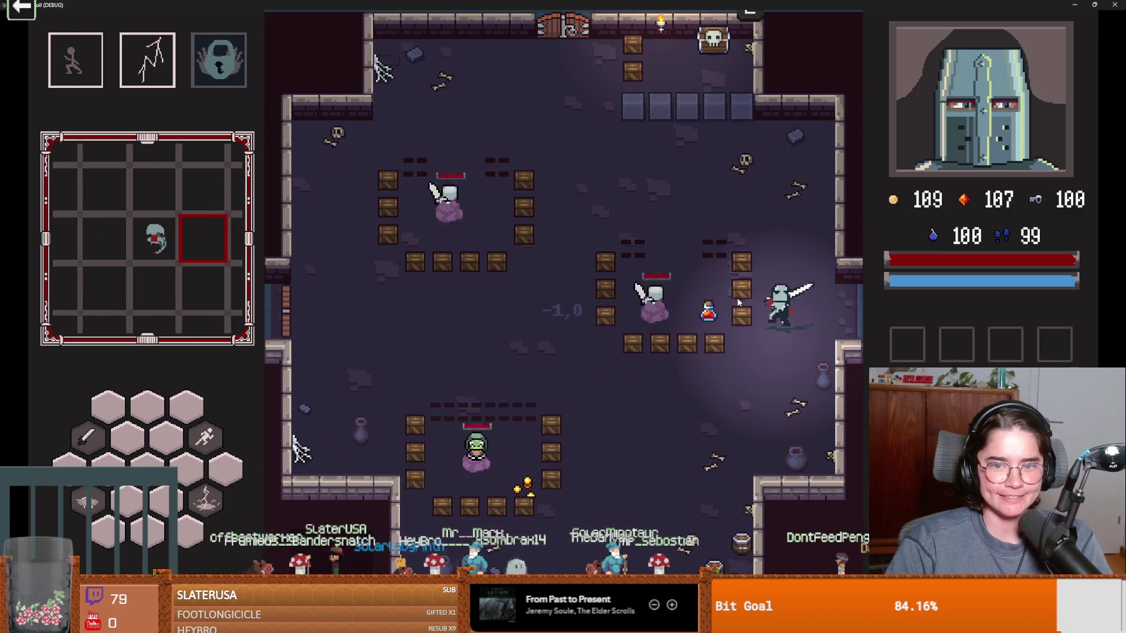
key("s")
key("a")
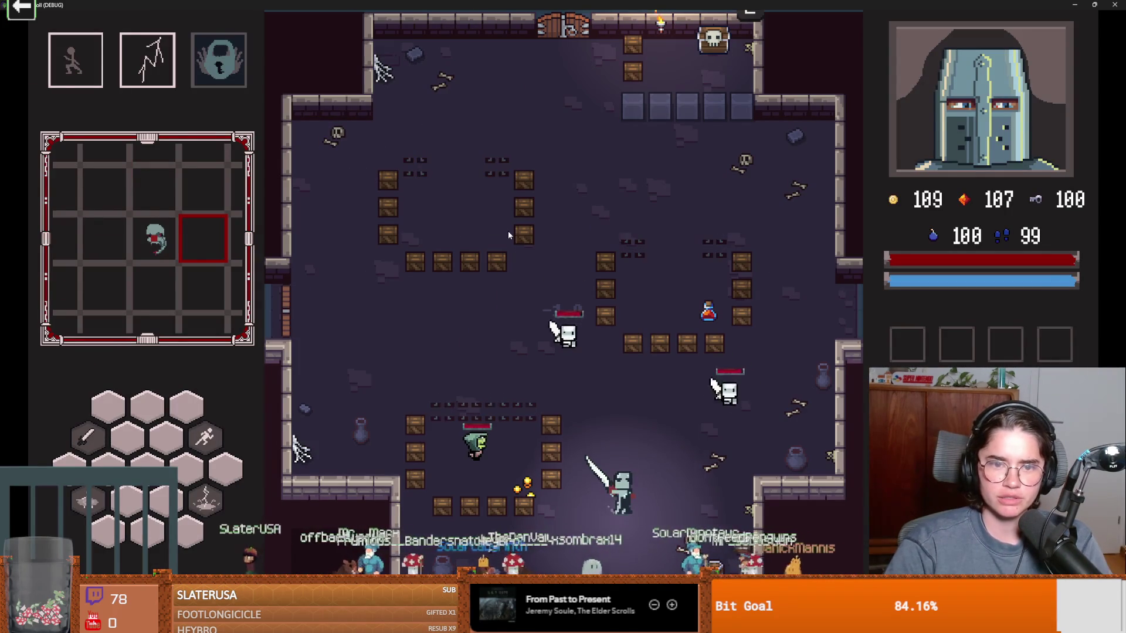
key("d")
key("w")
key("grave")
type("ki")
key("Tab")
key("Return")
key("a")
key("w")
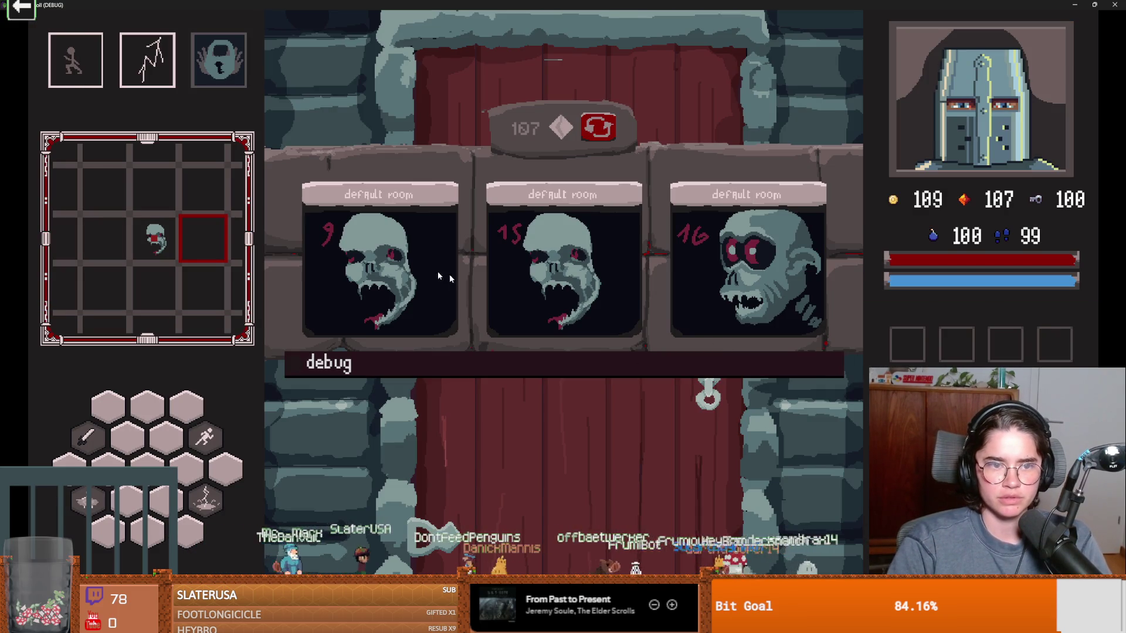
left_click(449, 274)
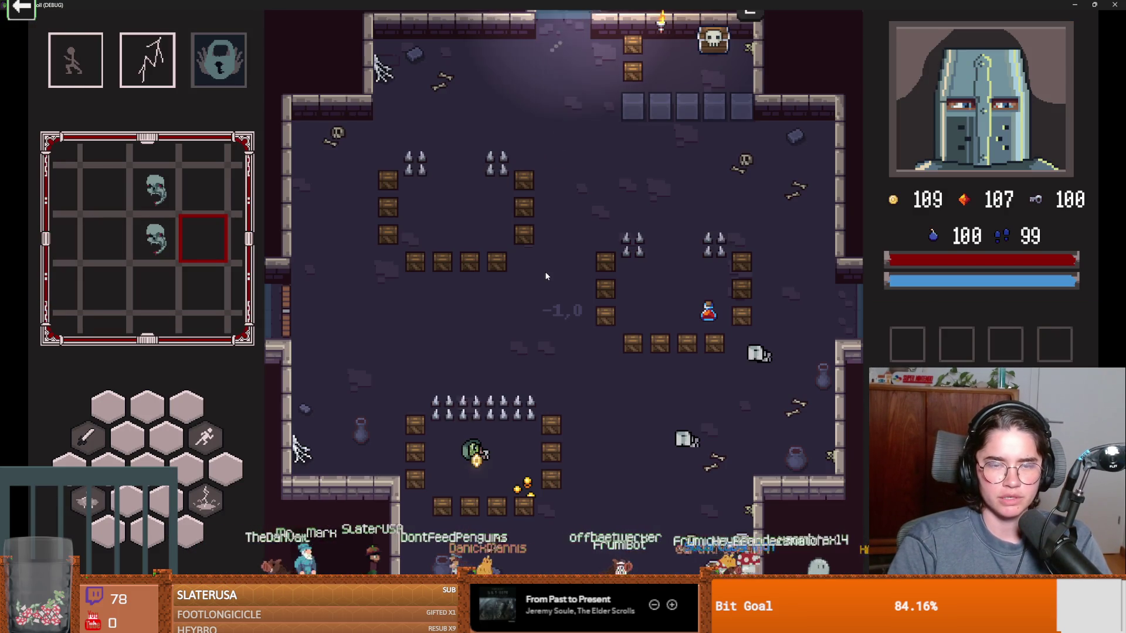
key("w")
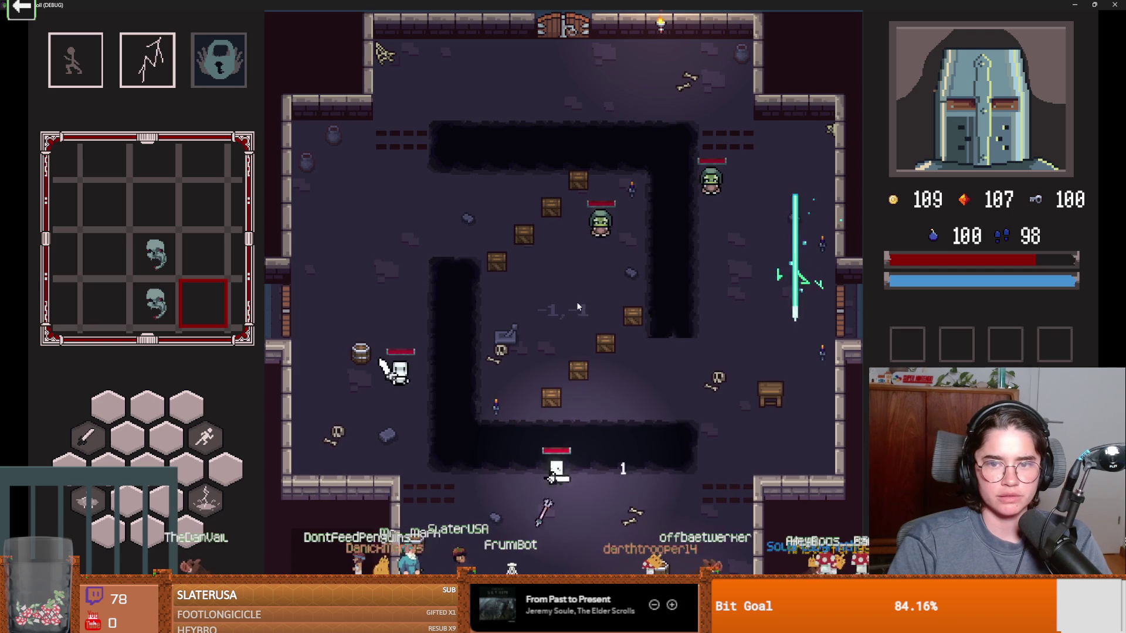
Step: Pause, pick the middle room card, then end the run and start a fresh one
key("Escape")
key("Escape")
key("a")
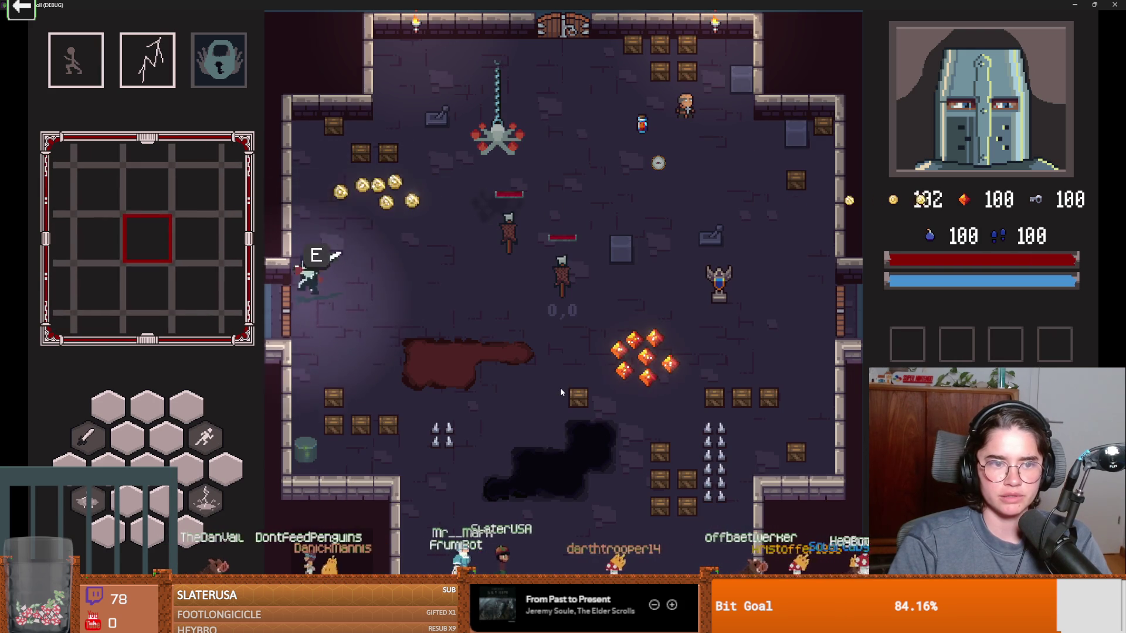
left_click(509, 302)
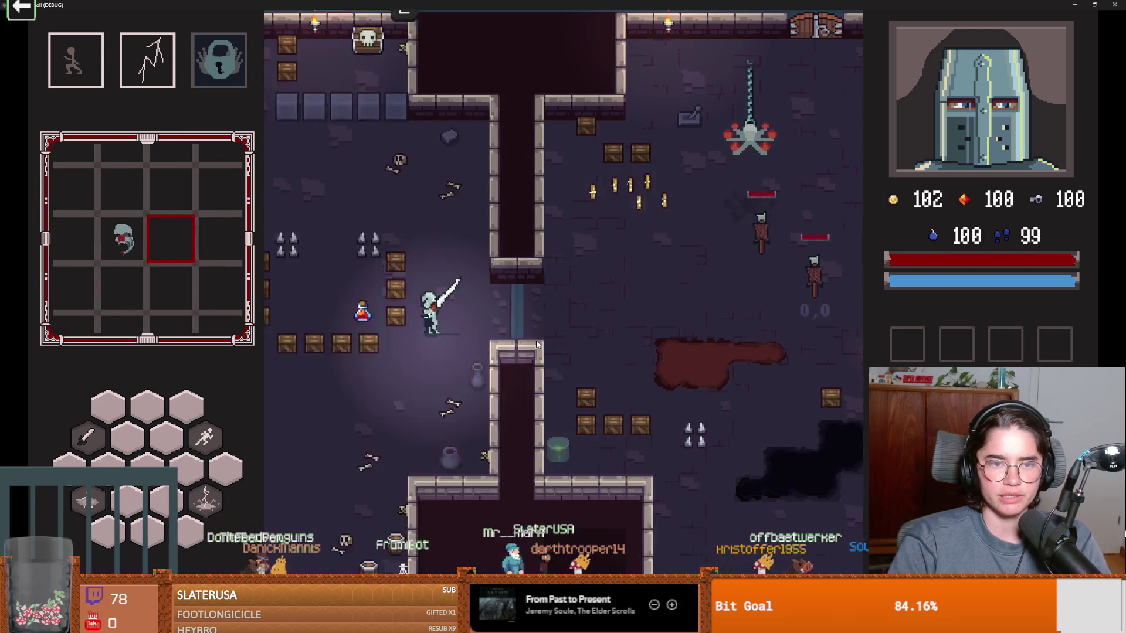
key("Escape")
left_click(550, 386)
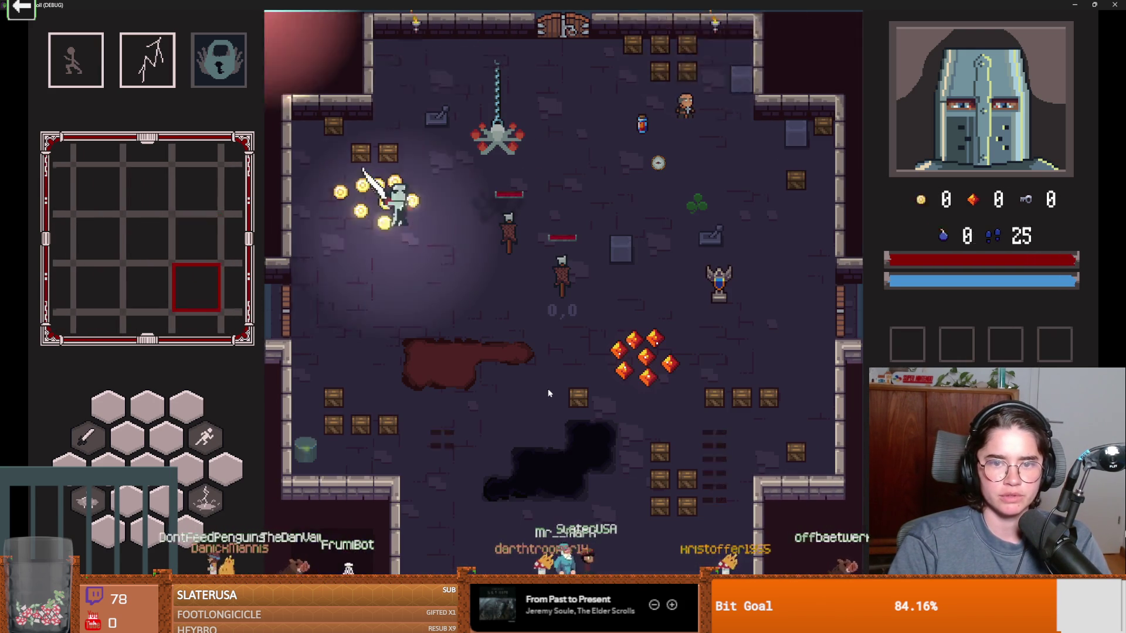
type("debug")
key("Return")
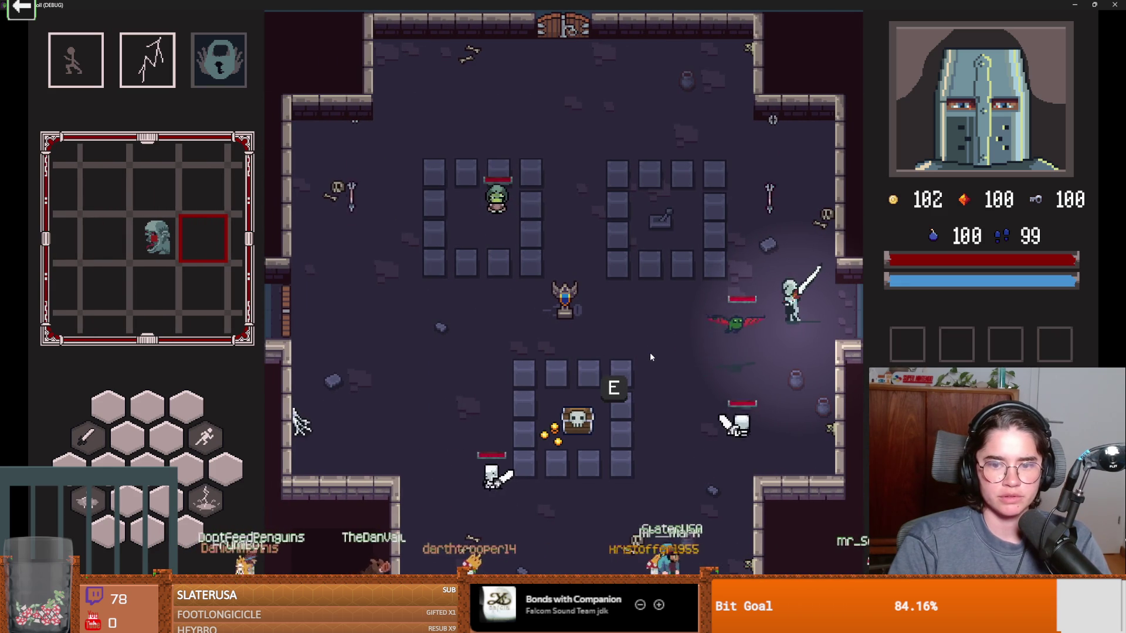
Step: Battle the room's enemies with sword slashes, dashes, a fiery attack and lightning
left_click(717, 354)
key("w")
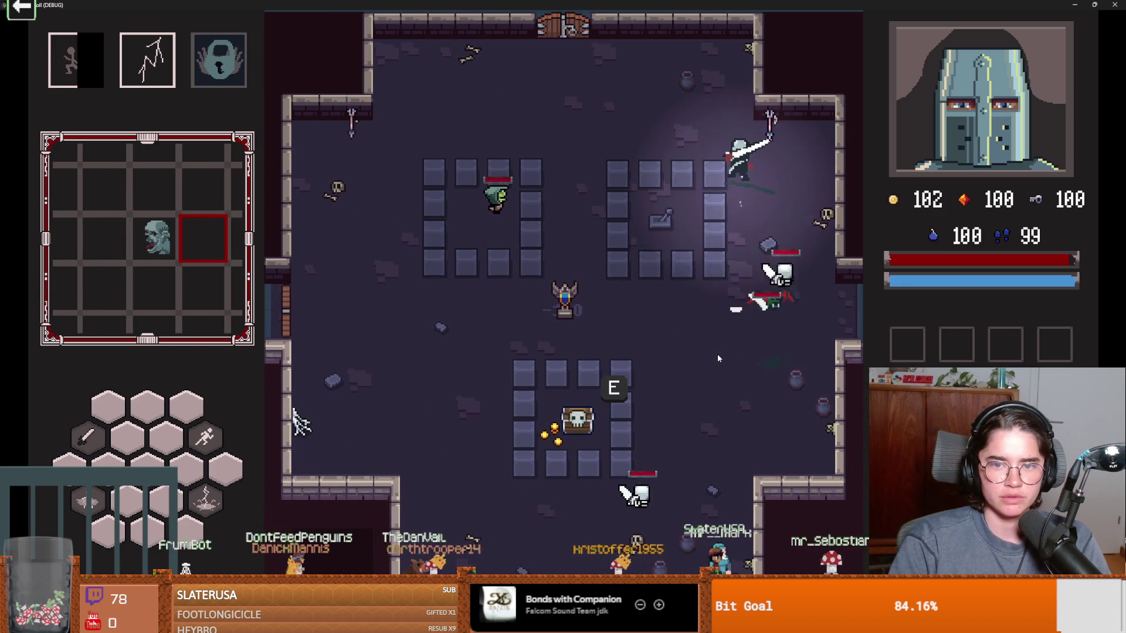
key("a")
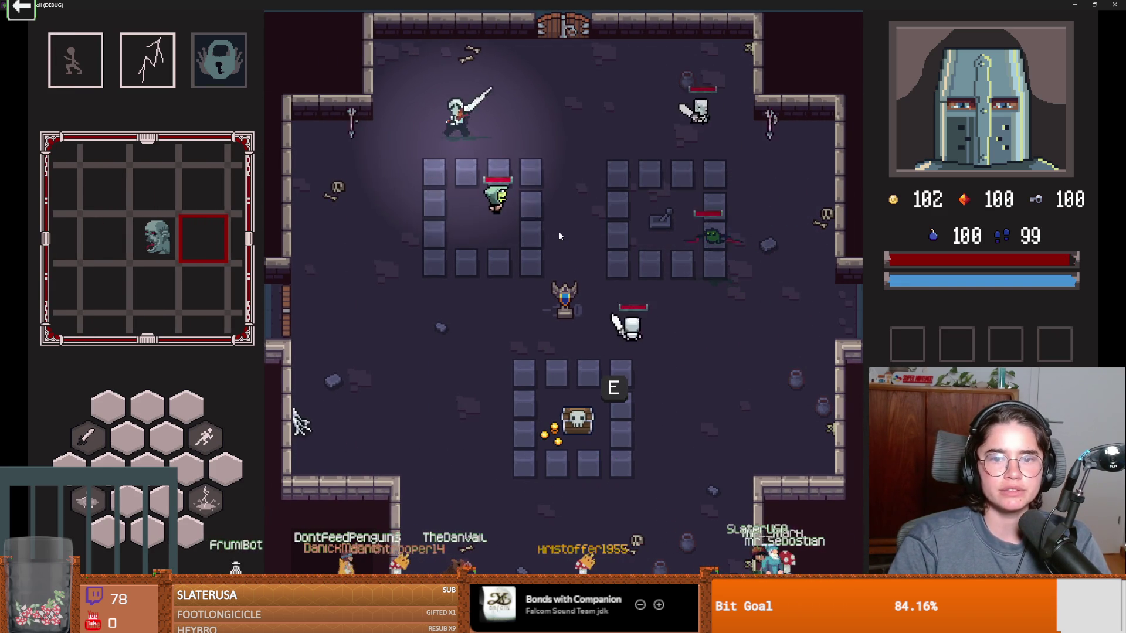
key("s")
key("s")
key("d")
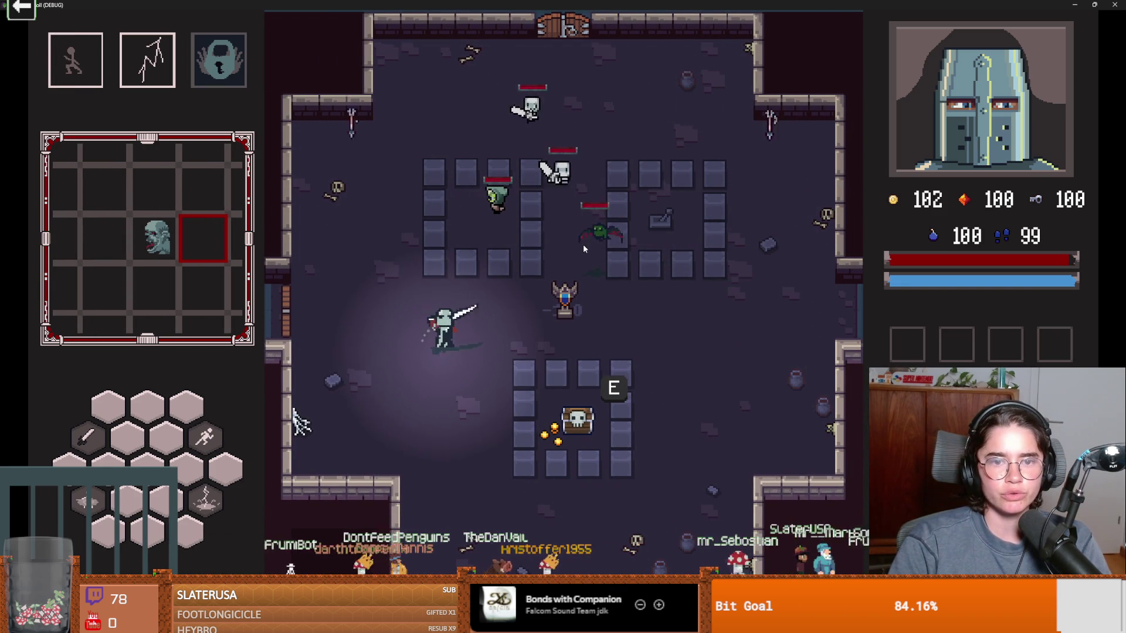
key("s")
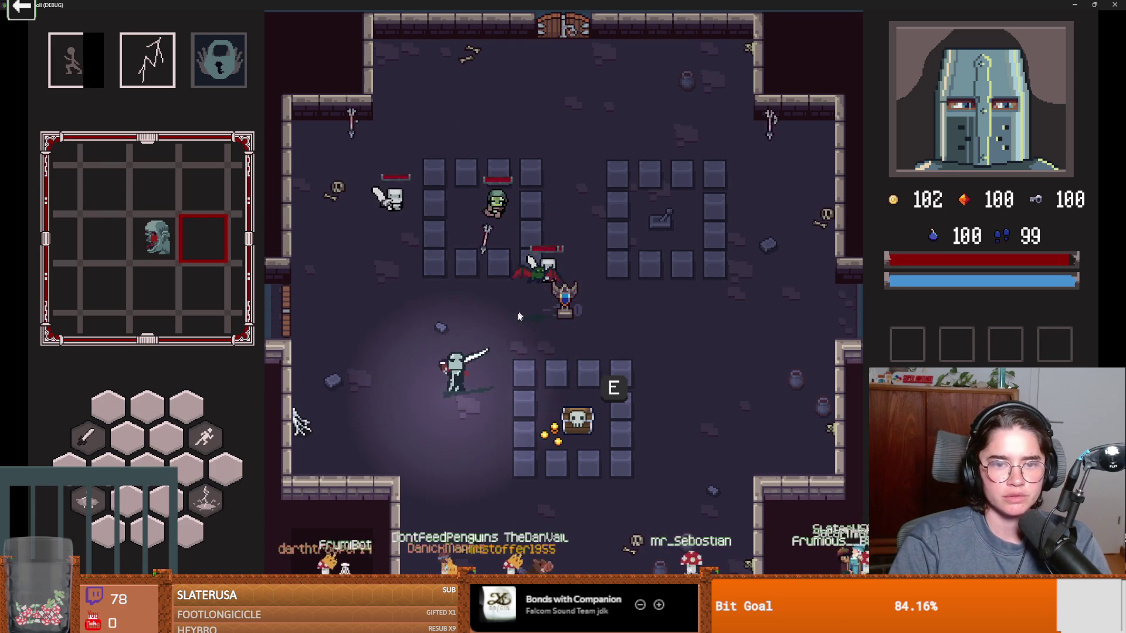
left_click(503, 286)
key("s")
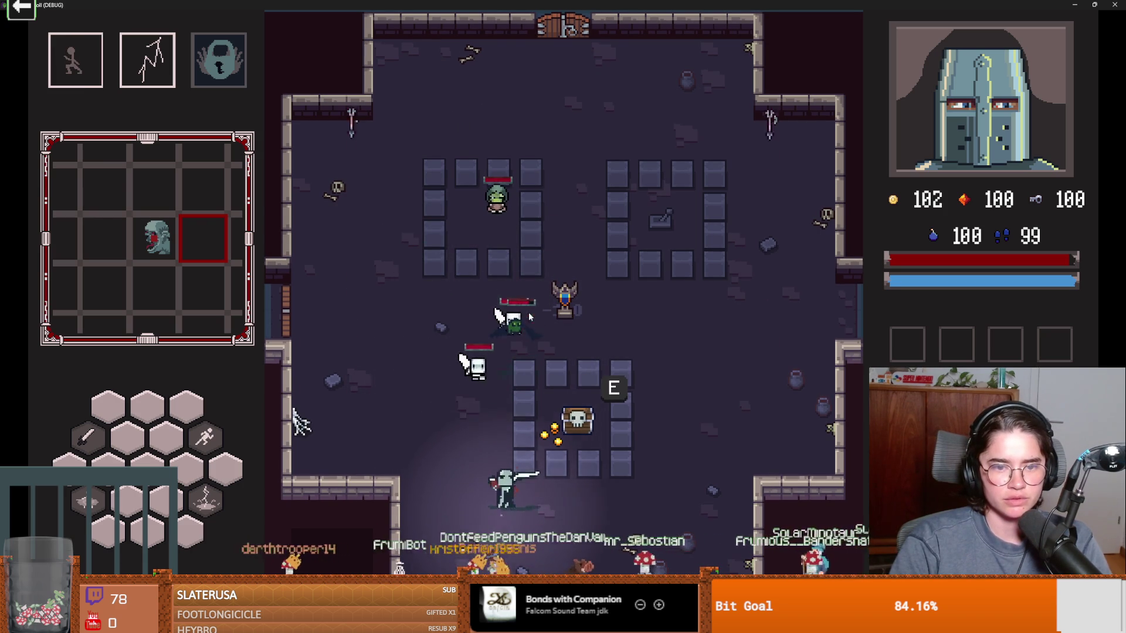
key("space")
key("d")
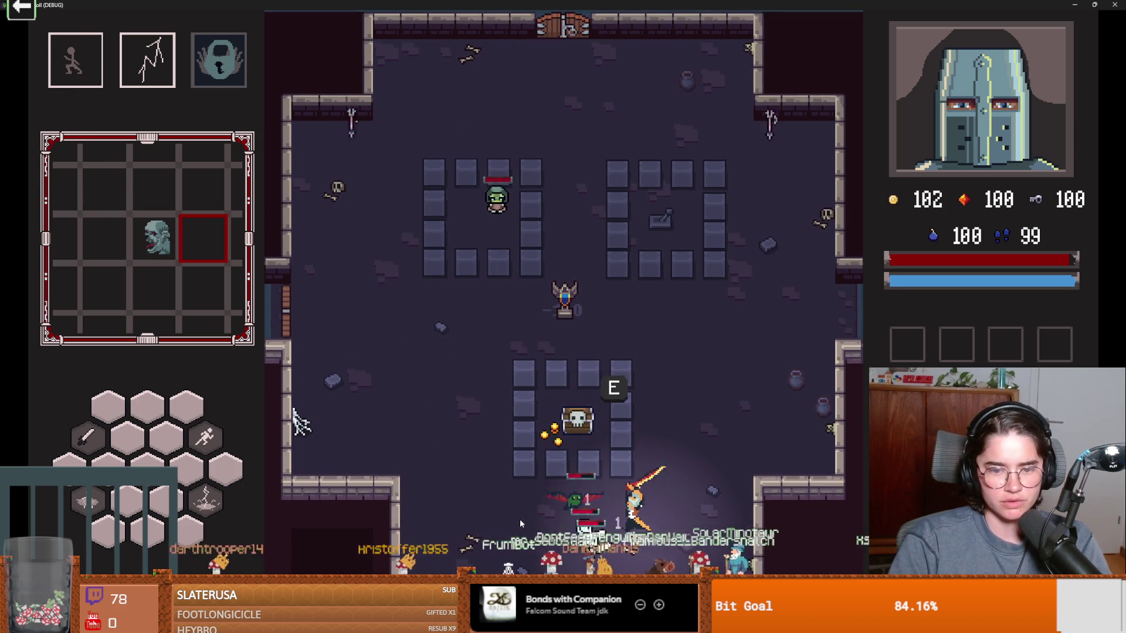
left_click(566, 511)
key("d")
key("q")
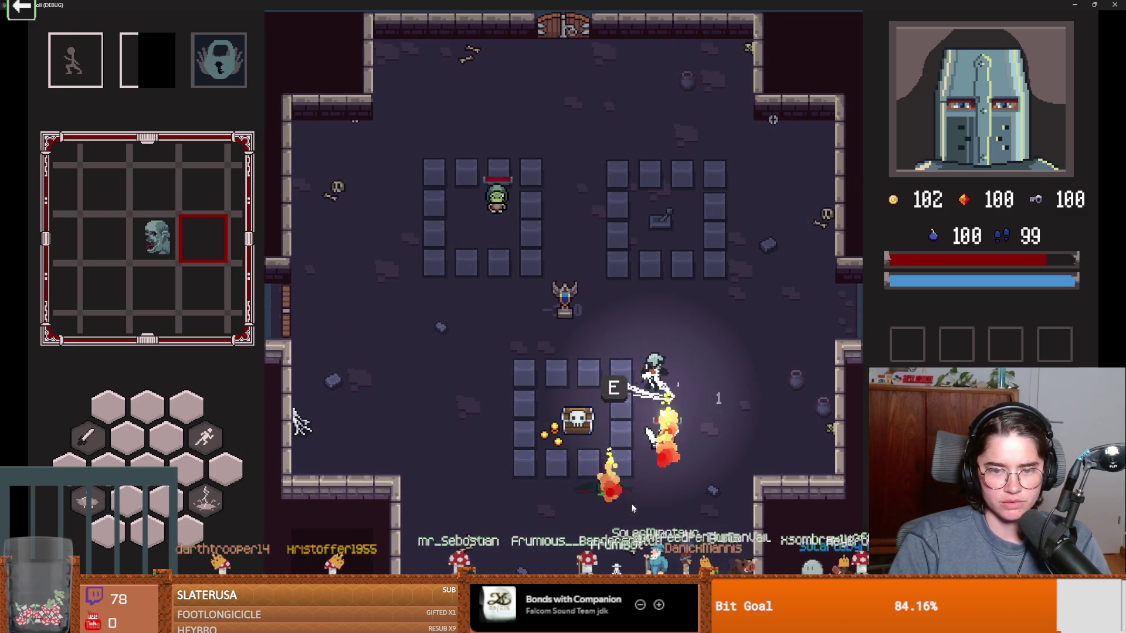
key("space")
key("a")
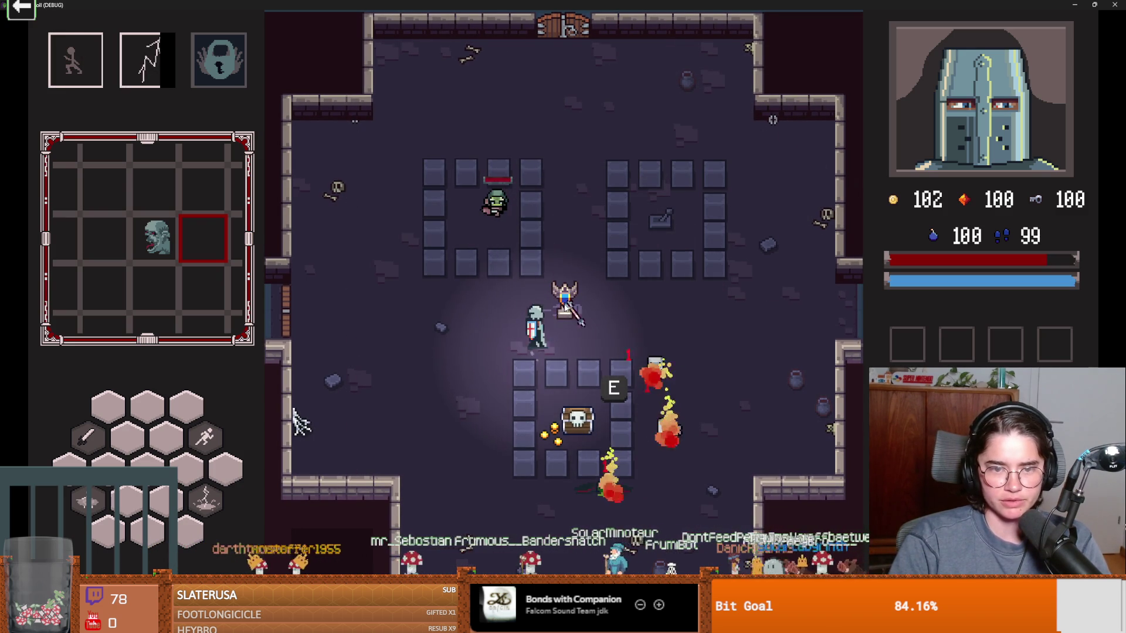
Step: Slash the skeleton and winged enemy, kill the green enemy, then restore the game window
left_click(557, 293)
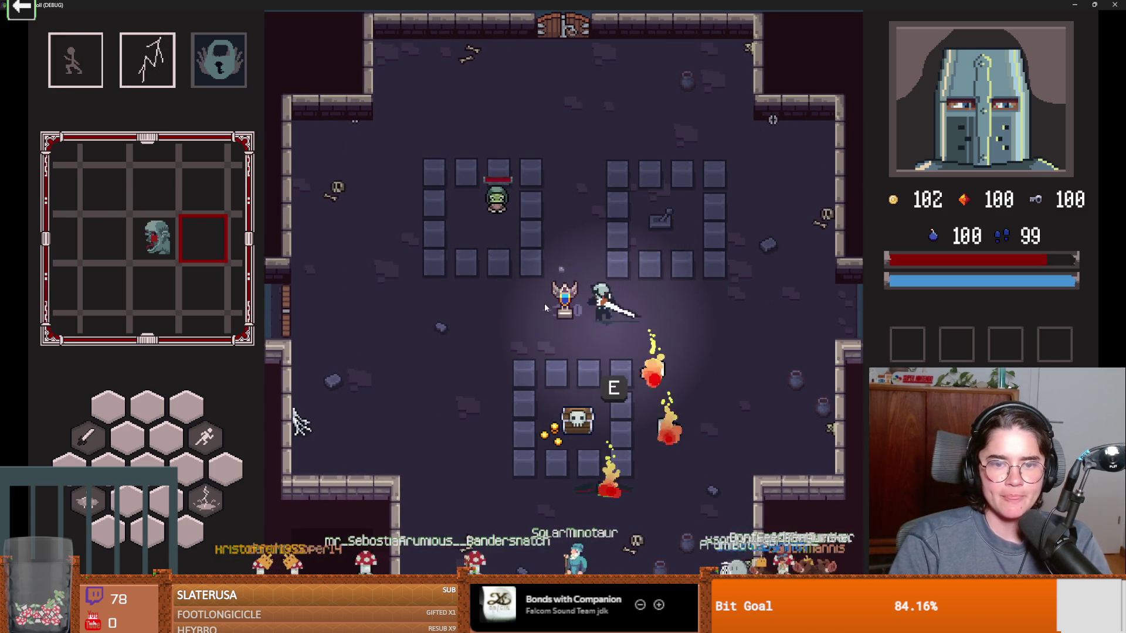
left_click(545, 305)
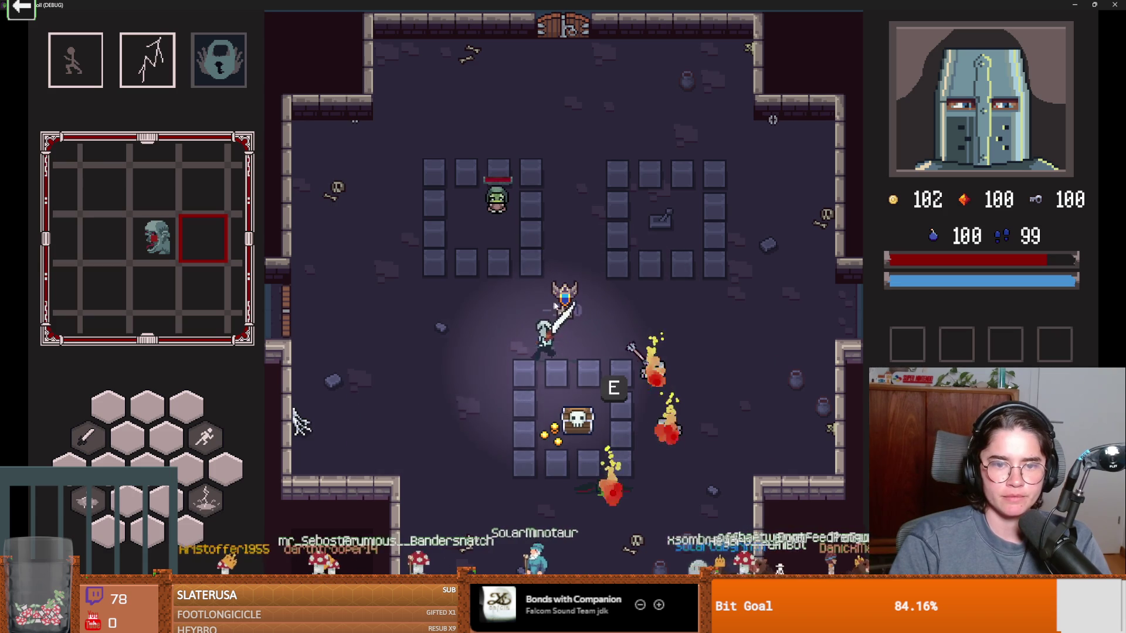
left_click(600, 310)
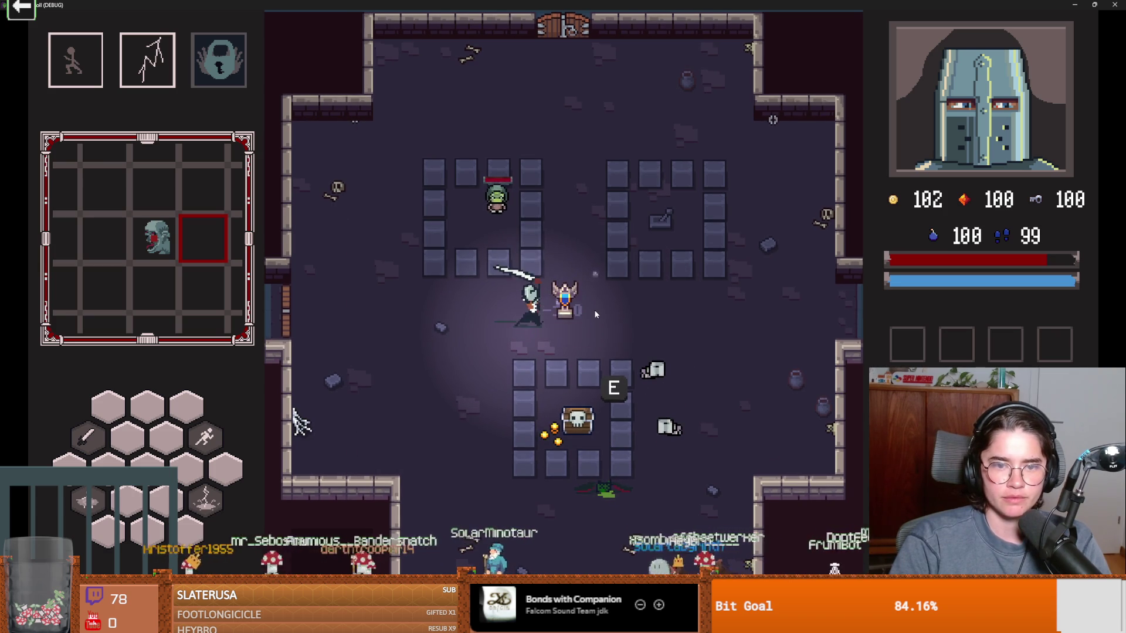
left_click(588, 311)
key("w+d")
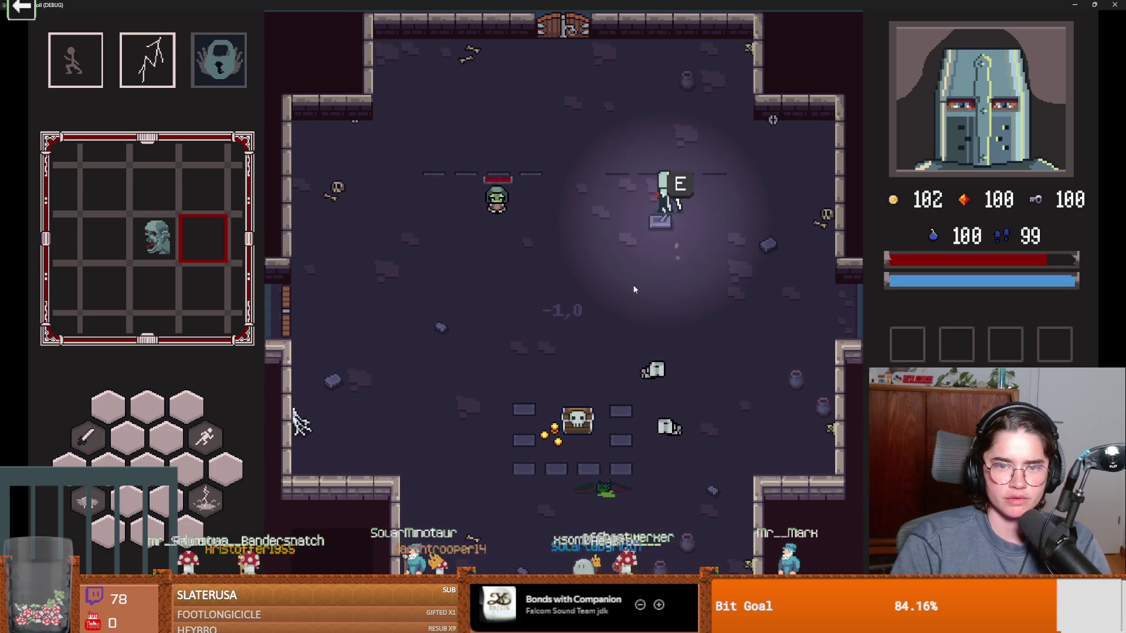
key("s+a")
key("a")
left_click(515, 234)
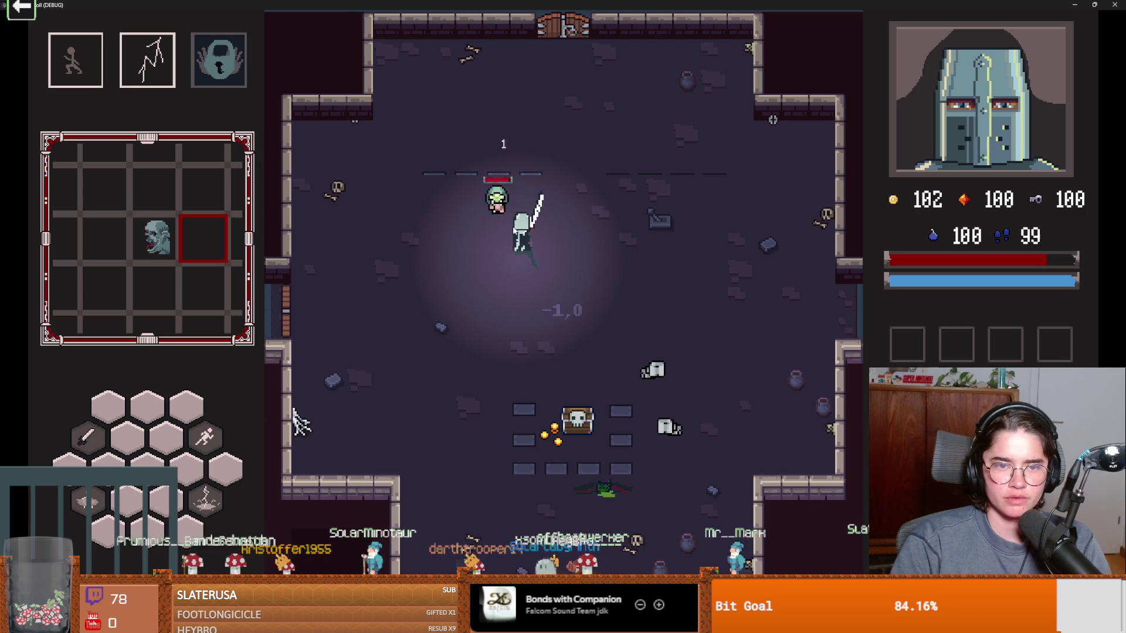
key("w+d")
left_click(456, 220)
left_click(462, 220)
left_click(462, 220)
double_click(672, 4)
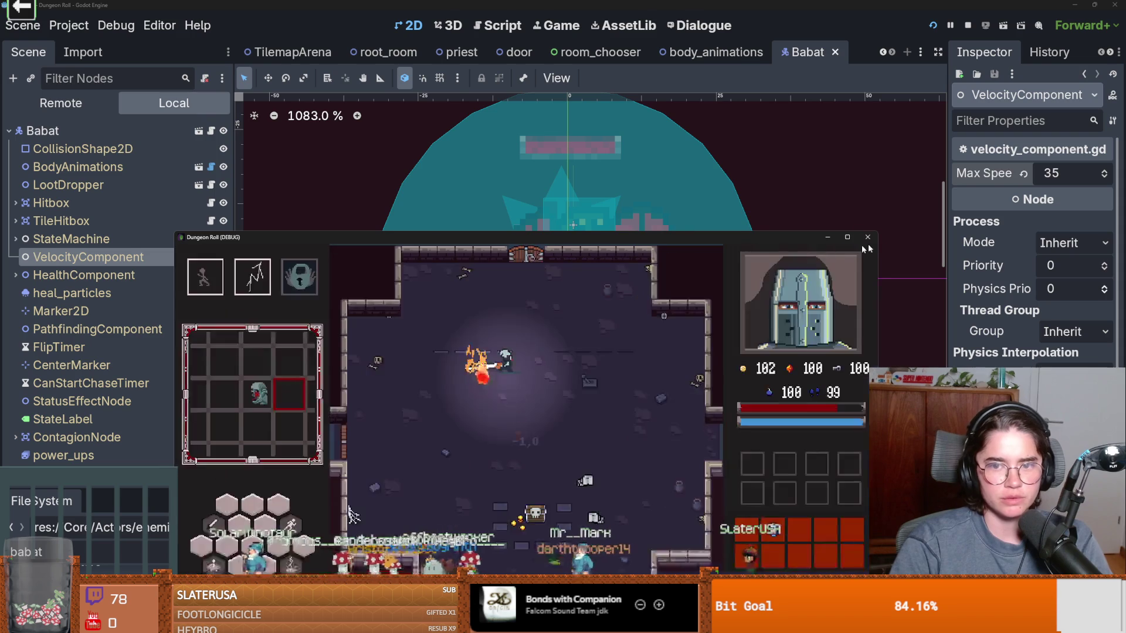
Step: Close the debug game window, nudge the 2D canvas view, then switch to the browser
left_click(869, 239)
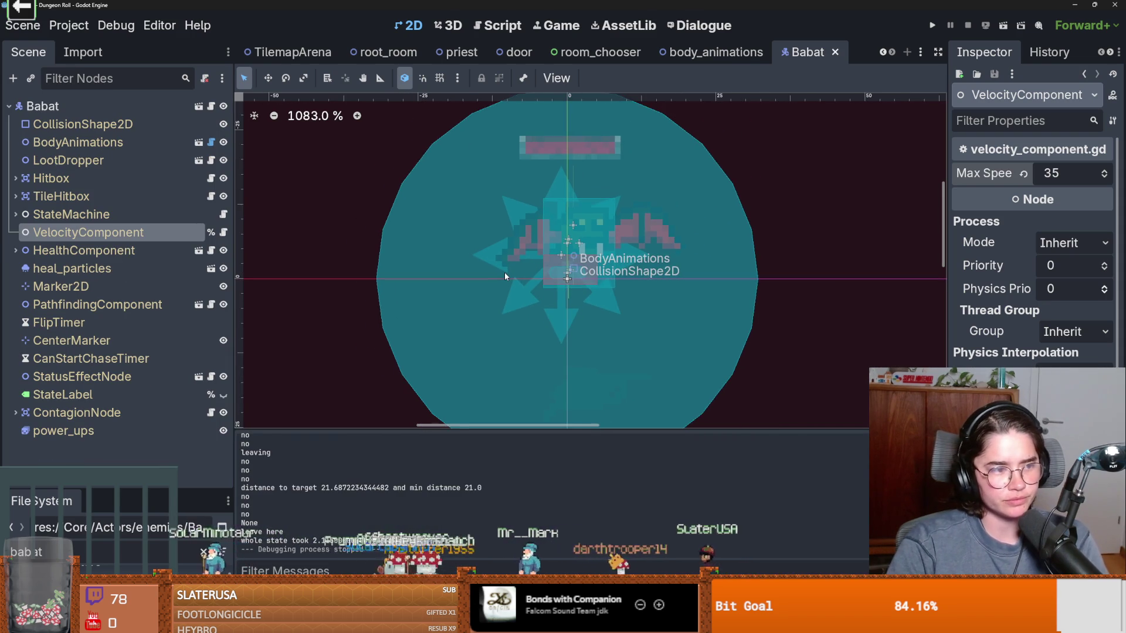
scroll(505, 273, "up", 1)
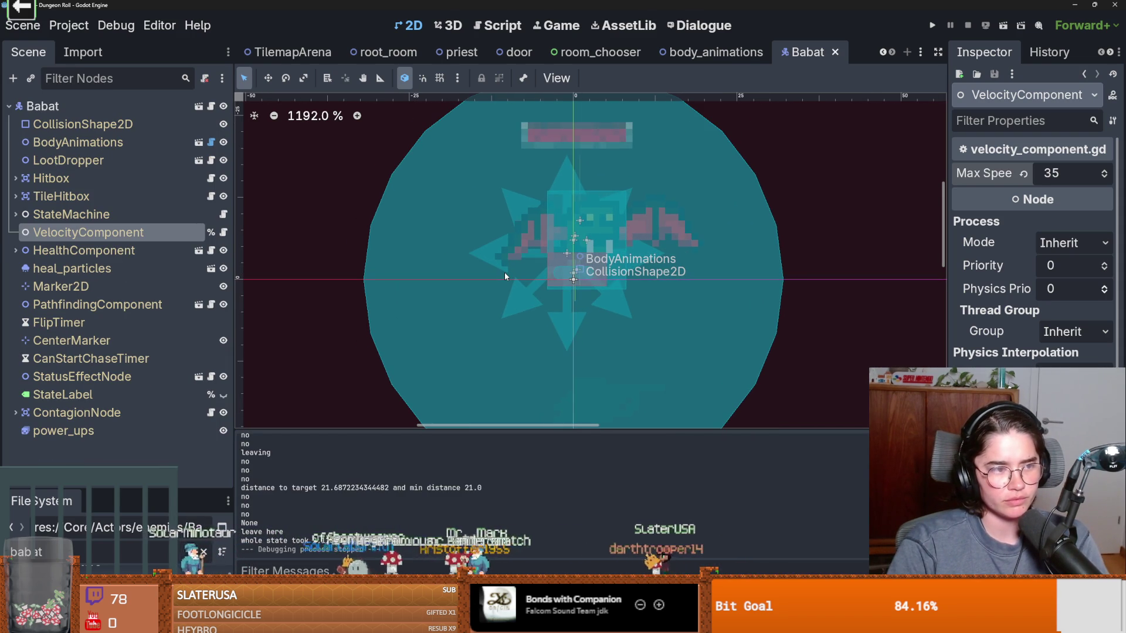
left_click_drag(504, 272, 467, 277)
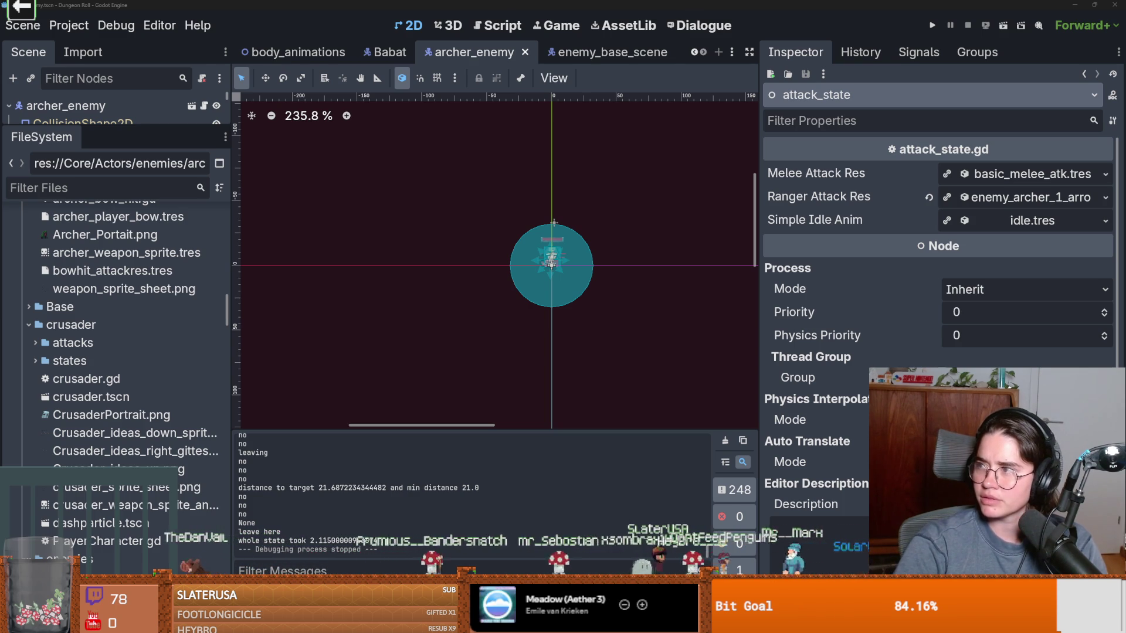
key("alt+Tab")
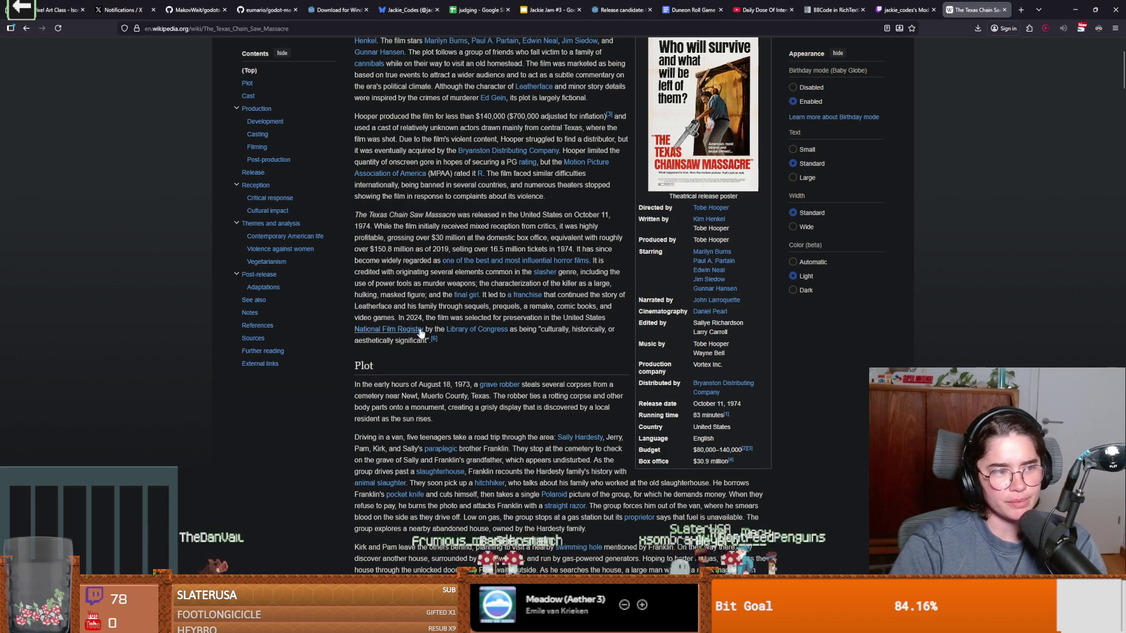
scroll(425, 334, "down", 3)
scroll(478, 345, "up", 2)
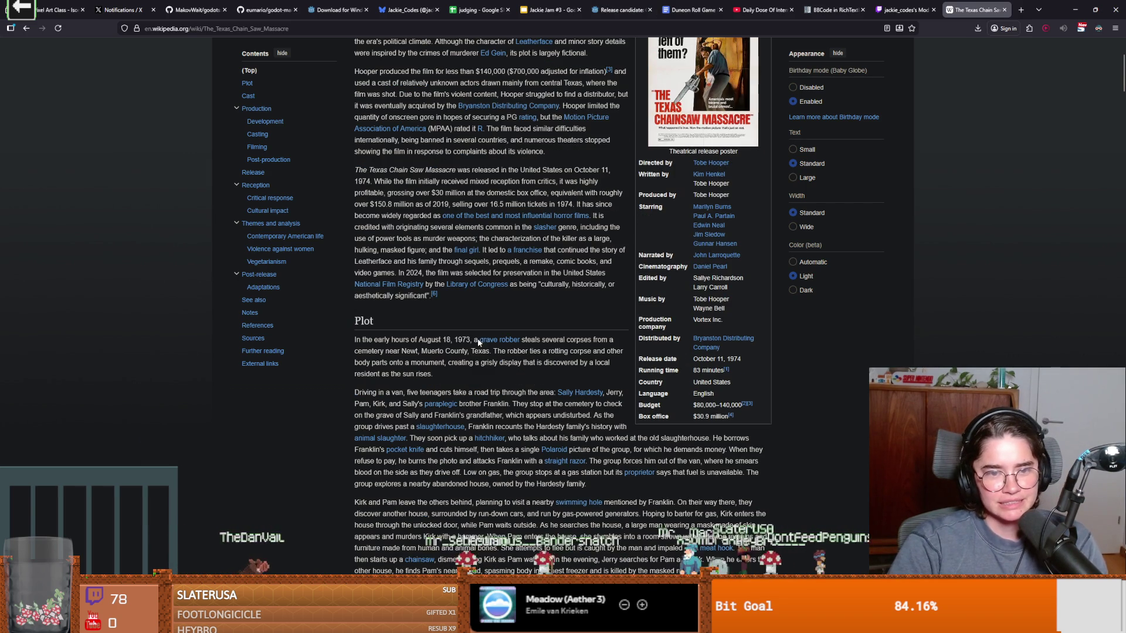
left_click_drag(470, 341, 380, 335)
scroll(387, 338, "up", 3)
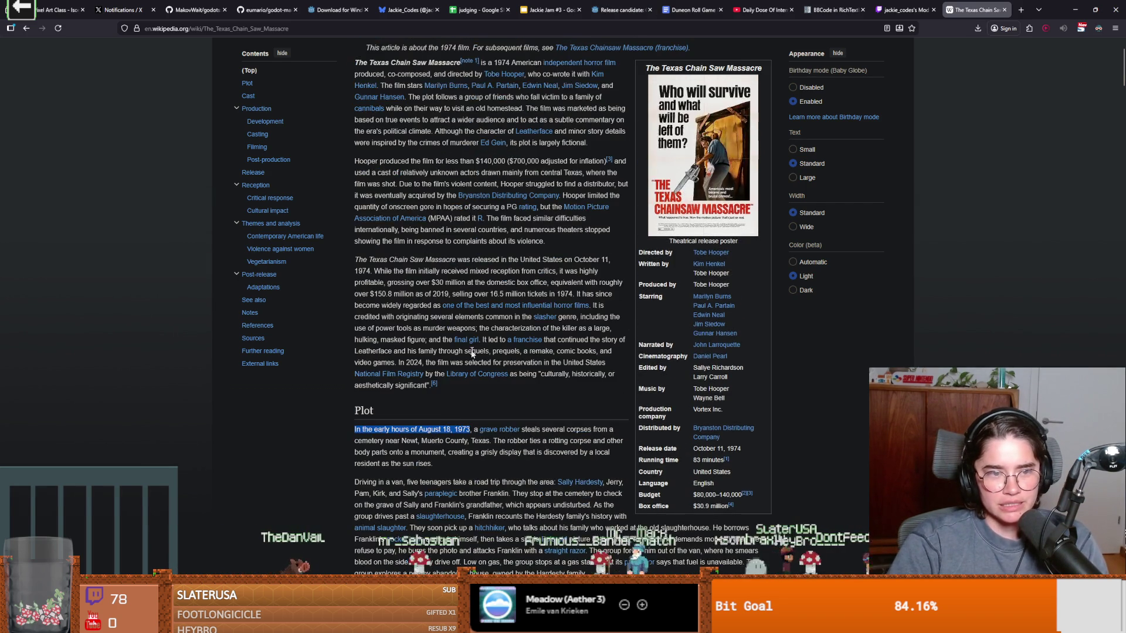
scroll(516, 255, "up", 2)
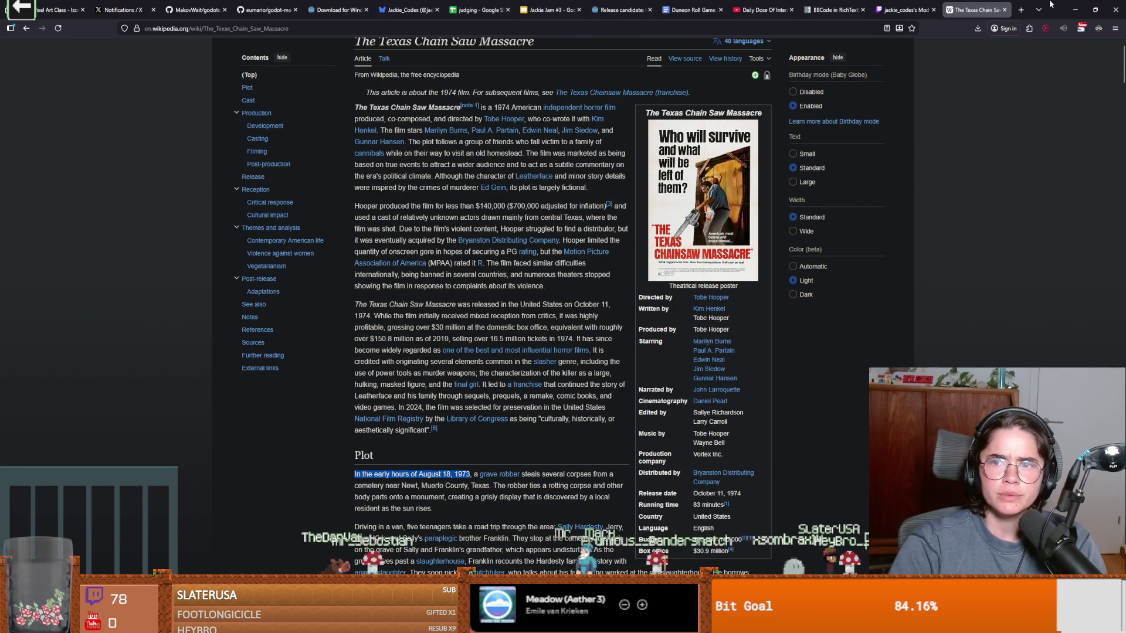
key("alt+Tab")
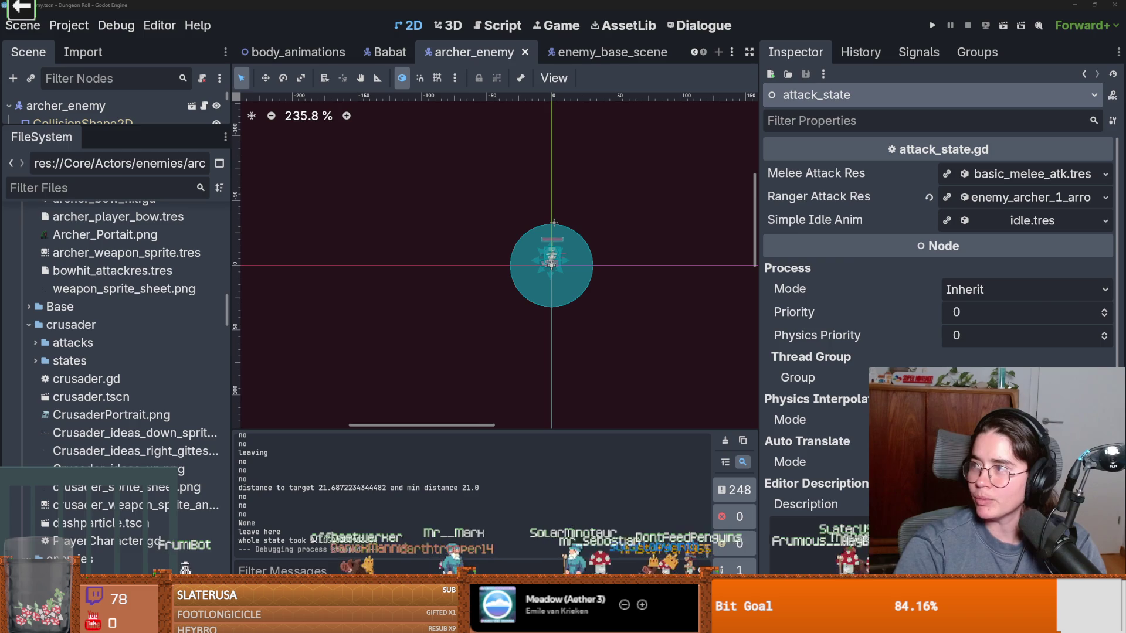
left_click(1075, 4)
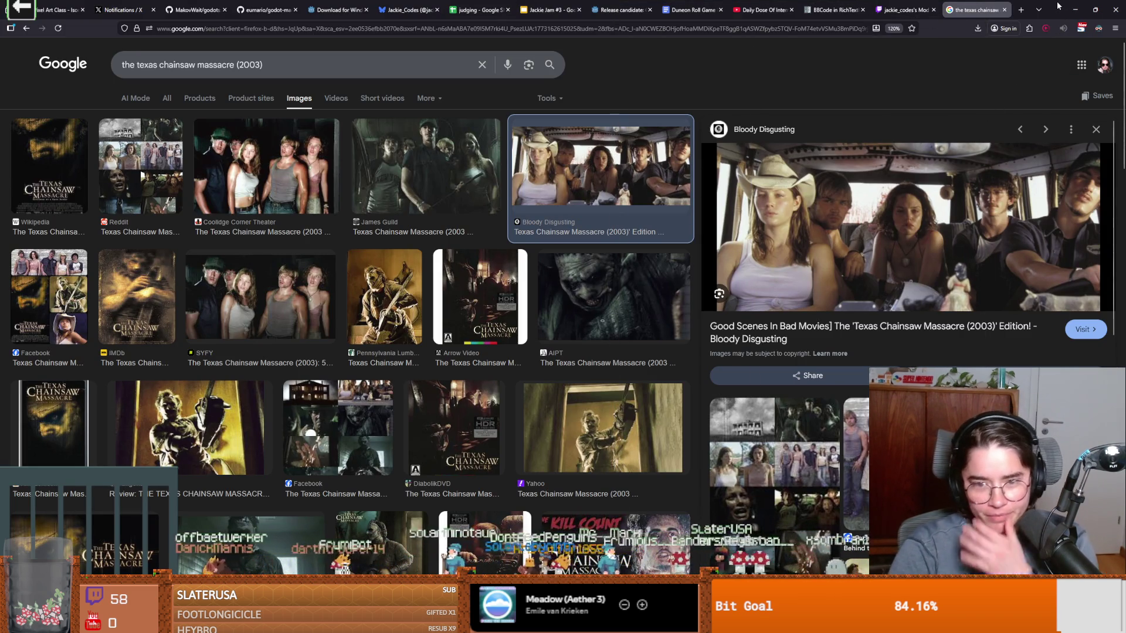
left_click(1075, 10)
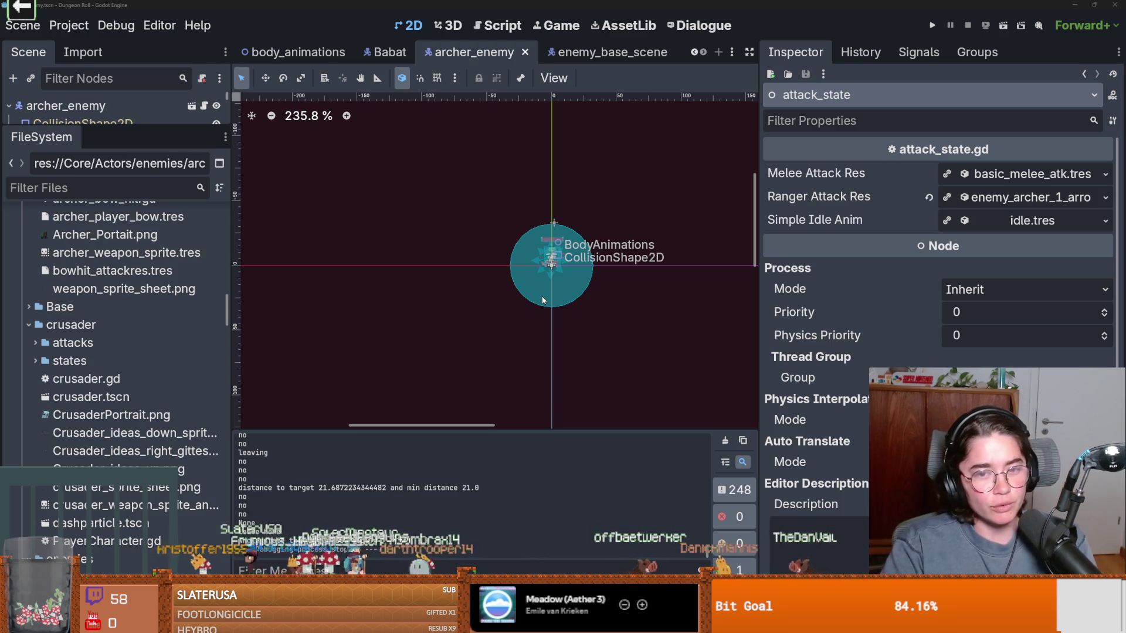
Step: Save archer_enemy and drag the dock splitter down to show the full node tree
scroll(548, 309, "up", 1)
key("ctrl+s")
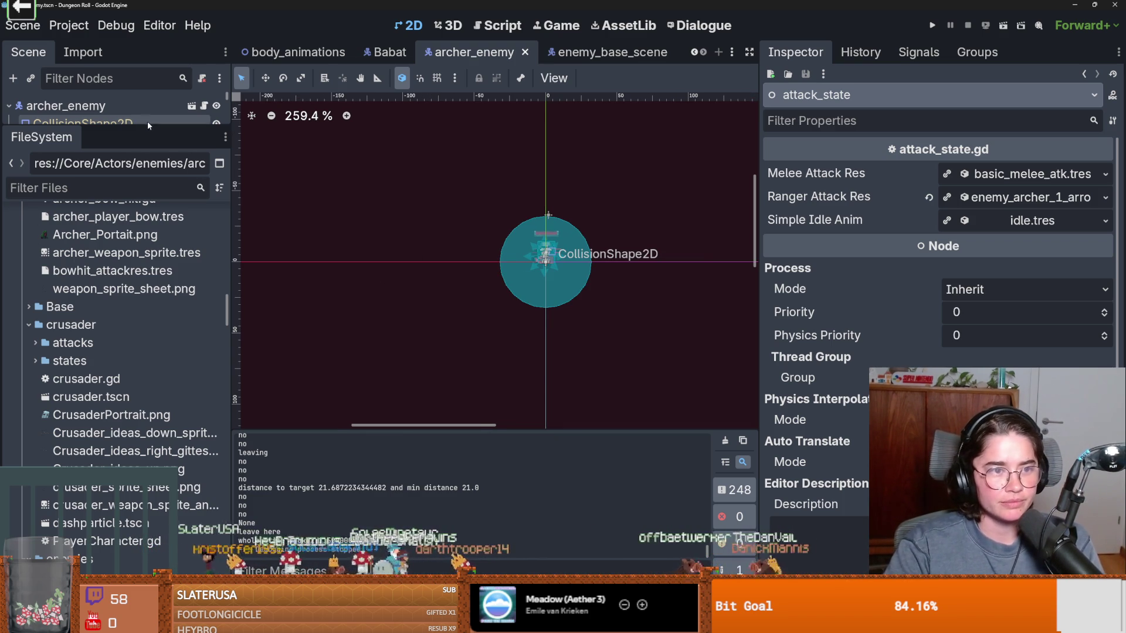
left_click_drag(147, 125, 174, 405)
key("ctrl+s")
Step: Save archer_enemy once more and capture a screen snip with Win+Shift+S
scroll(372, 300, "up", 4)
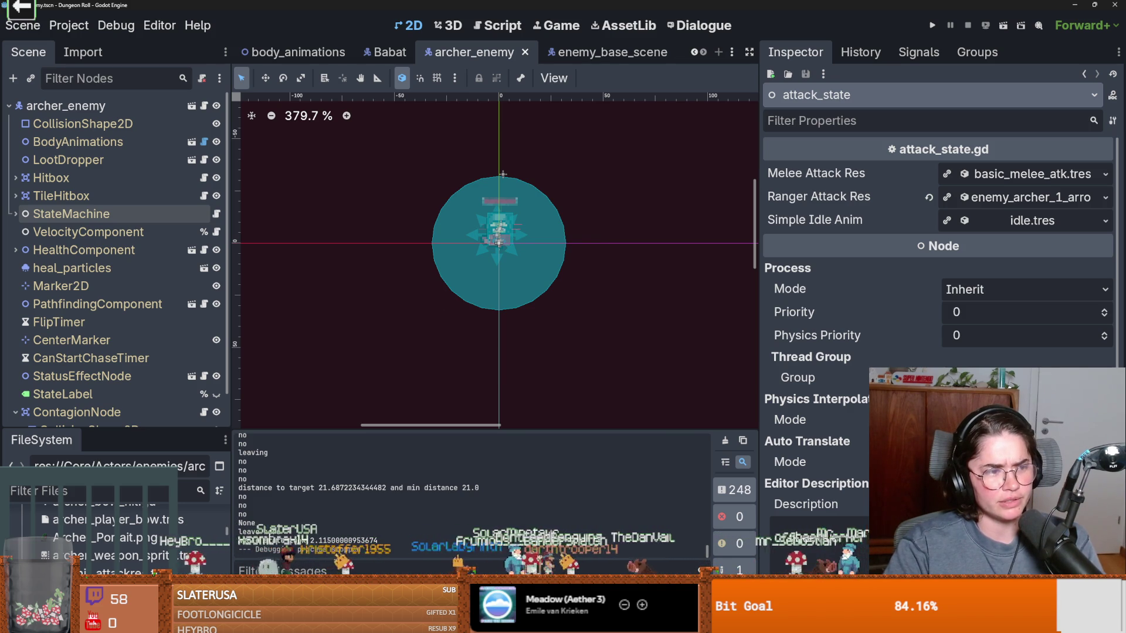
scroll(410, 311, "up", 2)
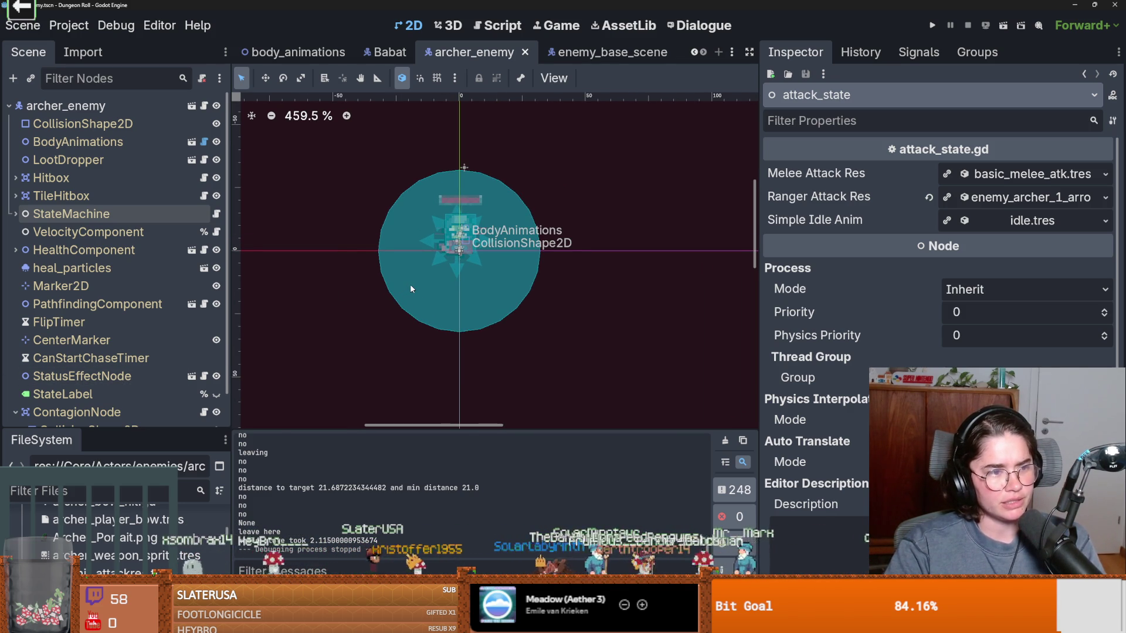
scroll(421, 287, "up", 1)
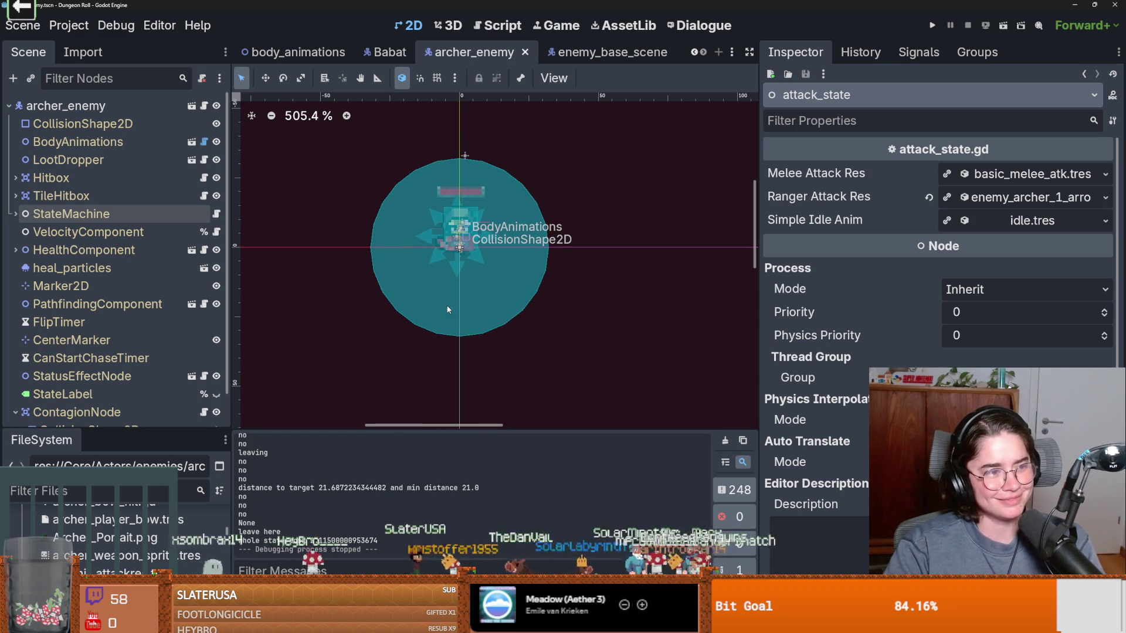
scroll(440, 305, "up", 1)
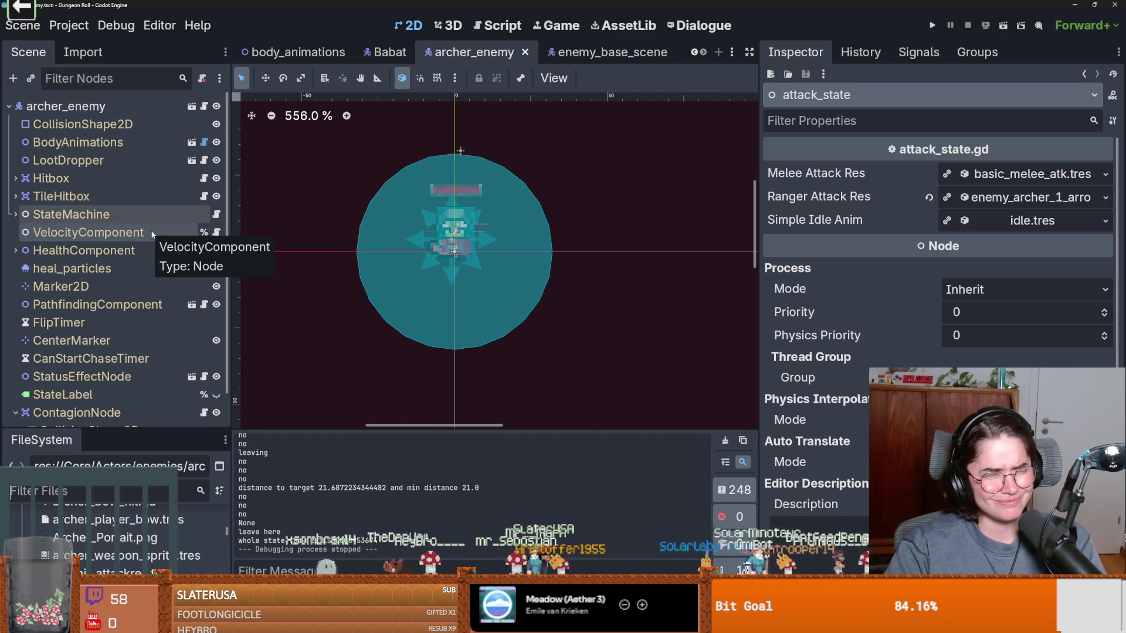
scroll(343, 268, "up", 2)
key("ctrl+s")
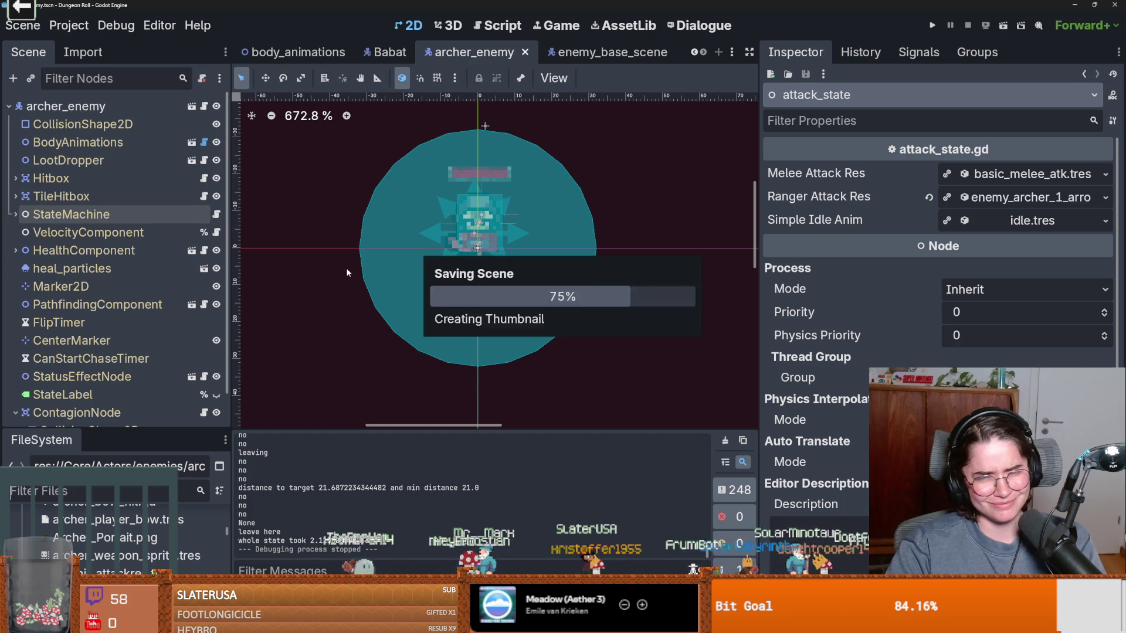
scroll(416, 285, "up", 1)
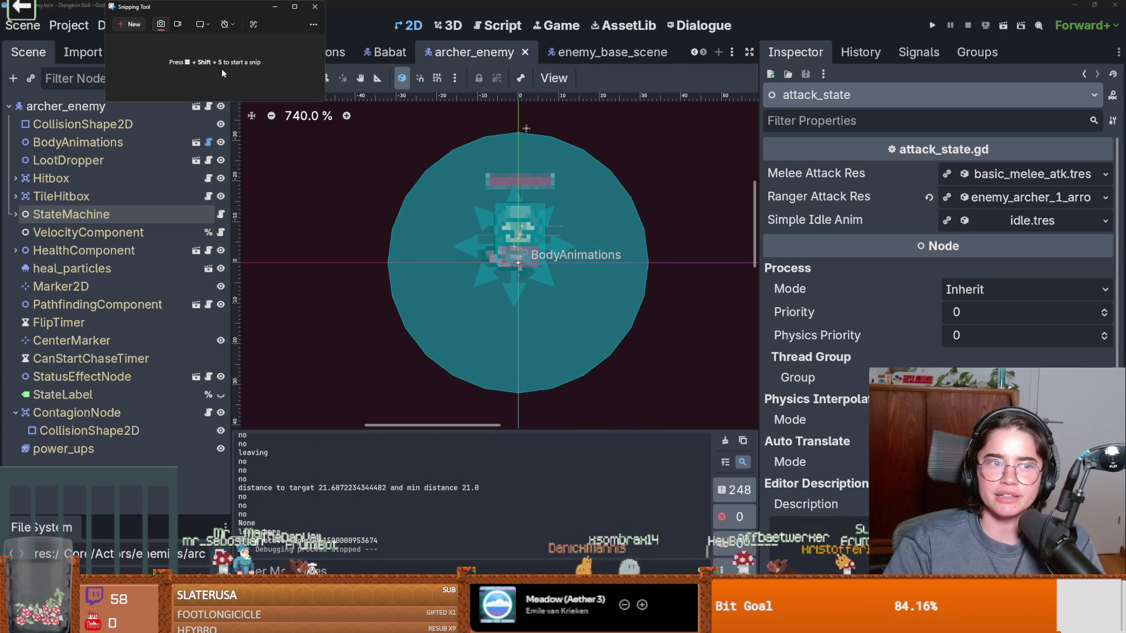
key("shift+super+s")
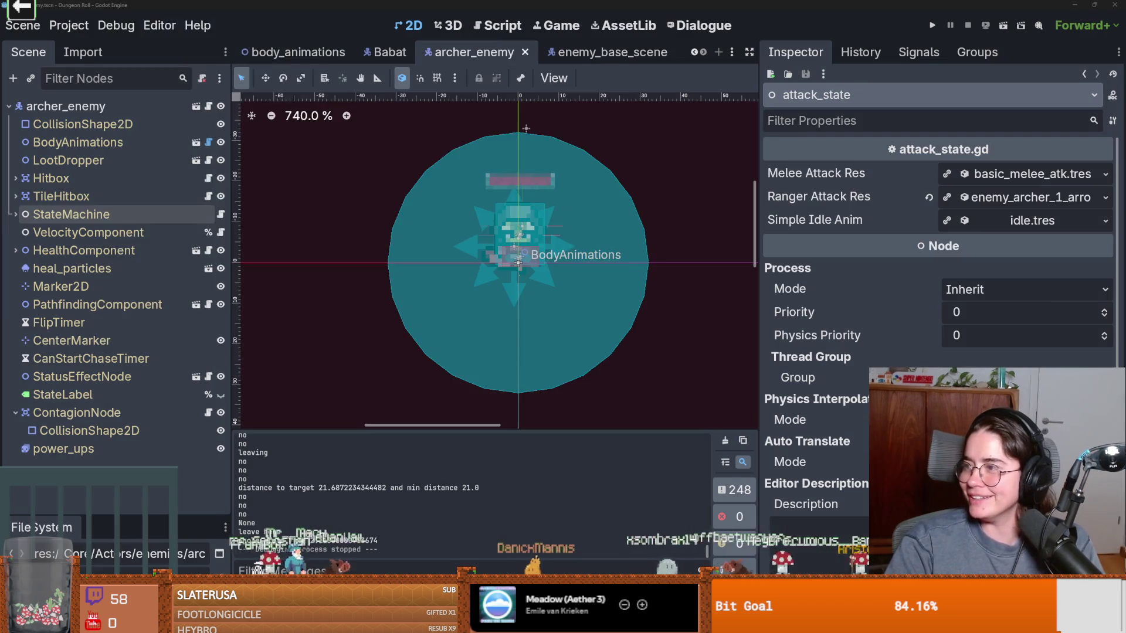
scroll(391, 260, "up", 5, "ctrl")
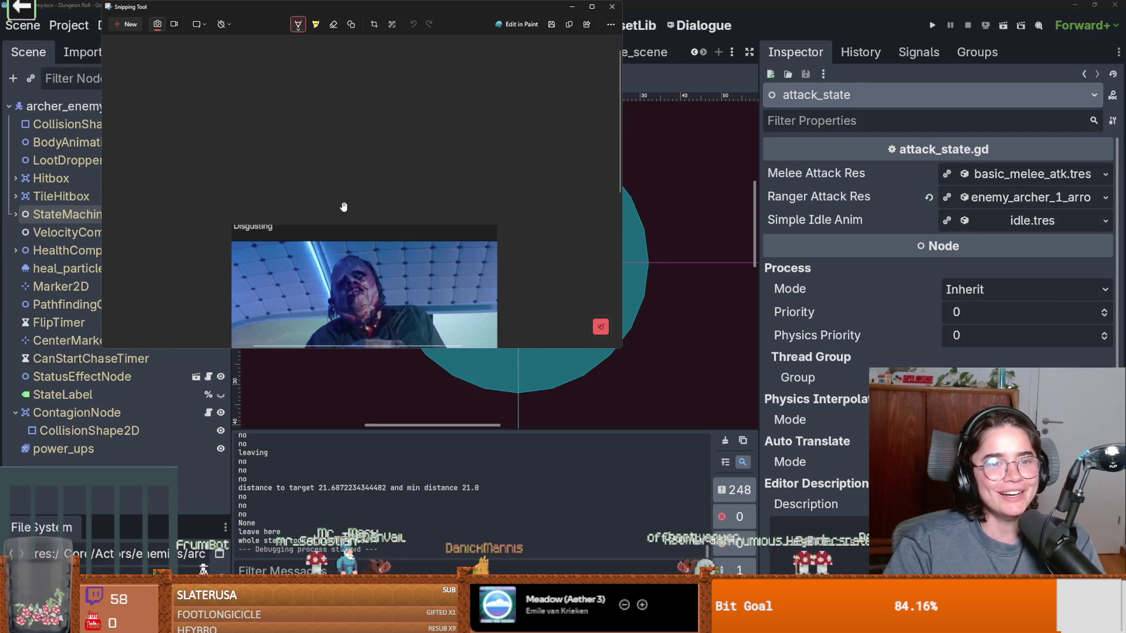
Step: Zoom over the captured horror-film snip, then close the Snipping Tool window
scroll(391, 260, "down", 1)
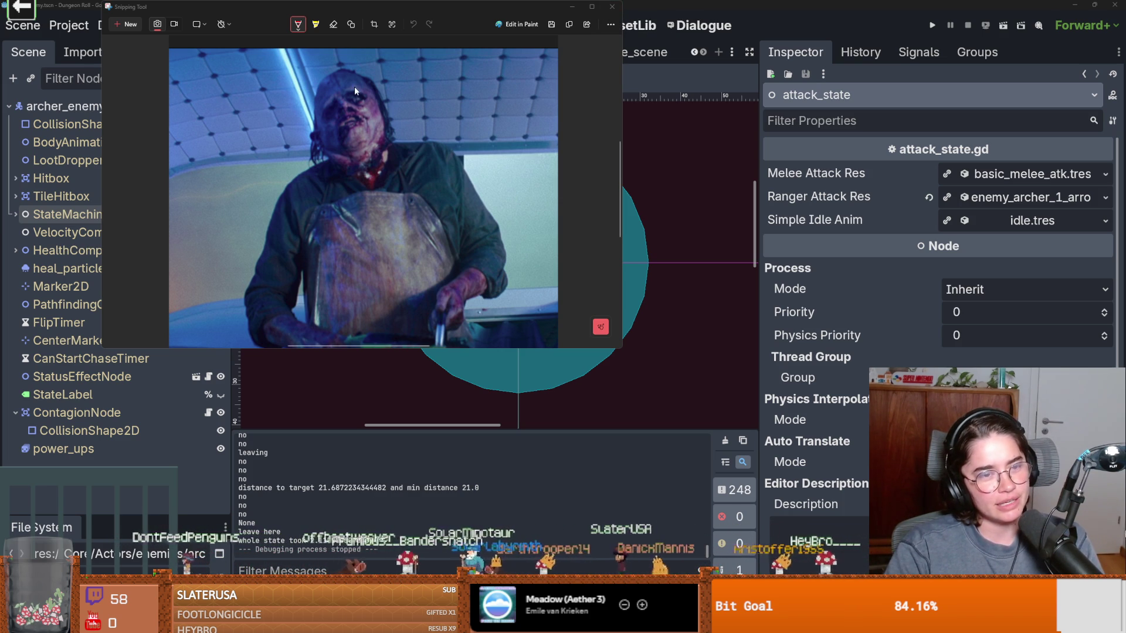
scroll(317, 176, "up", 2)
scroll(364, 125, "up", 3)
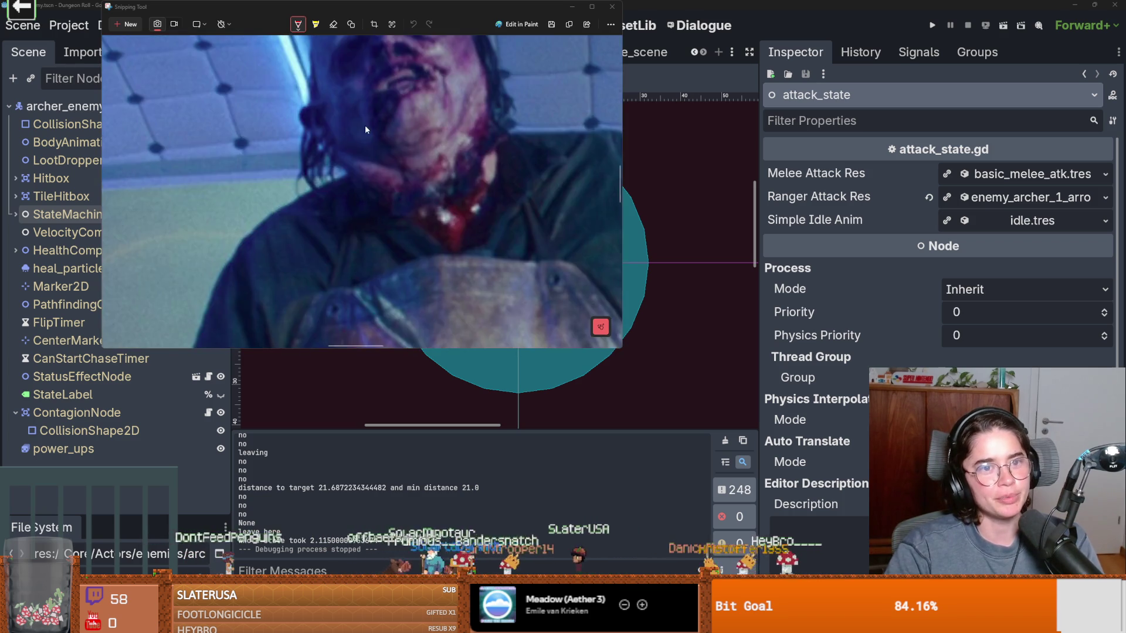
left_click(611, 6)
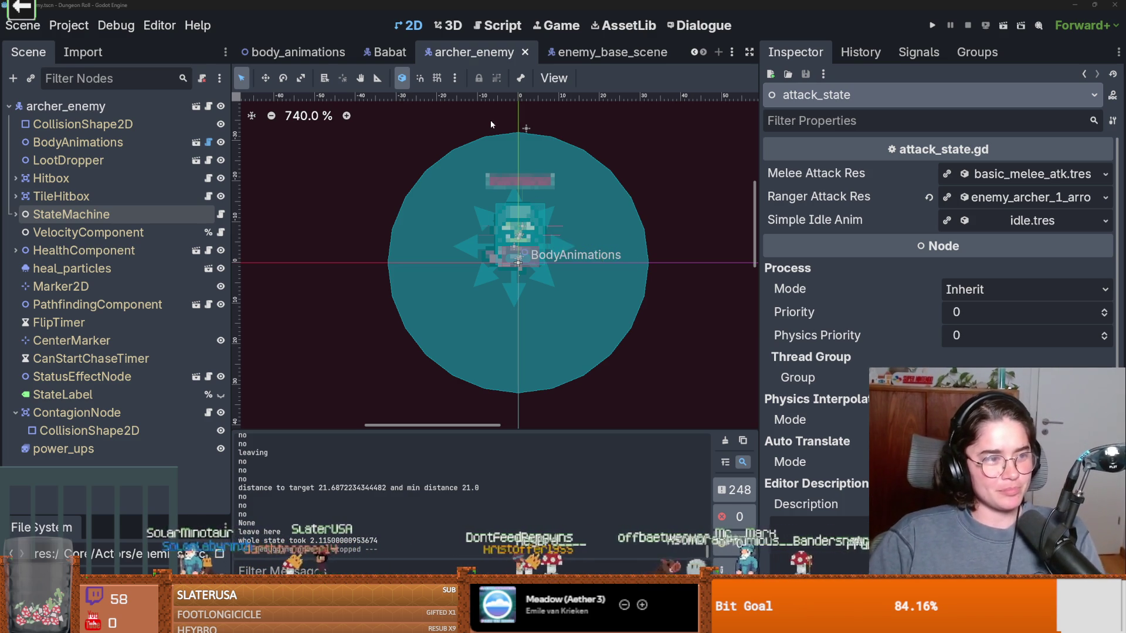
Step: Save archer_enemy while resizing the docks to widen the viewport and heighten the file panel
key("ctrl+s")
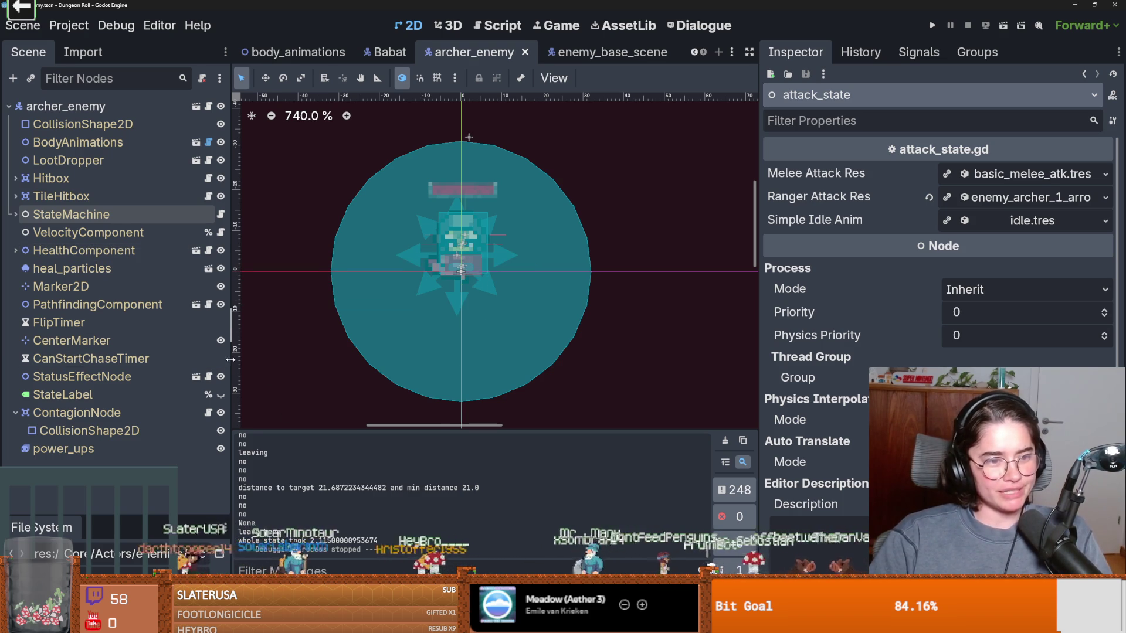
left_click_drag(224, 365, 213, 366)
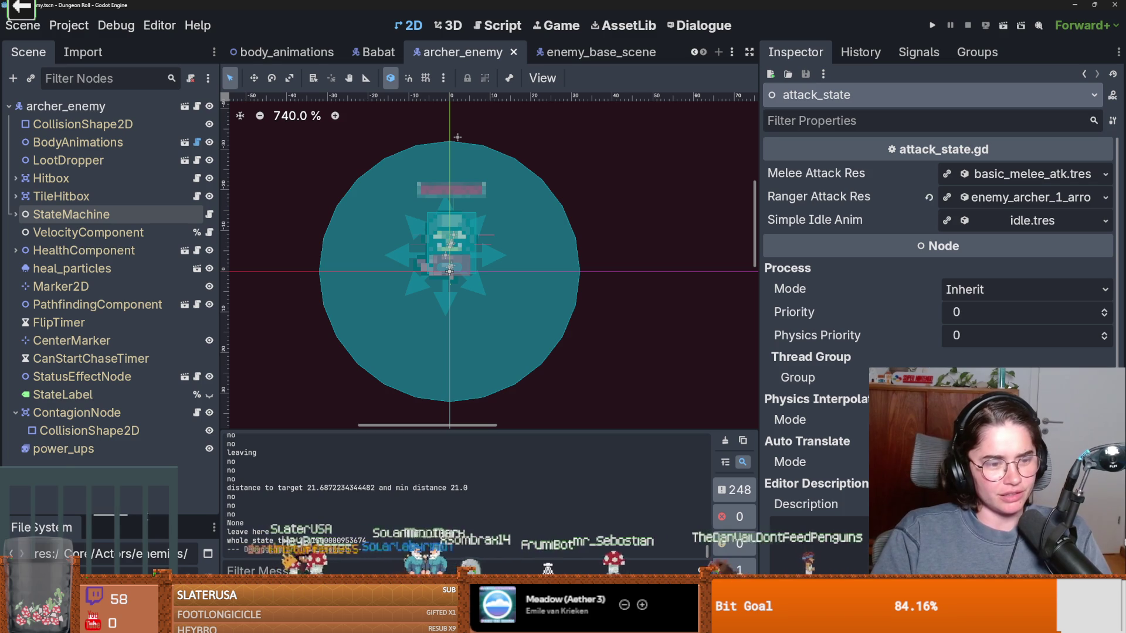
left_click_drag(136, 519, 136, 332)
key("ctrl+s")
left_click_drag(217, 338, 204, 339)
scroll(310, 383, "up", 2)
key("ctrl+s")
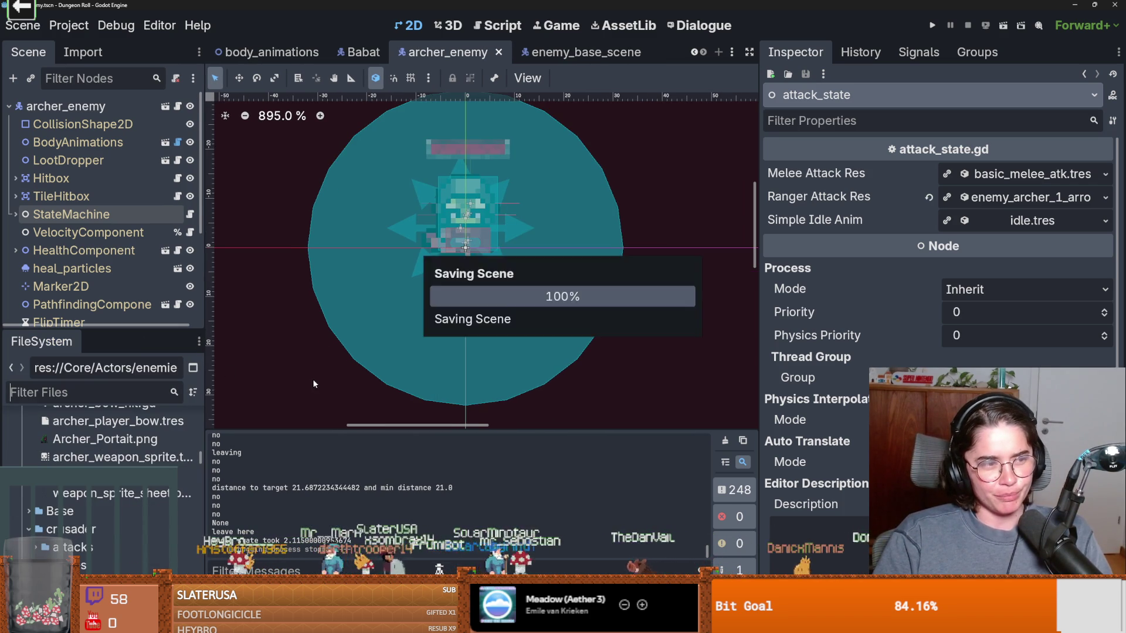
Step: Widen the side panels and scene tree, then extend the FileSystem file list upward
scroll(376, 347, "up", 1)
scroll(376, 347, "down", 1)
mouse_move(205, 327)
left_mouse_down()
mouse_move(226, 326)
mouse_move(166, 369)
mouse_move(167, 385)
left_mouse_up()
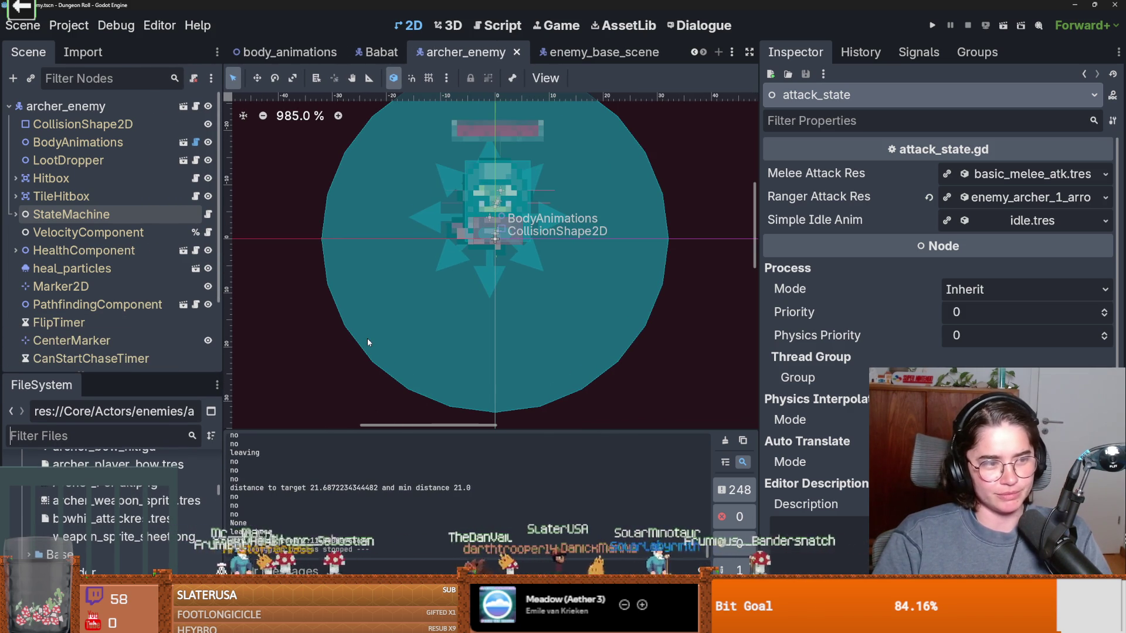
scroll(367, 339, "up", 1)
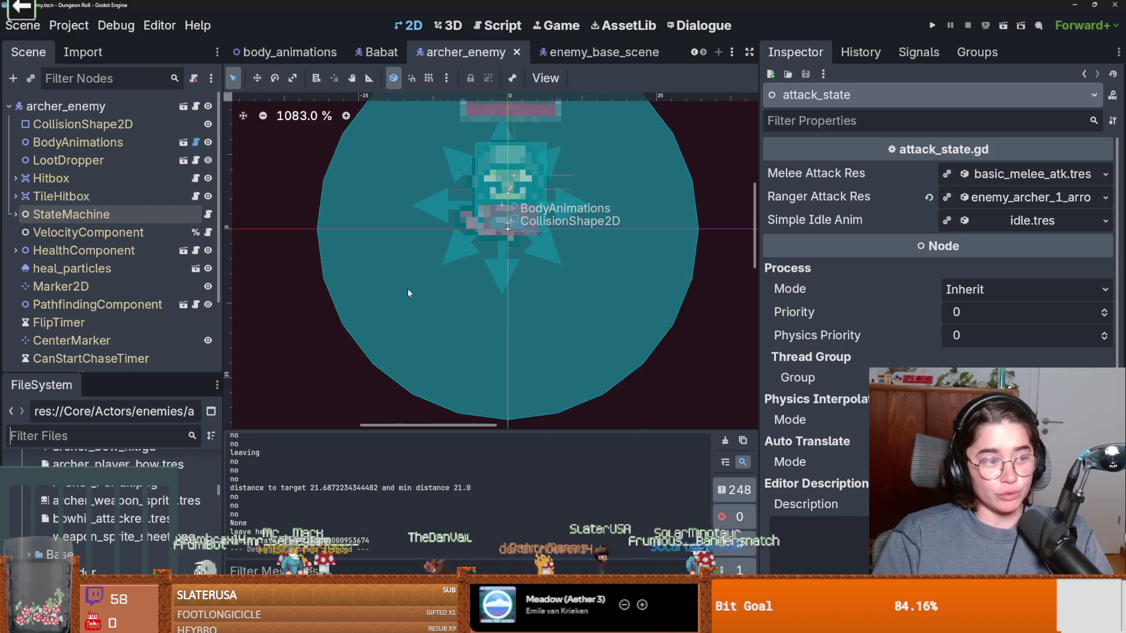
scroll(385, 357, "down", 1)
scroll(386, 344, "down", 1)
scroll(381, 305, "down", 2)
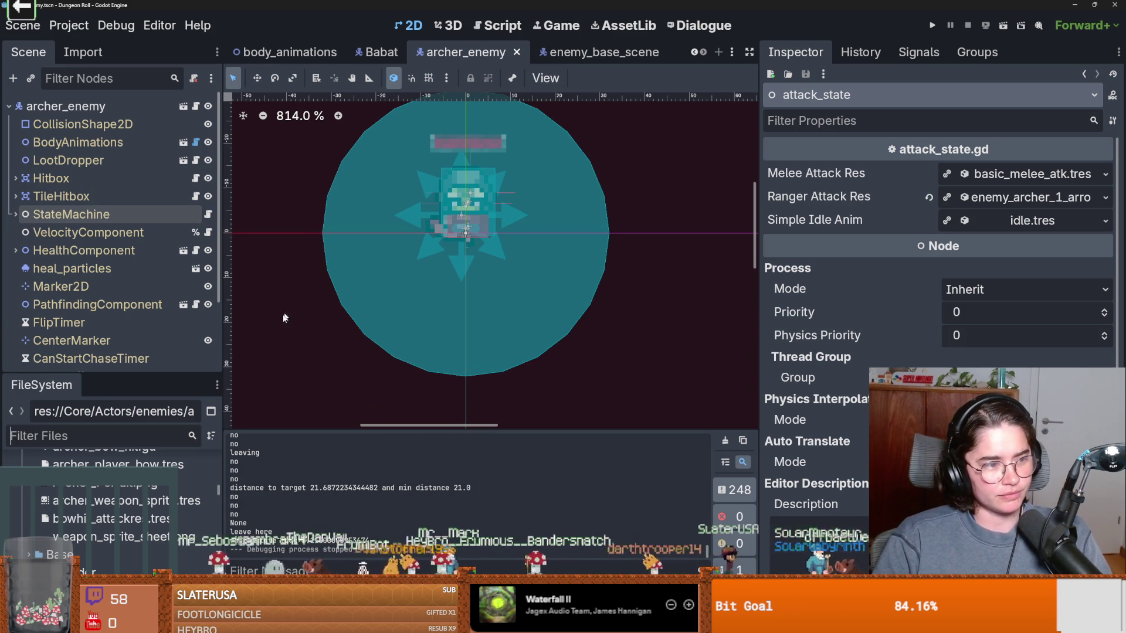
left_click_drag(106, 375, 107, 218)
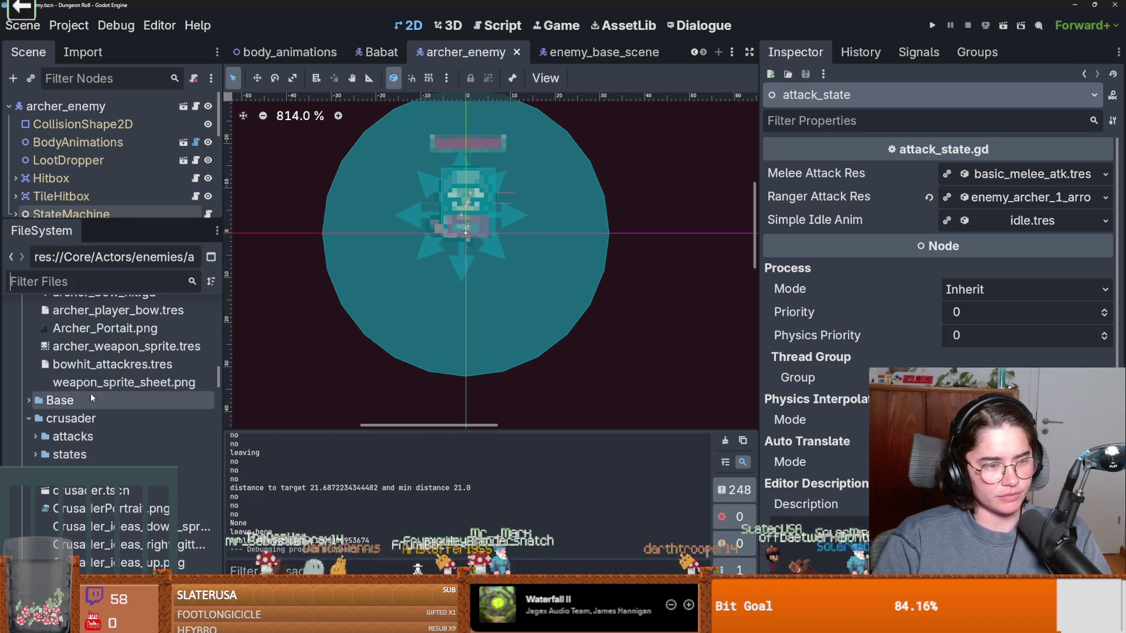
scroll(112, 381, "up", 4)
Step: Open archerplayer.tscn, filter FileSystem by 'enemy', and open enemy_base_scene.tscn
left_click(110, 391)
double_click(110, 397)
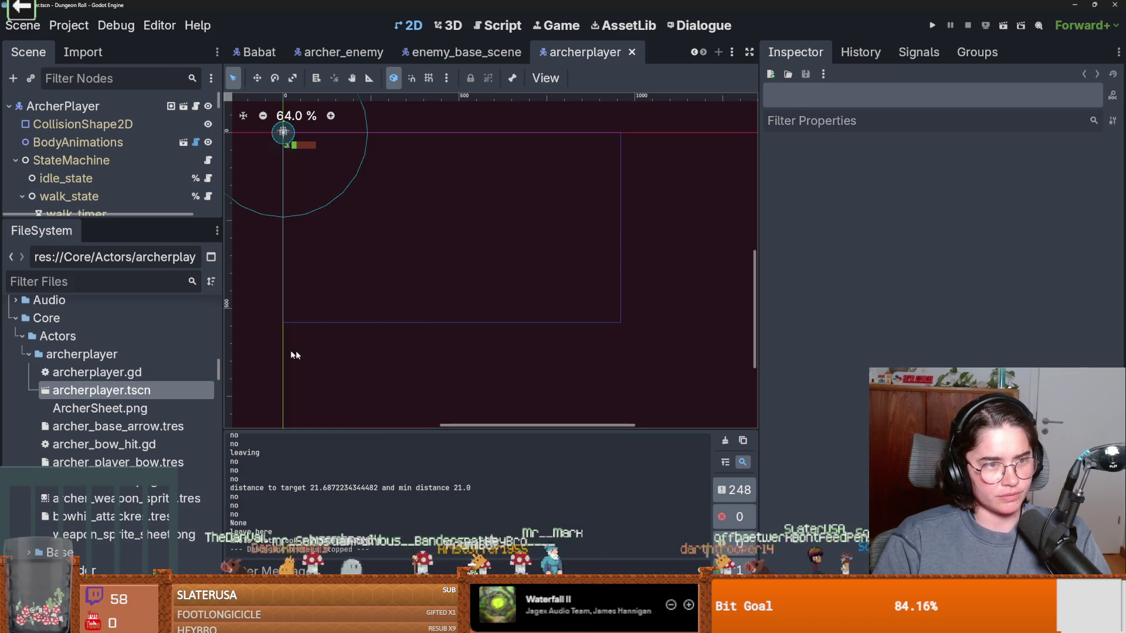
left_click(113, 282)
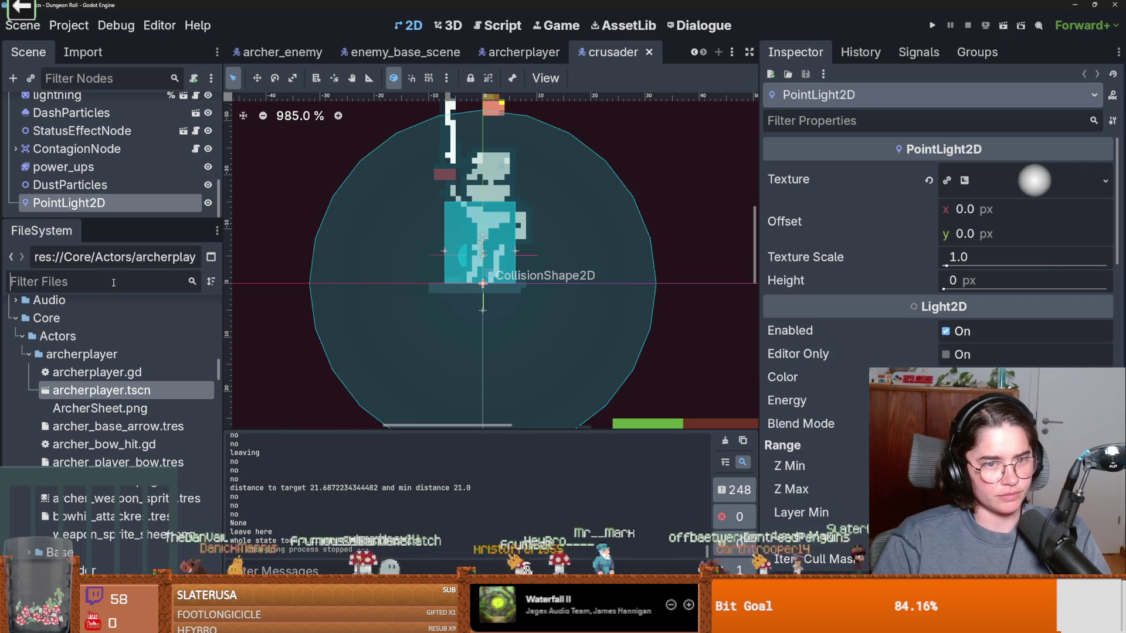
type("en")
key("BackSpace")
key("BackSpace")
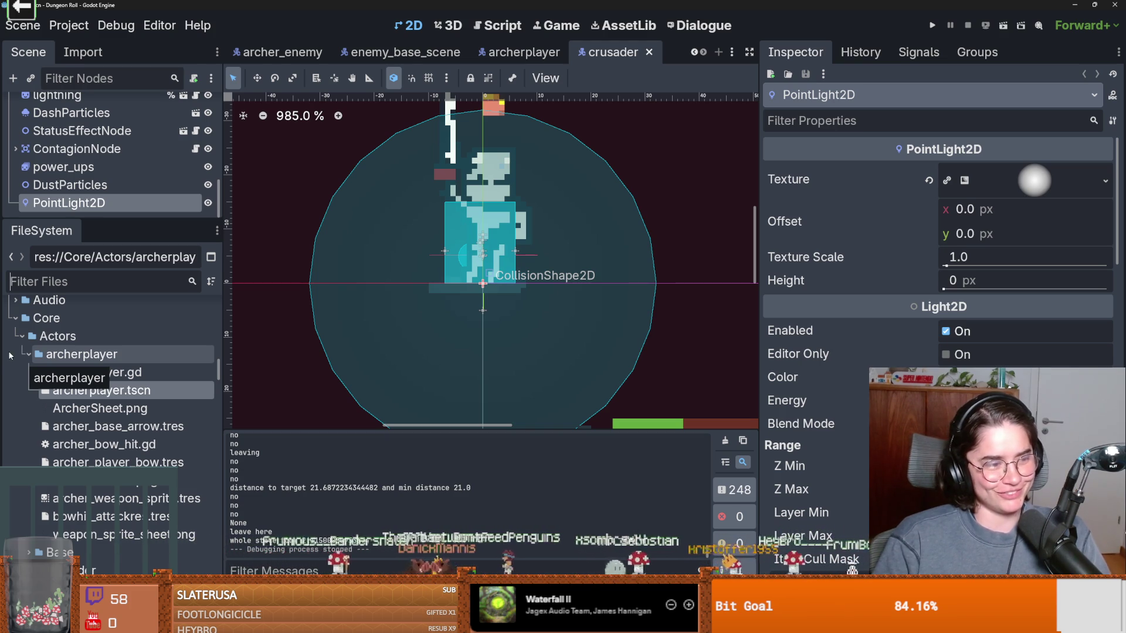
left_click(125, 283)
type("enemy")
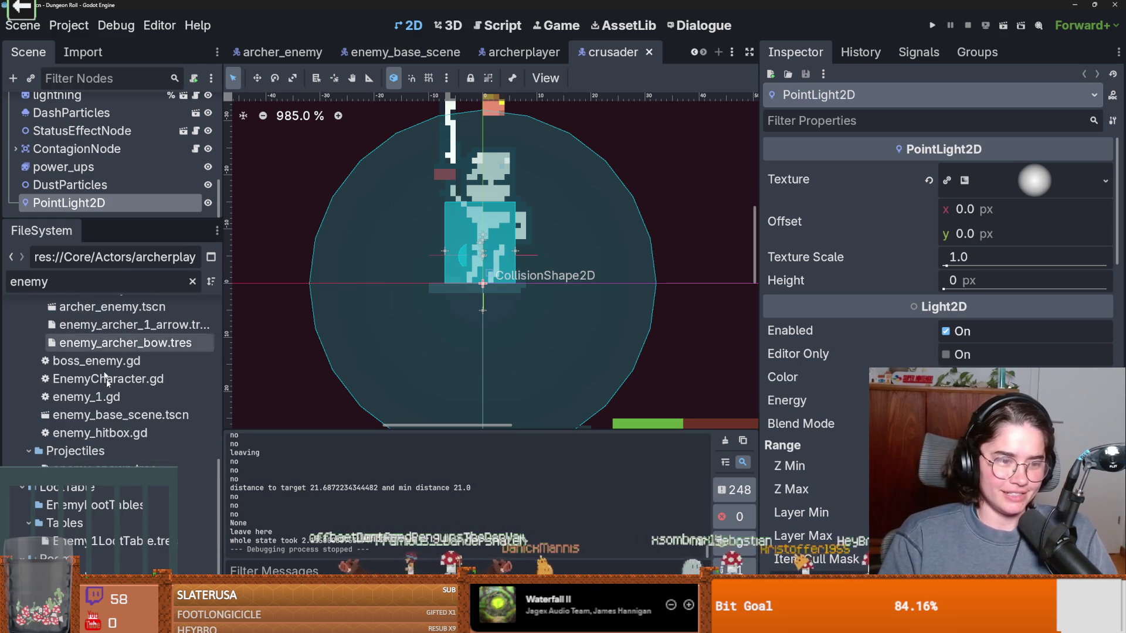
double_click(171, 415)
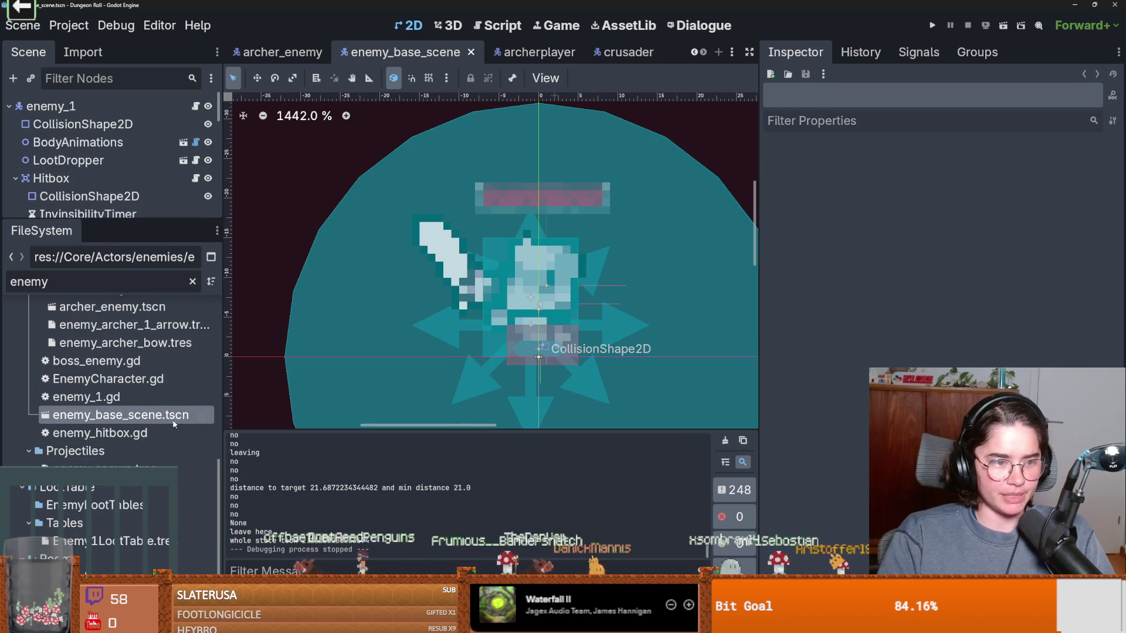
Step: Create a new inherited scene from enemy_base_scene.tscn, rename its root enemy_1 to range_enemy, and review its nodes
right_click(172, 417)
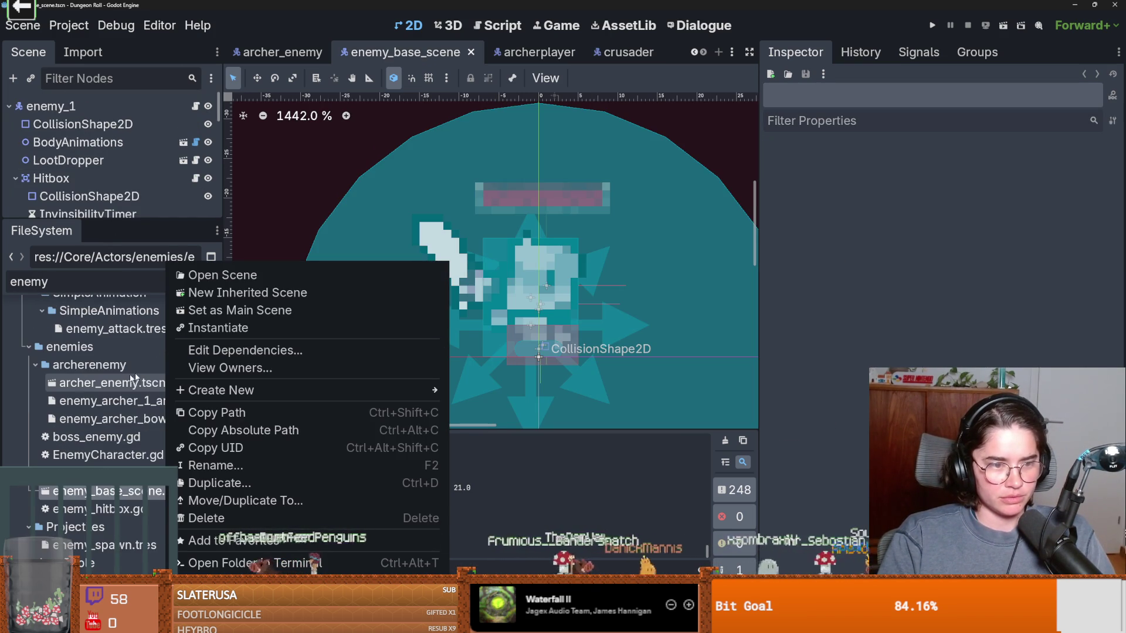
left_click(247, 293)
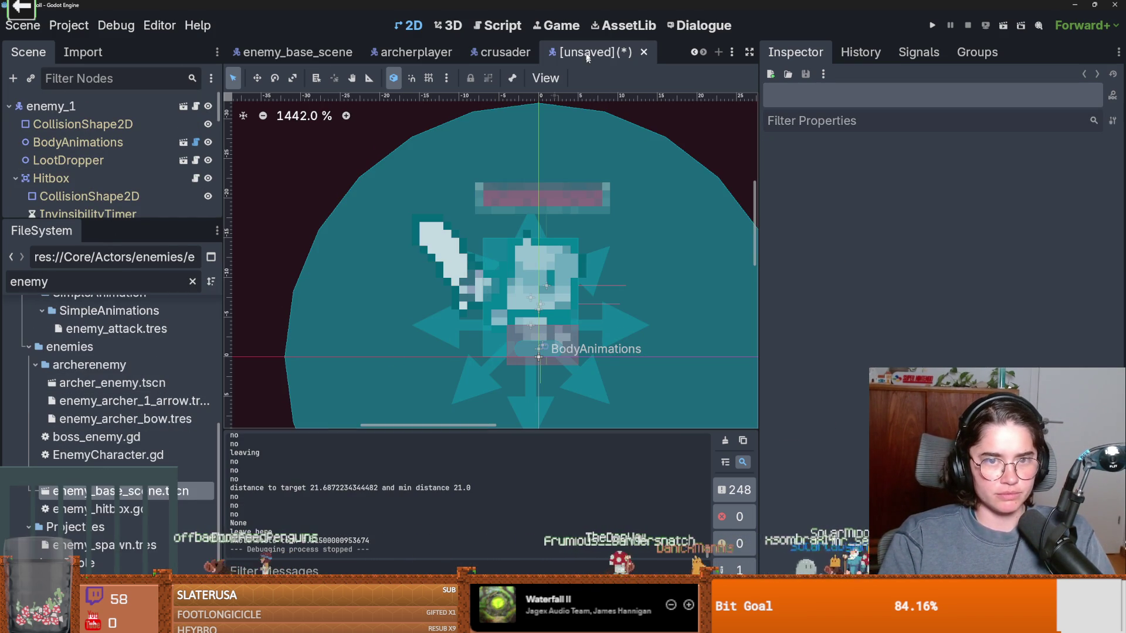
double_click(85, 105)
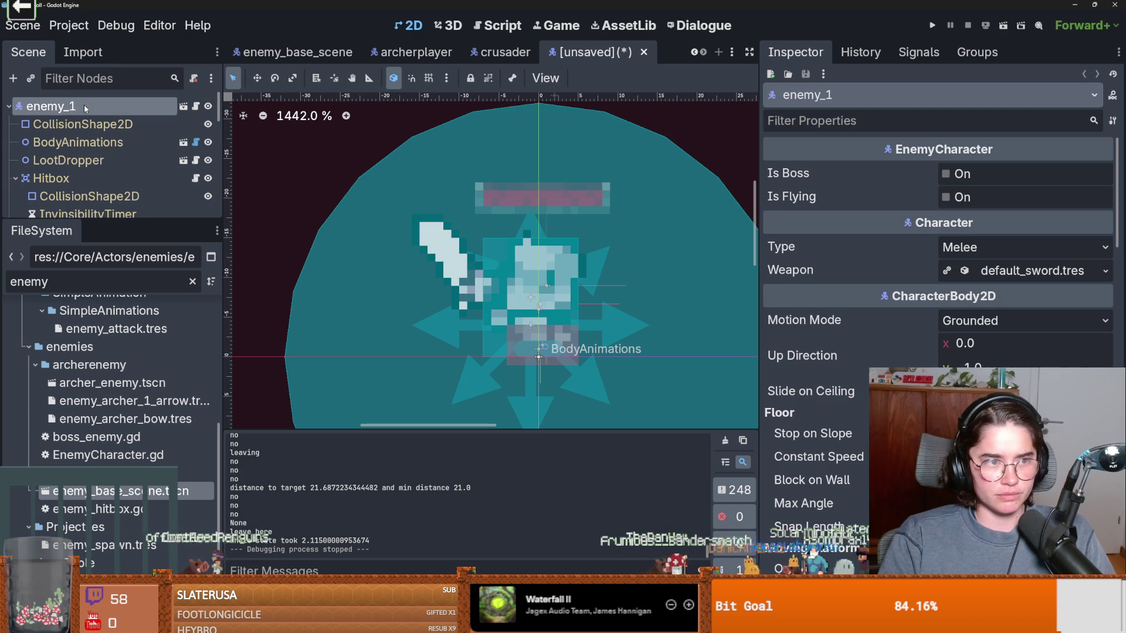
type("a")
key("BackSpace")
type("range_ene")
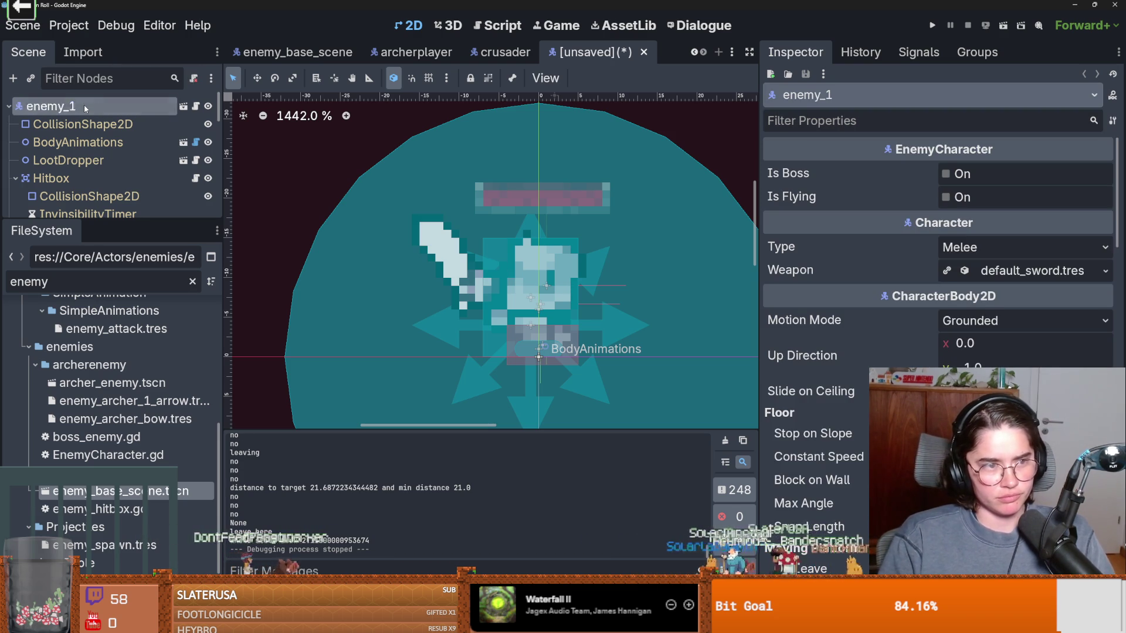
key("Return")
key("Down")
key("Down")
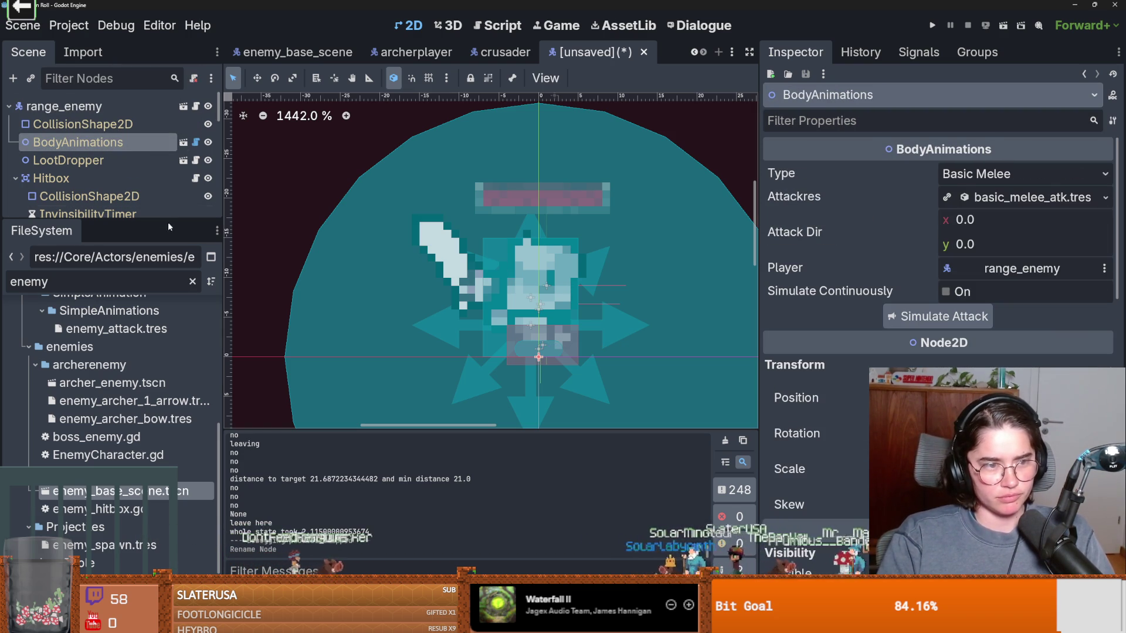
left_click_drag(168, 219, 169, 317)
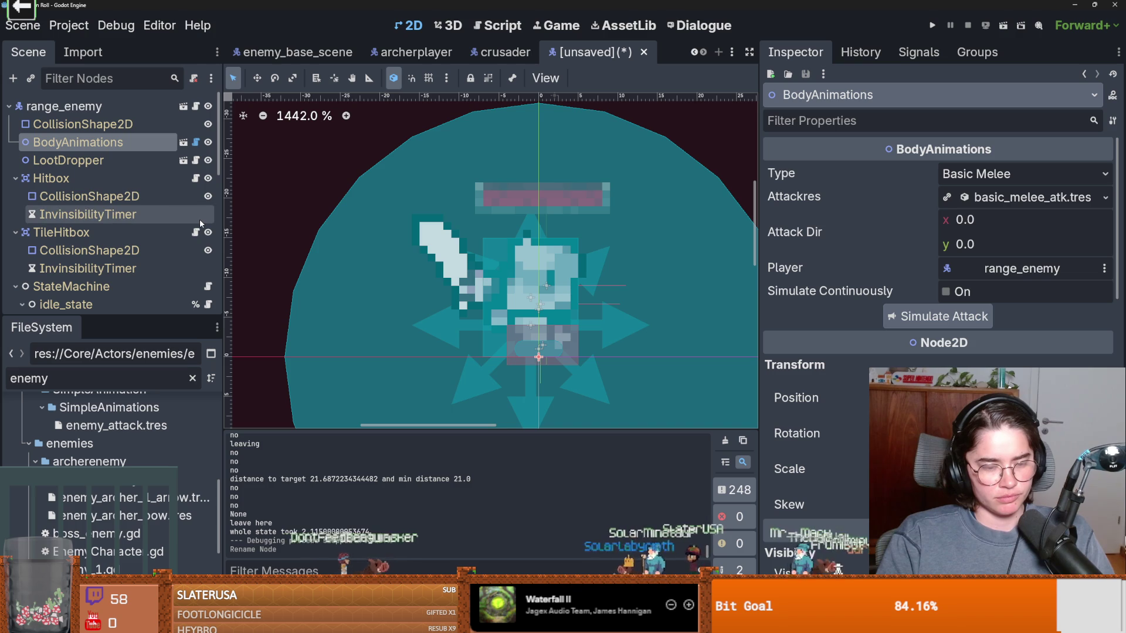
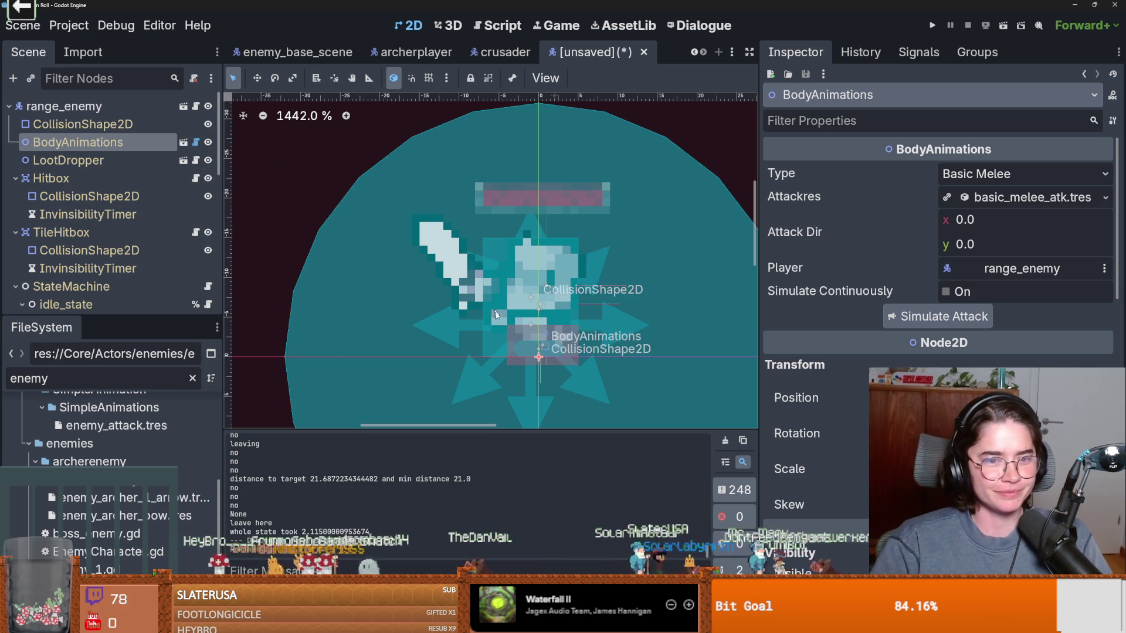
Step: Start saving the range_enemy scene, then go to the itch.io Sprites asset listing in the browser
scroll(496, 311, "down", 3)
key("ctrl+s")
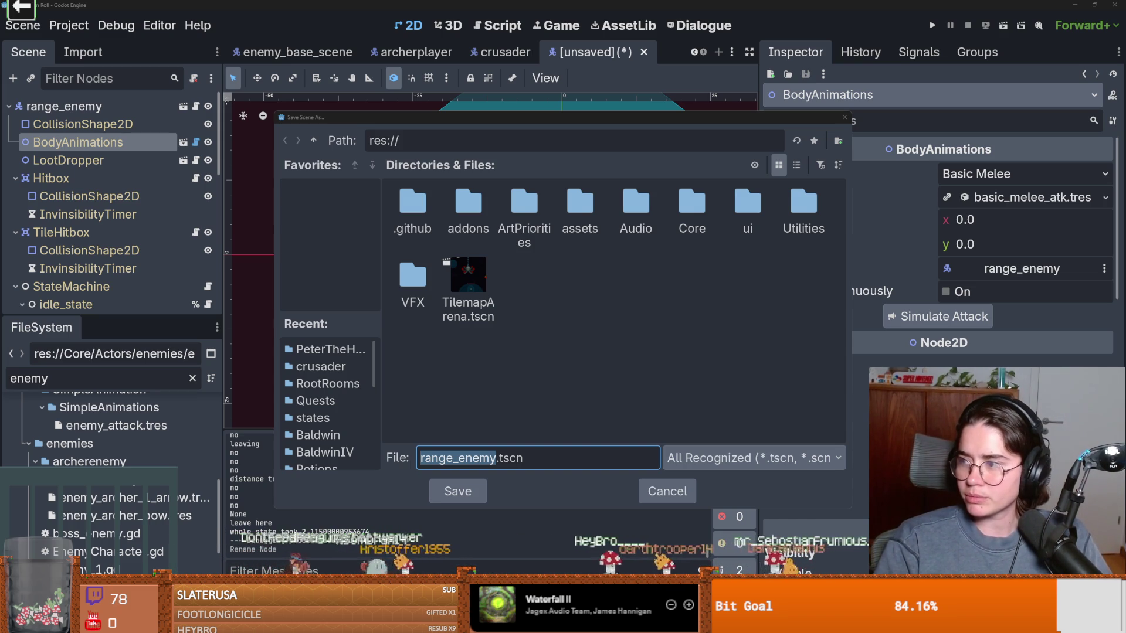
key("alt+Tab")
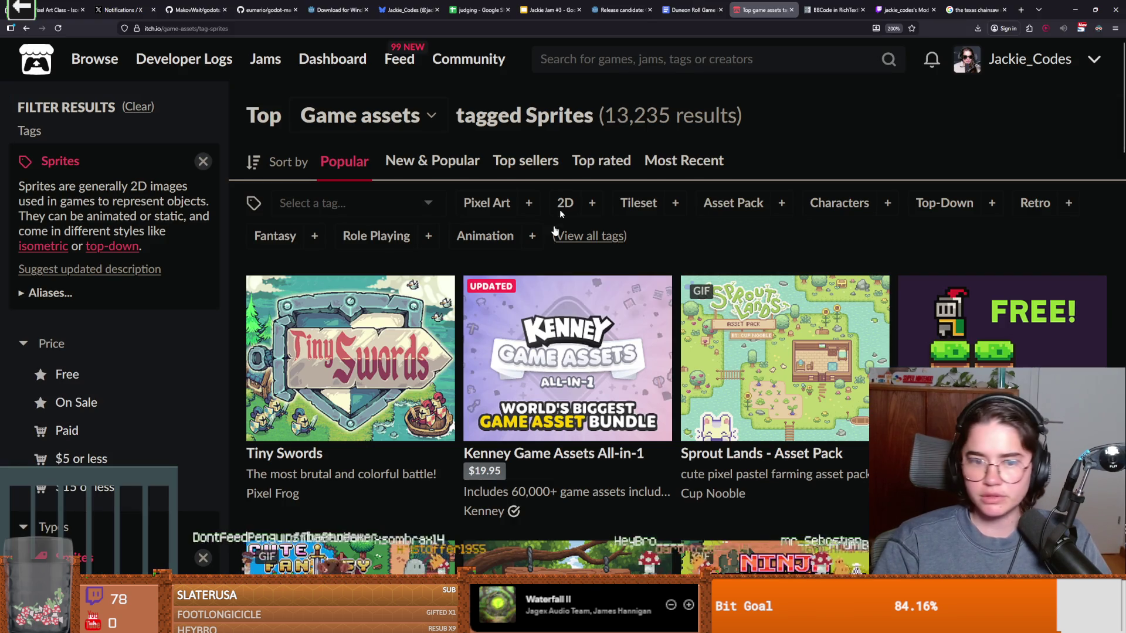
Step: Filter the itch.io game assets by the Top-Down tag
left_click(944, 203)
scroll(566, 299, "down", 5)
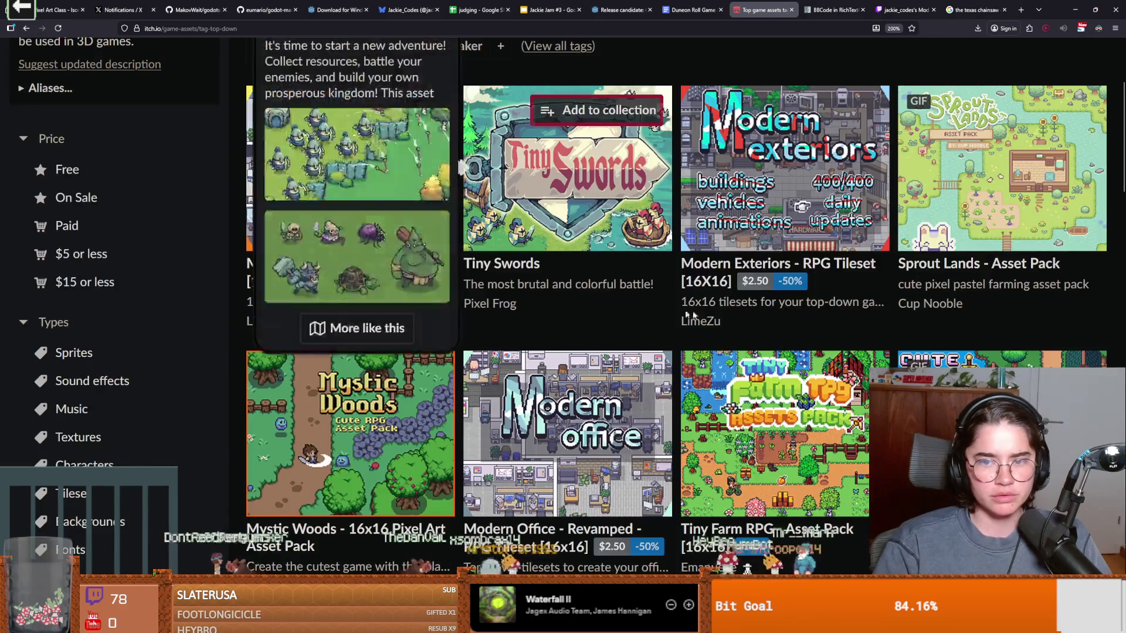
scroll(715, 316, "up", 5)
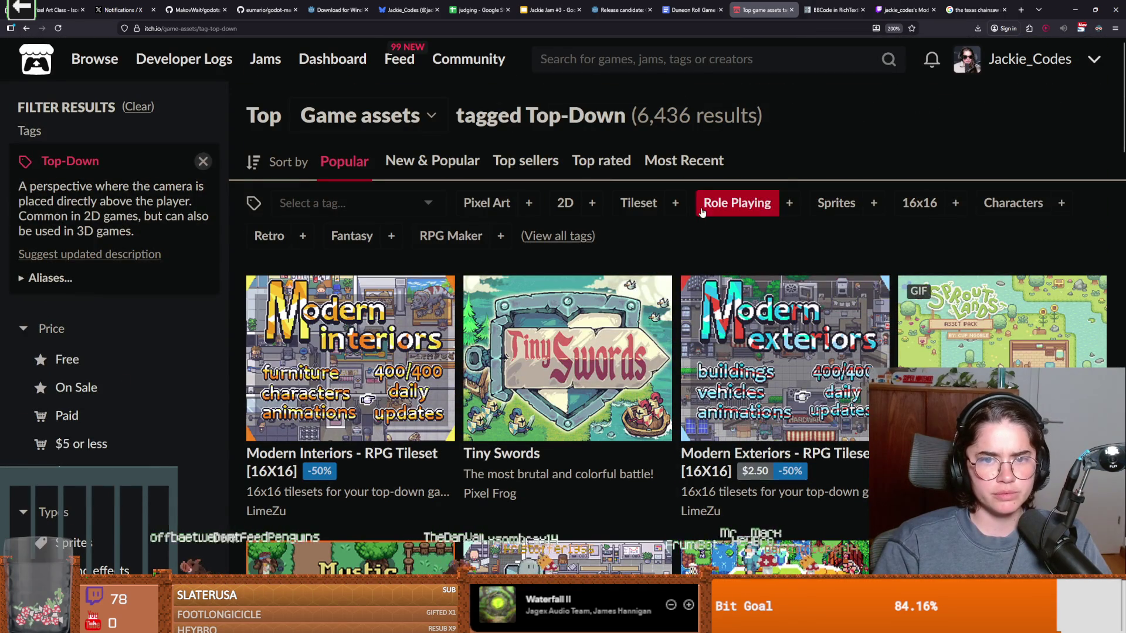
Step: Narrow to Characters and browse packs like Forest Monsters 2D Pixel Art and Pixel Prototype Player Sprites
left_click(1013, 203)
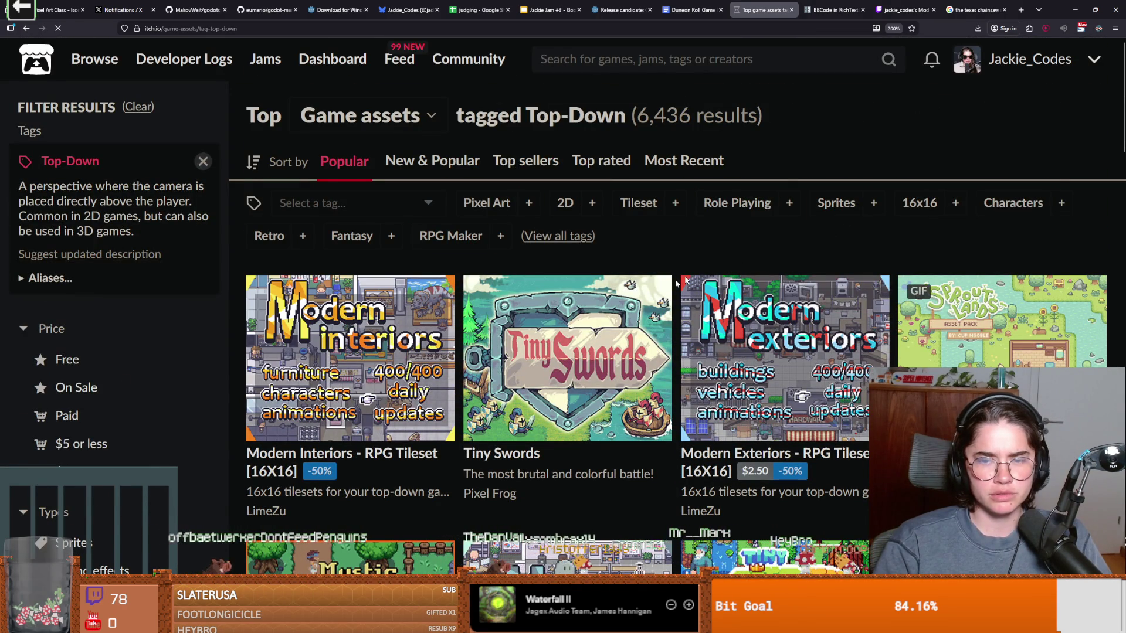
scroll(599, 292, "down", 3)
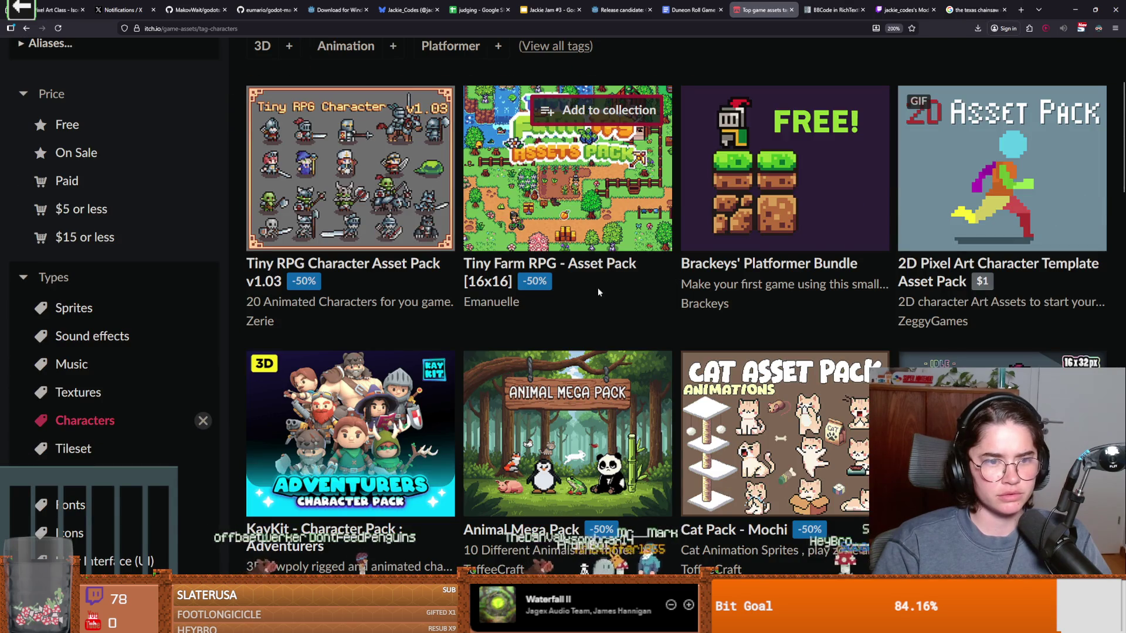
scroll(614, 299, "down", 3)
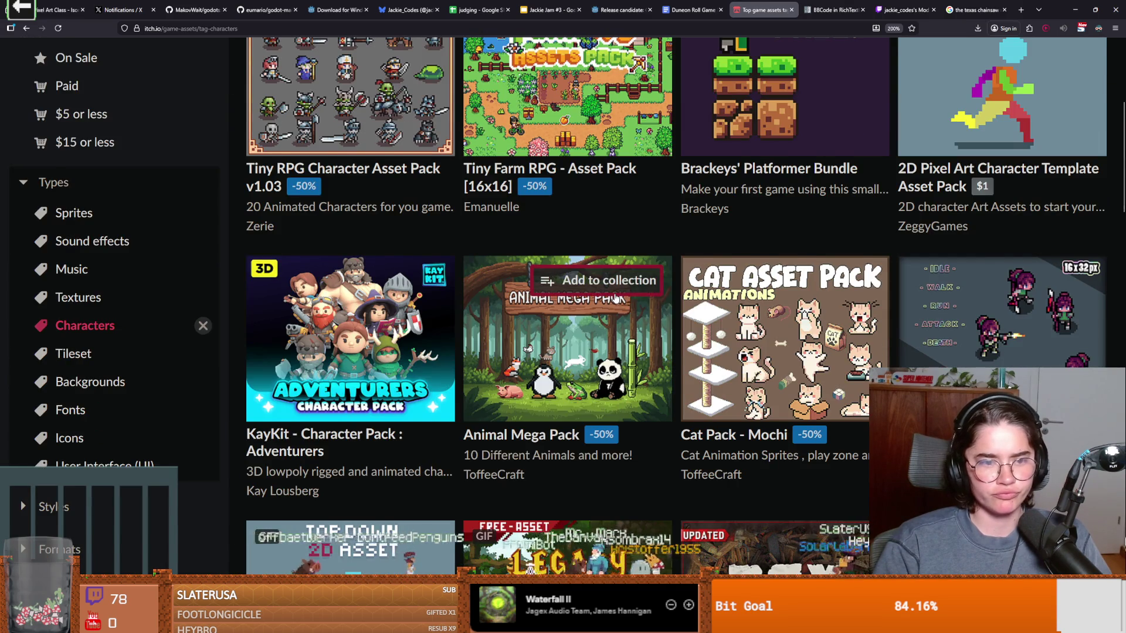
scroll(614, 299, "down", 5)
scroll(614, 299, "down", 3)
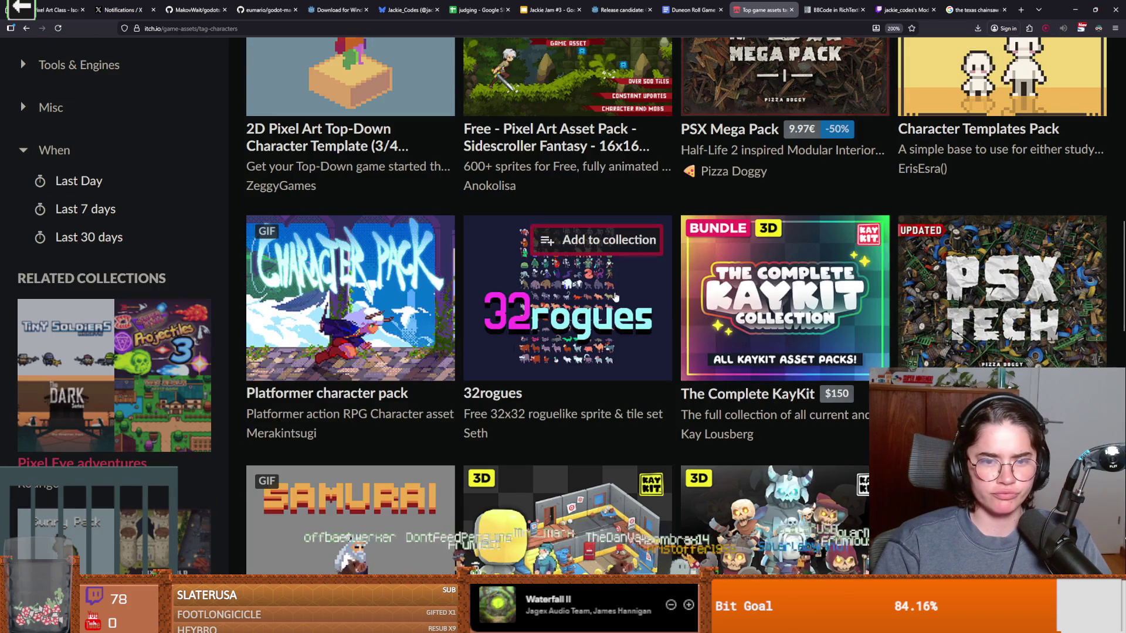
mouse_move(679, 301)
scroll(633, 302, "down", 2)
scroll(631, 297, "down", 6)
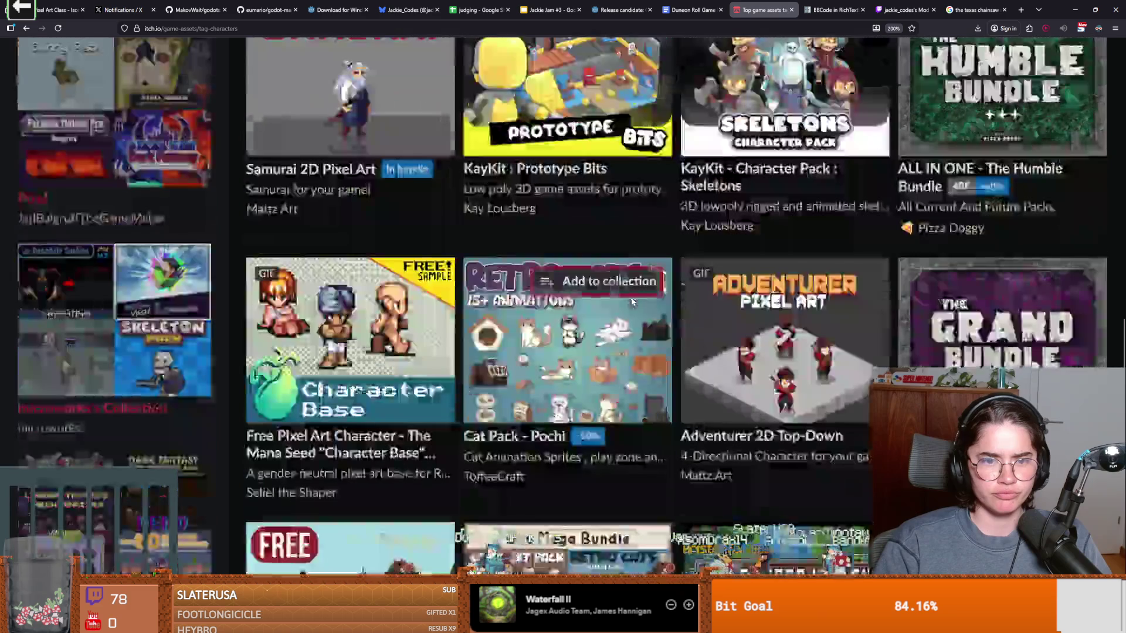
scroll(631, 298, "down", 2)
scroll(686, 384, "down", 5)
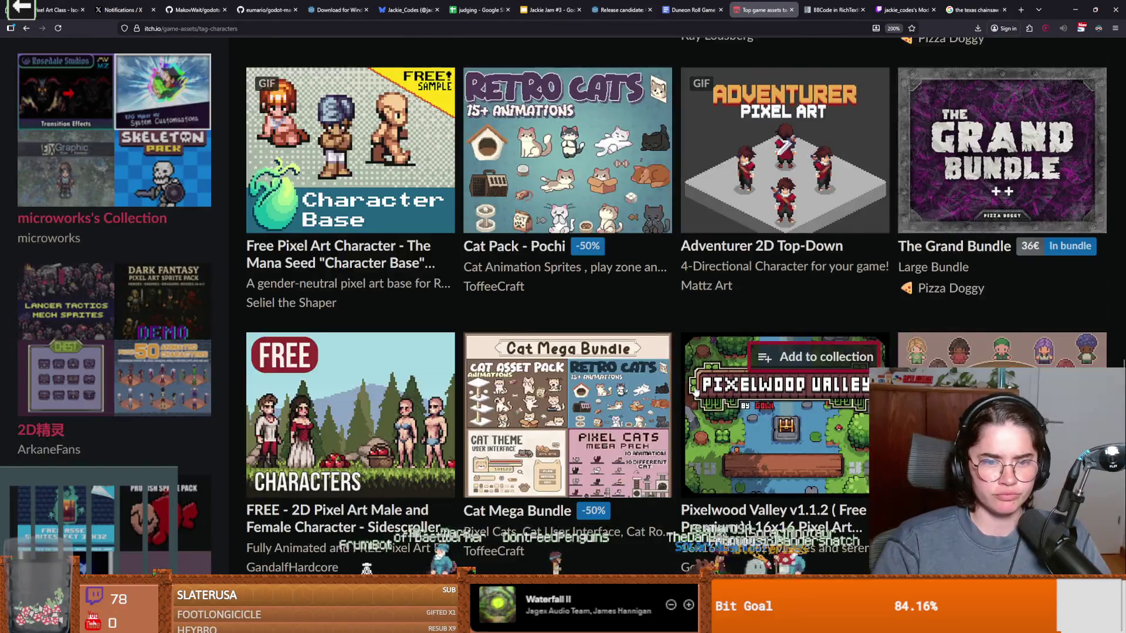
scroll(677, 381, "up", 2)
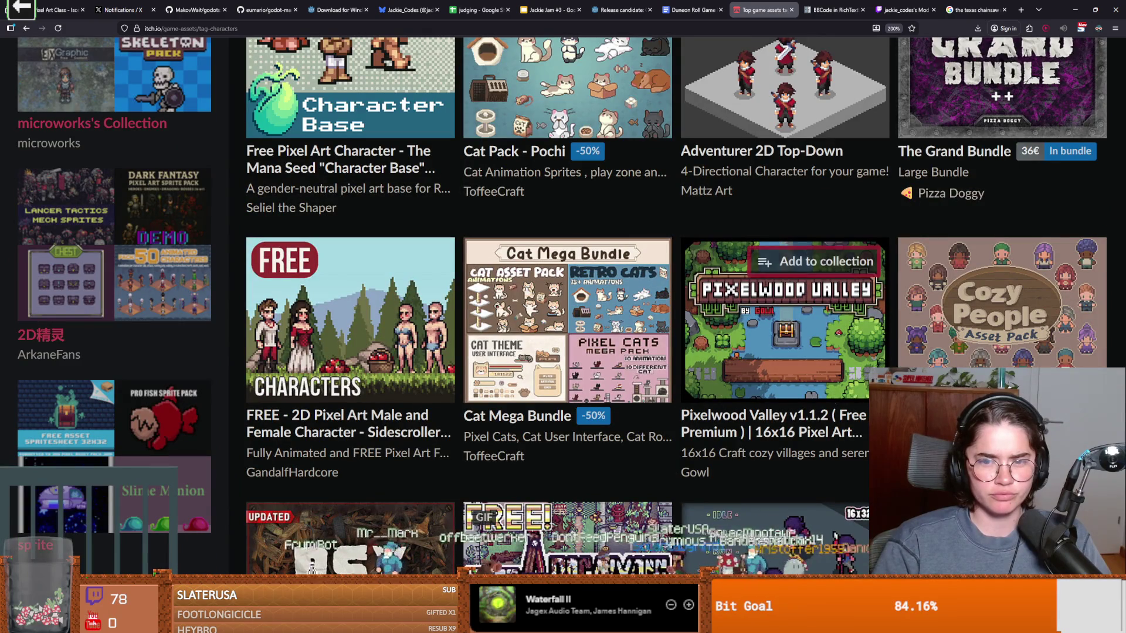
mouse_move(771, 352)
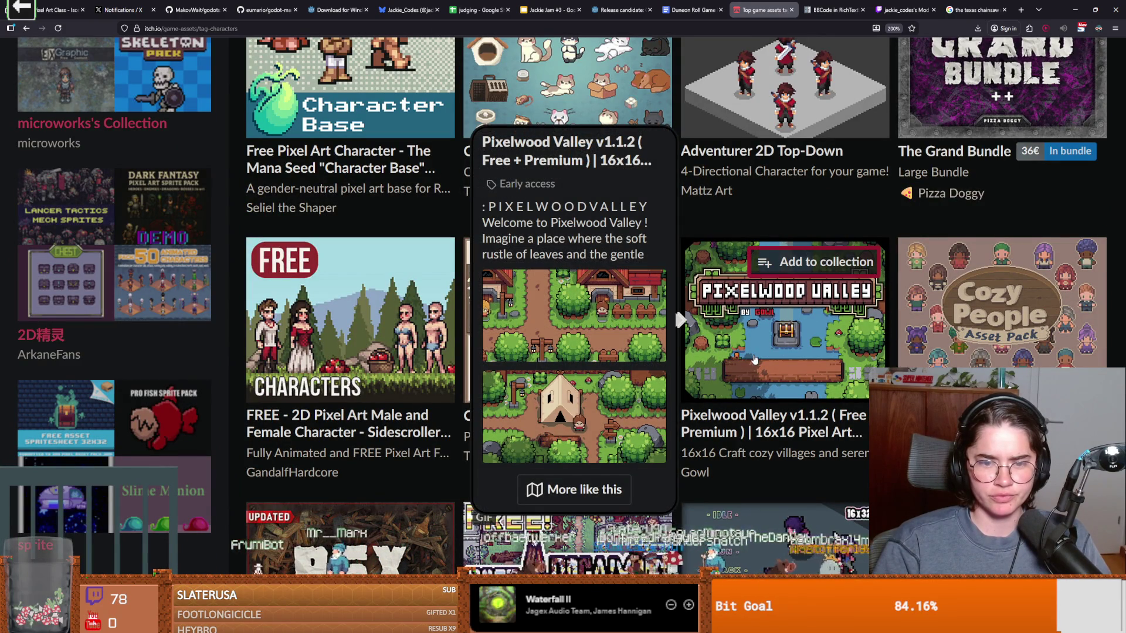
scroll(771, 465, "down", 6)
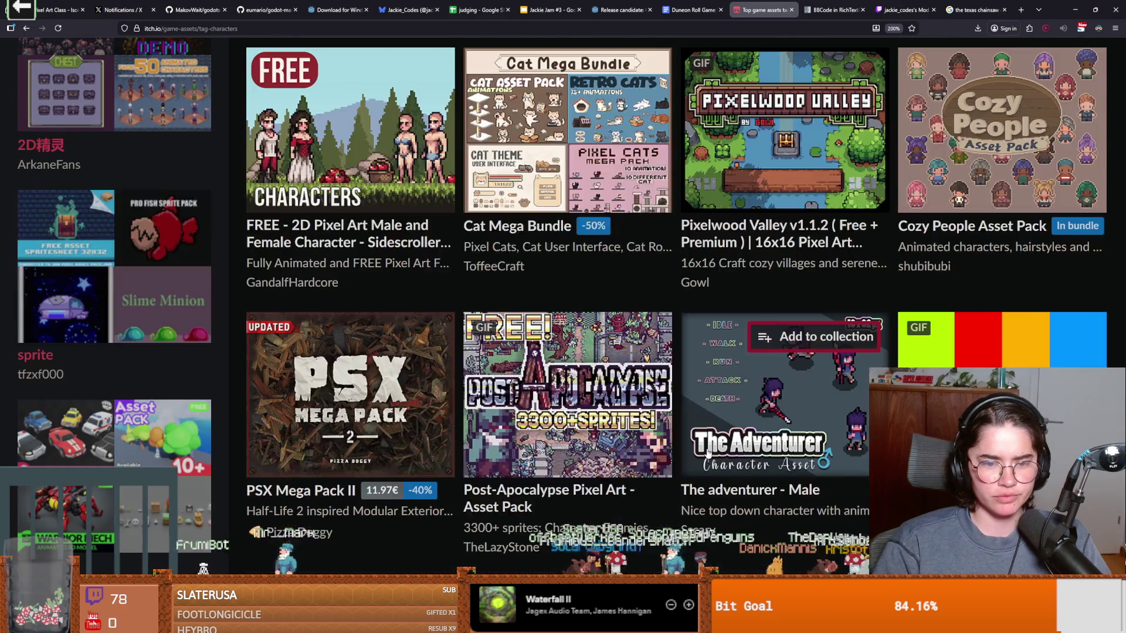
scroll(697, 451, "down", 2)
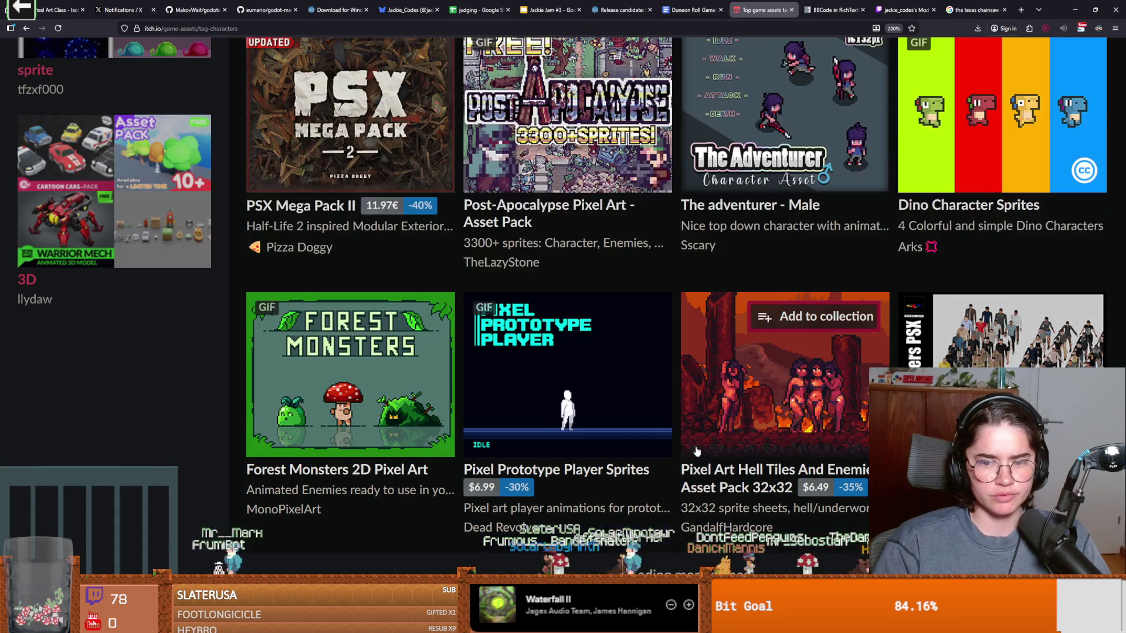
mouse_move(666, 434)
mouse_move(700, 433)
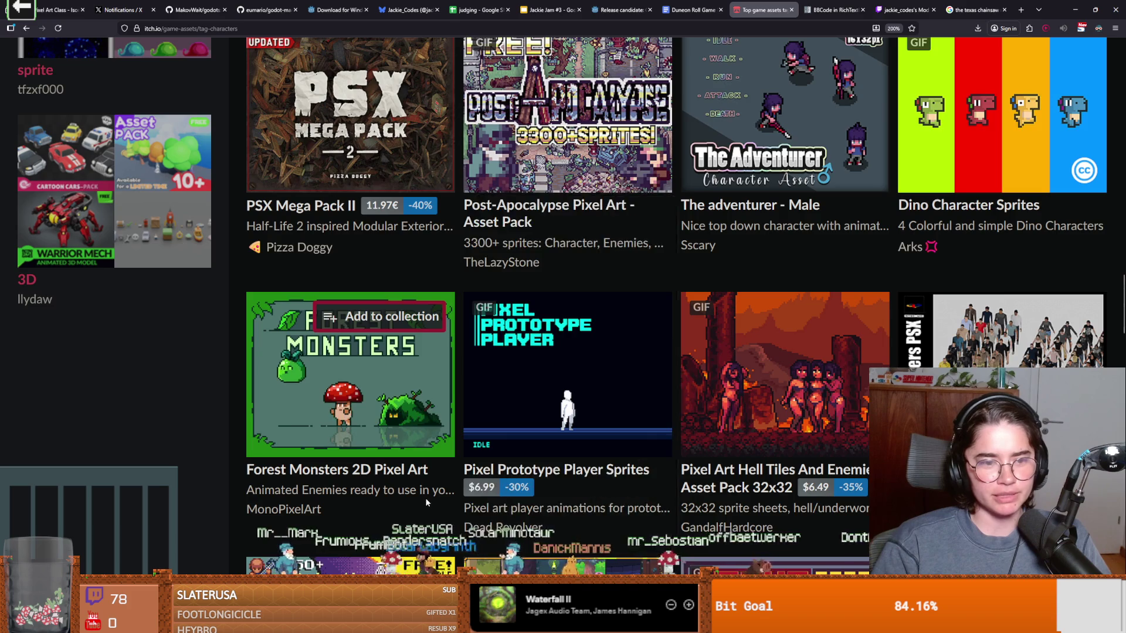
scroll(348, 418, "down", 2)
mouse_move(303, 300)
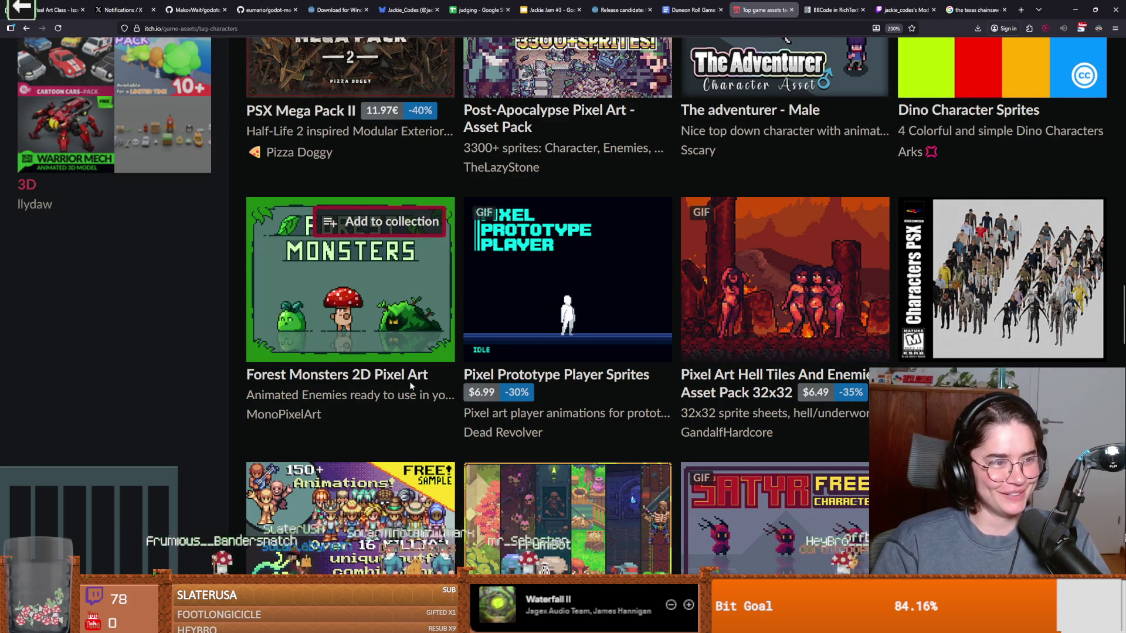
scroll(675, 409, "down", 2)
scroll(674, 409, "down", 2)
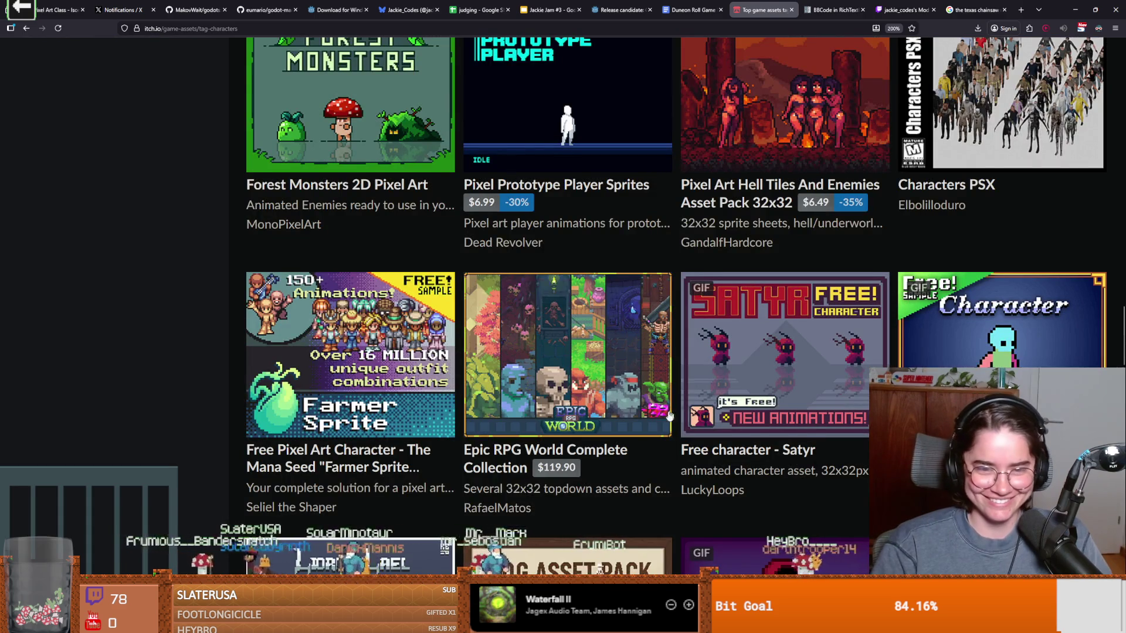
mouse_move(663, 414)
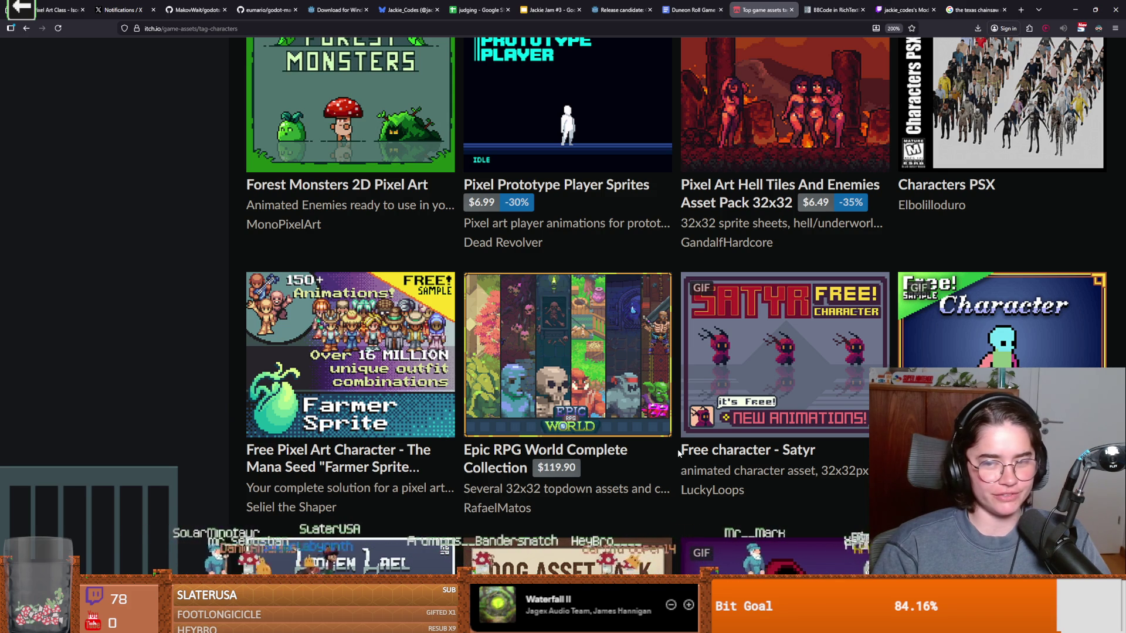
scroll(674, 445, "down", 5)
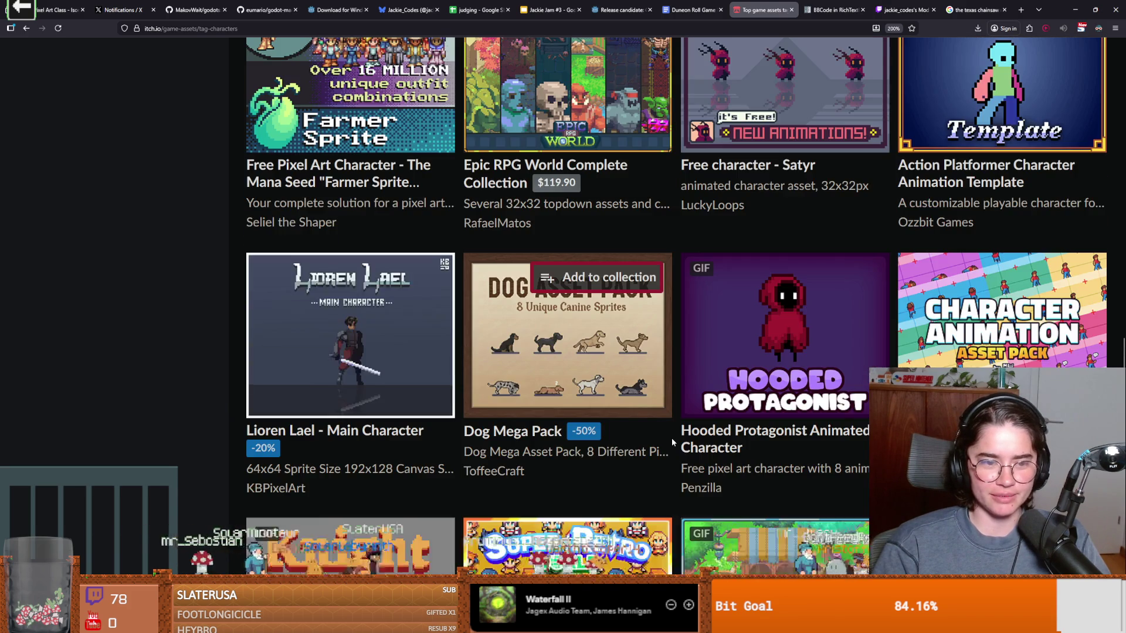
scroll(672, 442, "down", 6)
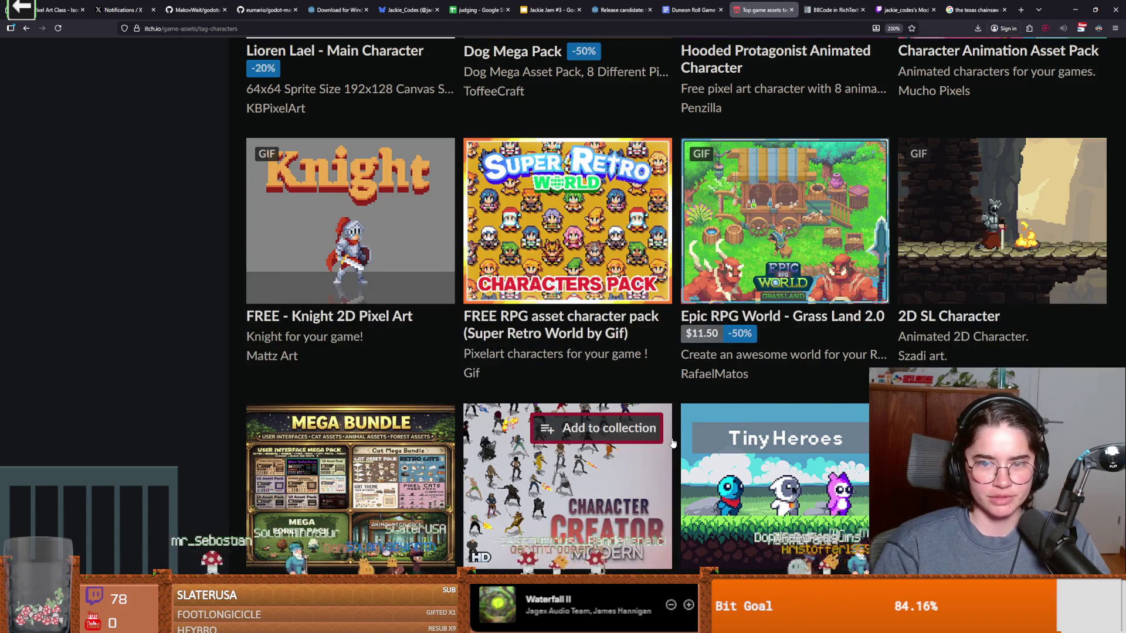
scroll(672, 442, "down", 5)
scroll(673, 443, "down", 3)
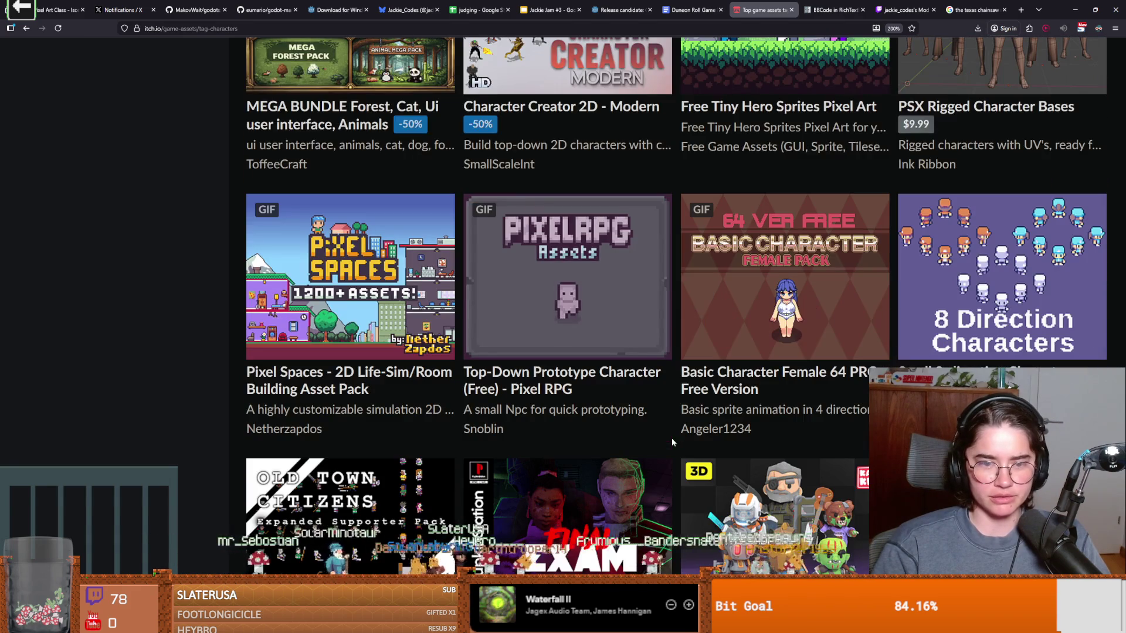
mouse_move(729, 343)
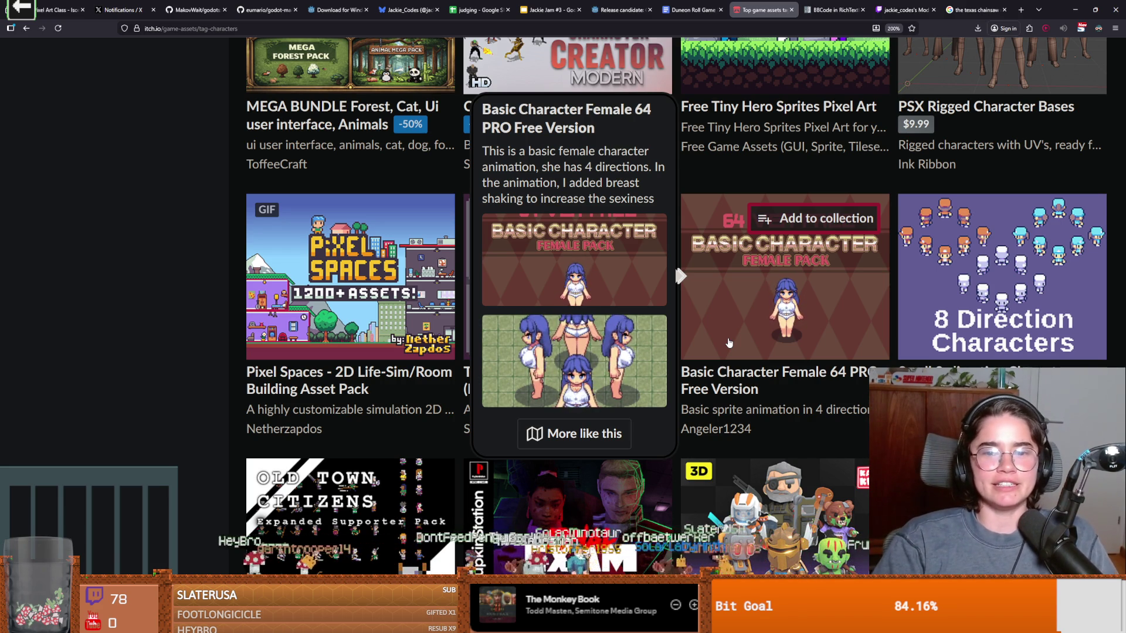
Step: Browse down the character assets past the Ninja Enemy Pack, previewing thumbnails
scroll(729, 343, "down", 5)
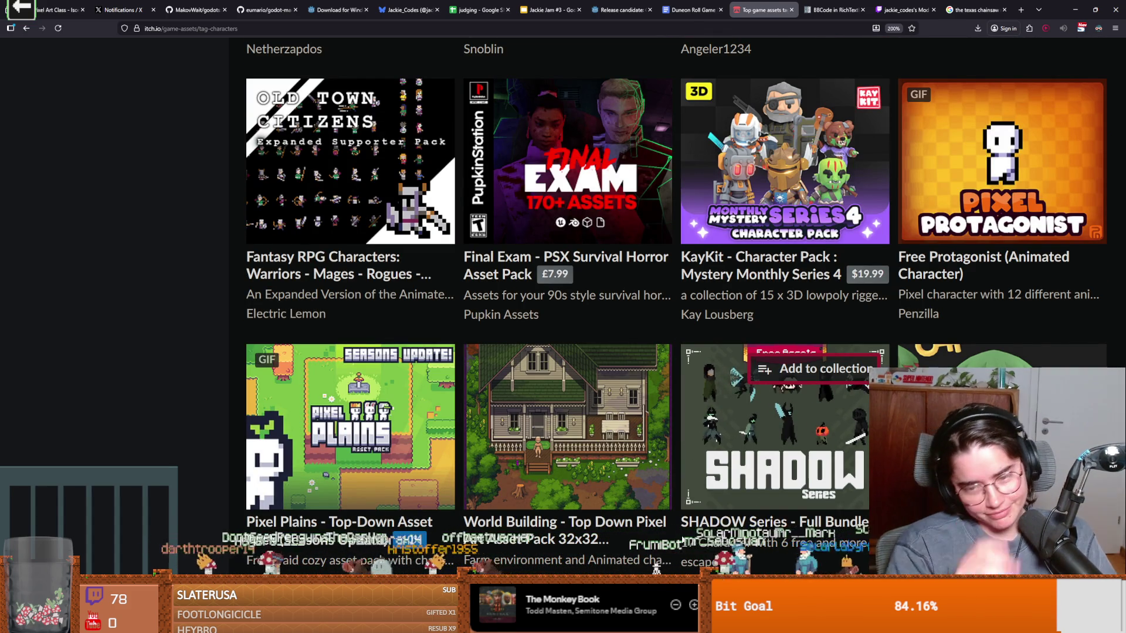
scroll(620, 572, "down", 3)
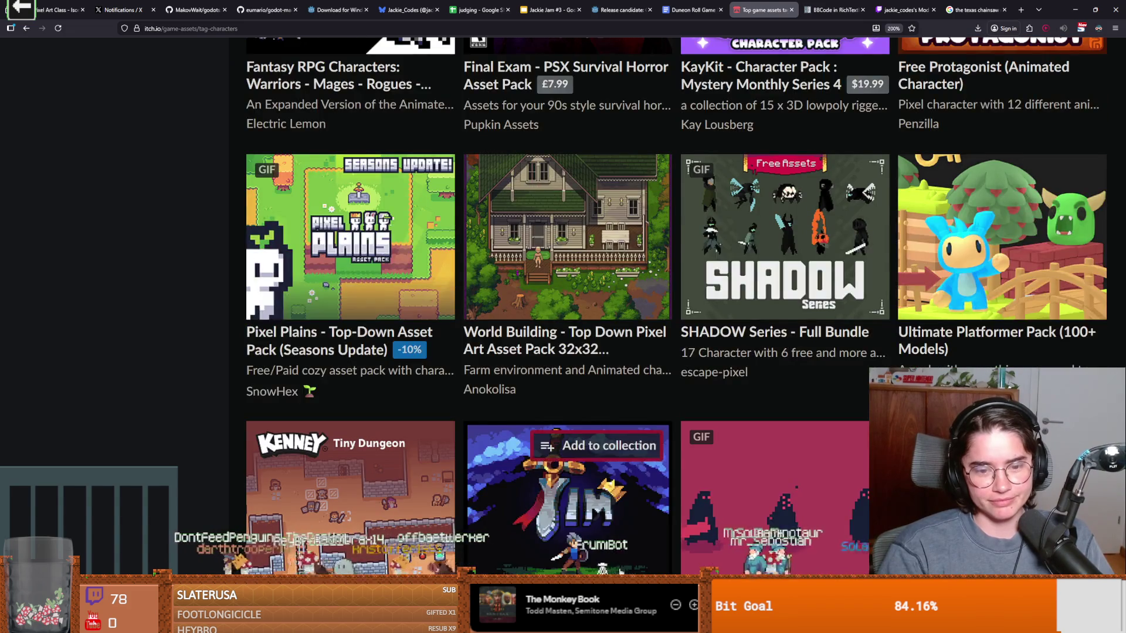
scroll(620, 572, "down", 2)
scroll(619, 572, "down", 2)
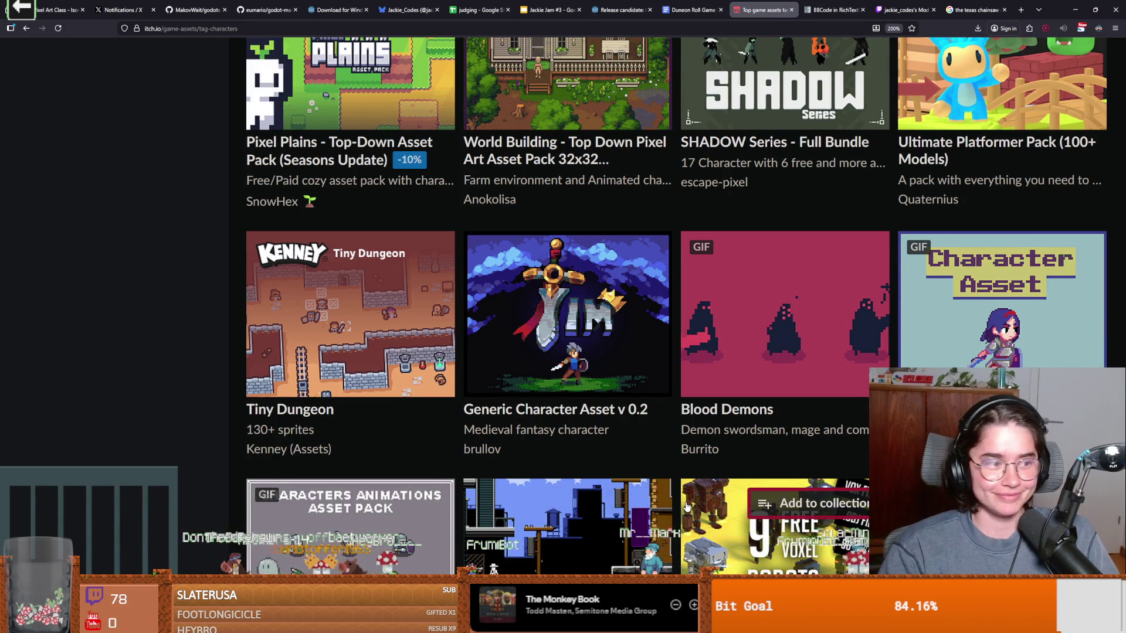
scroll(688, 506, "down", 4)
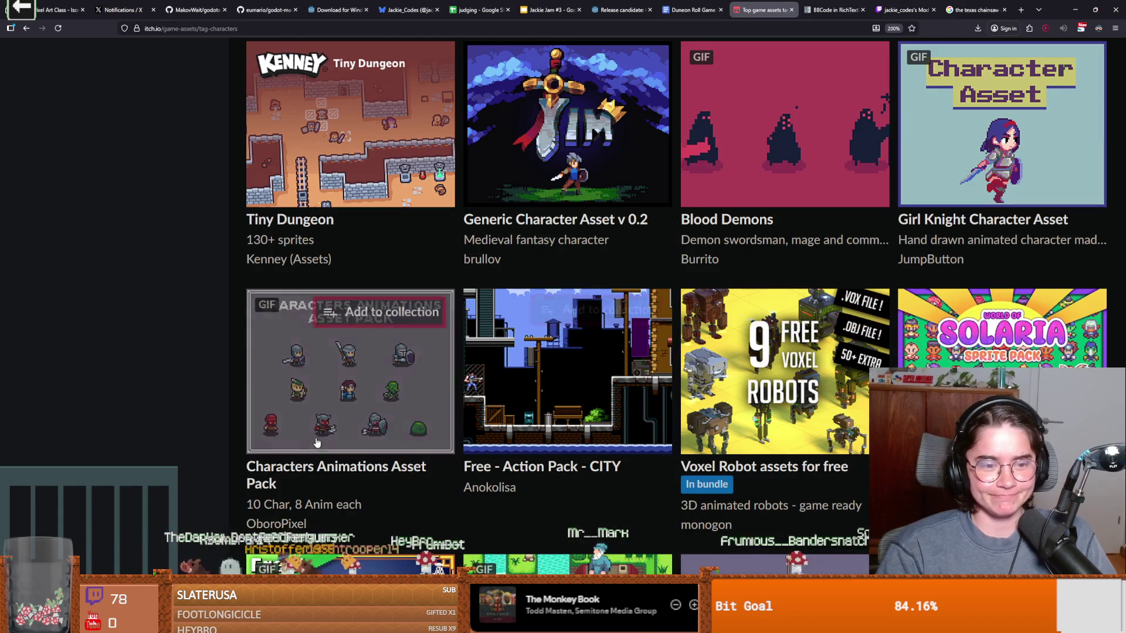
mouse_move(349, 450)
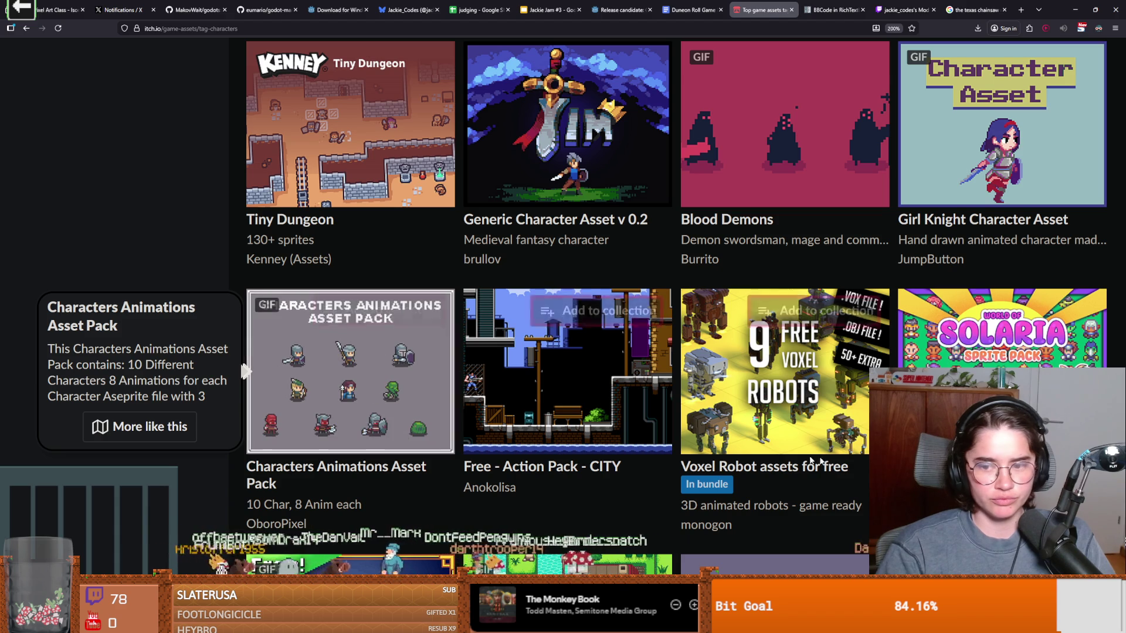
scroll(821, 457, "down", 3)
mouse_move(838, 476)
scroll(838, 475, "down", 3)
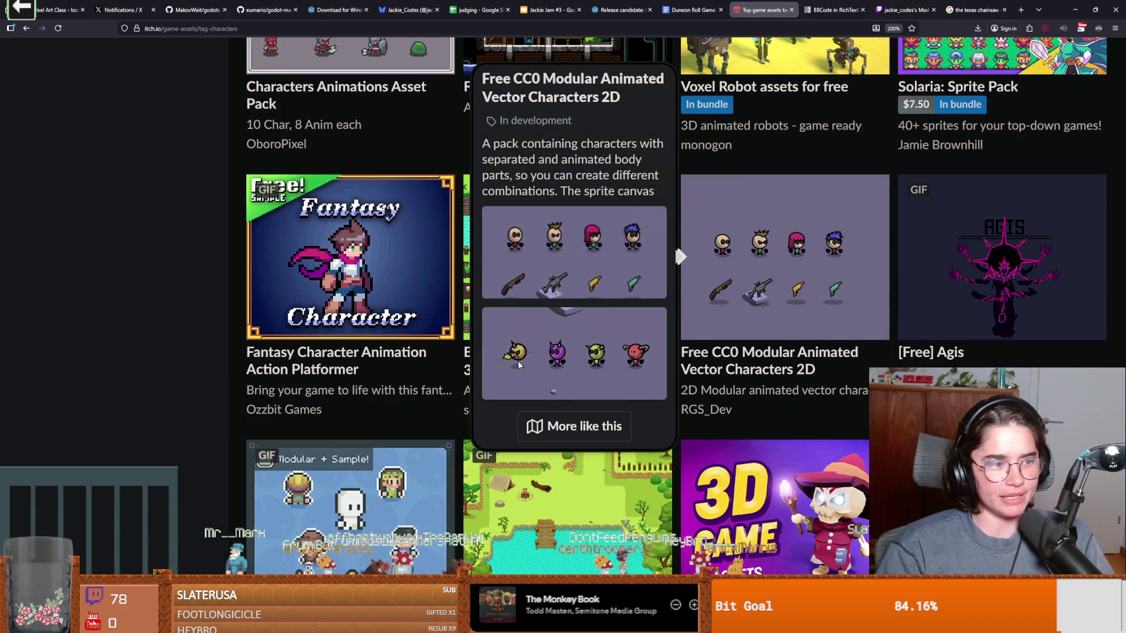
scroll(523, 364, "down", 6)
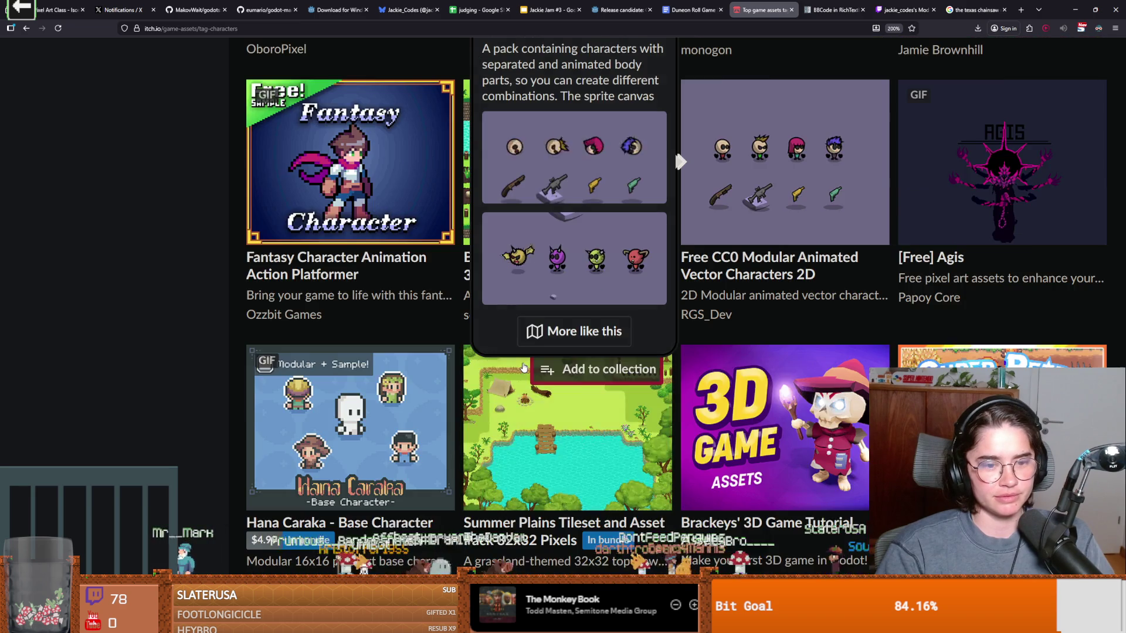
scroll(524, 367, "down", 3)
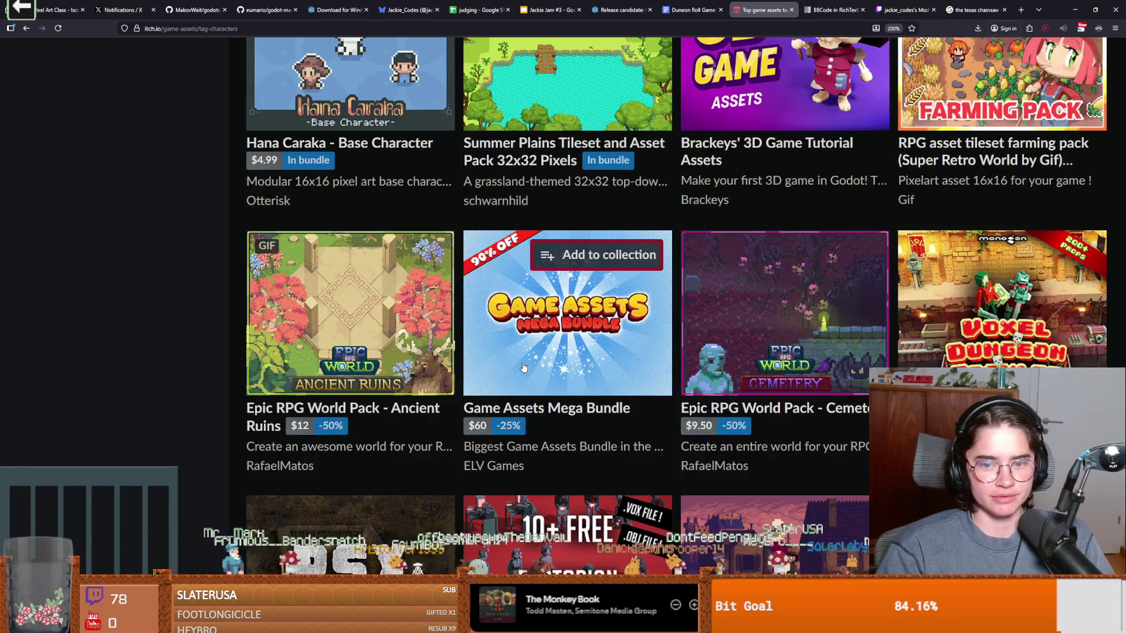
scroll(524, 367, "down", 7)
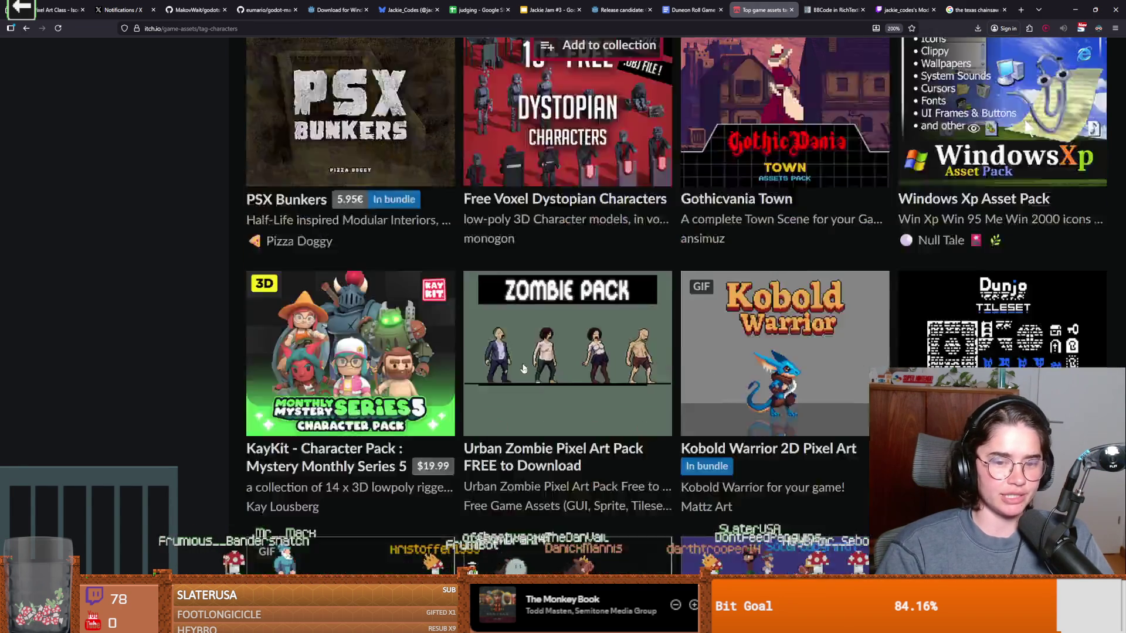
Step: Continue to Epic RPG World - The Village and Top Down Template, then return to Godot
scroll(524, 366, "down", 3)
scroll(524, 368, "up", 2)
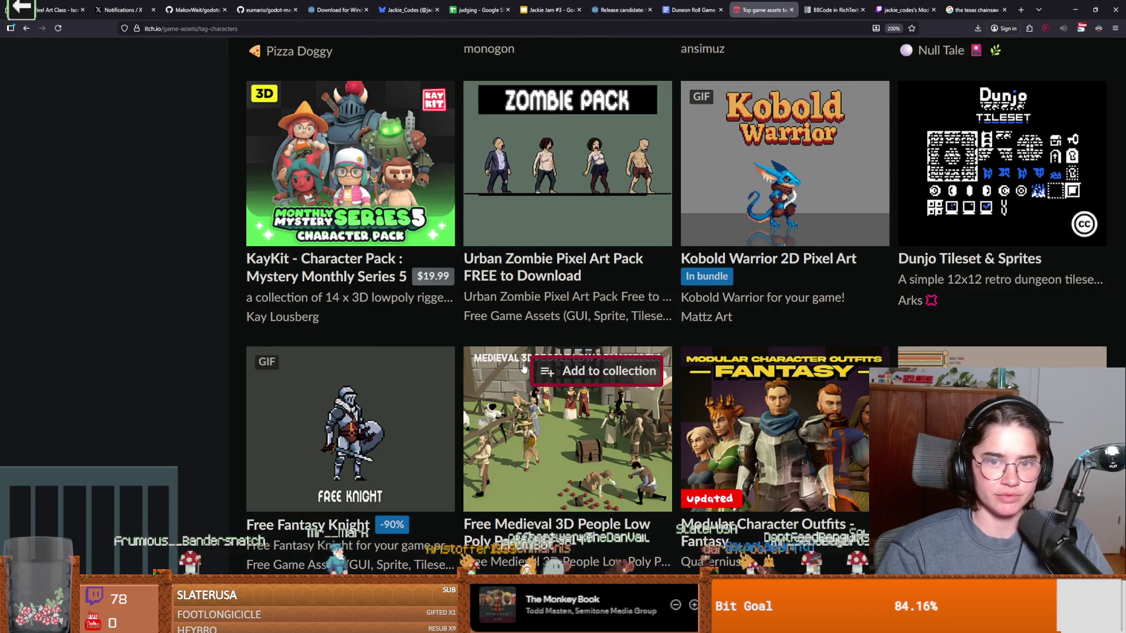
scroll(524, 367, "down", 4)
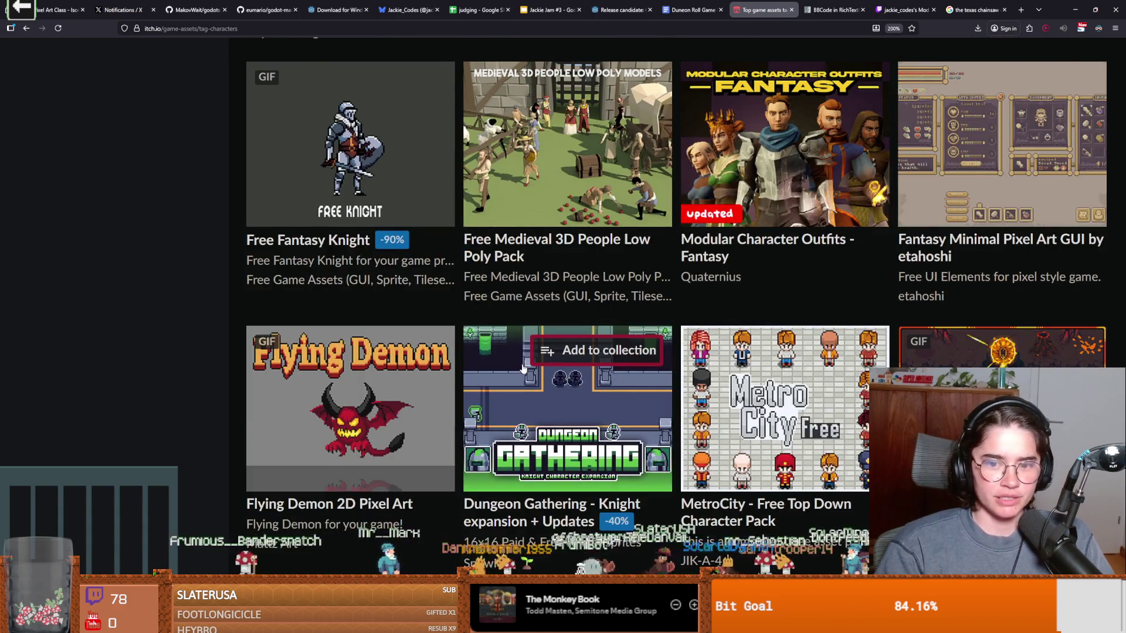
scroll(523, 367, "up", 4)
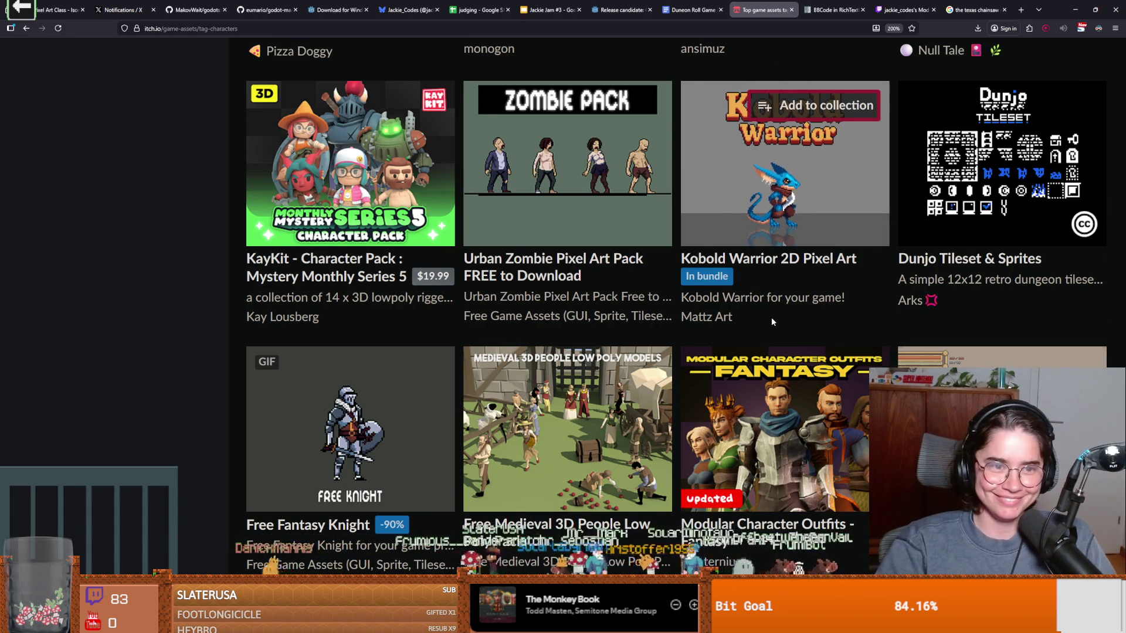
scroll(772, 322, "down", 10)
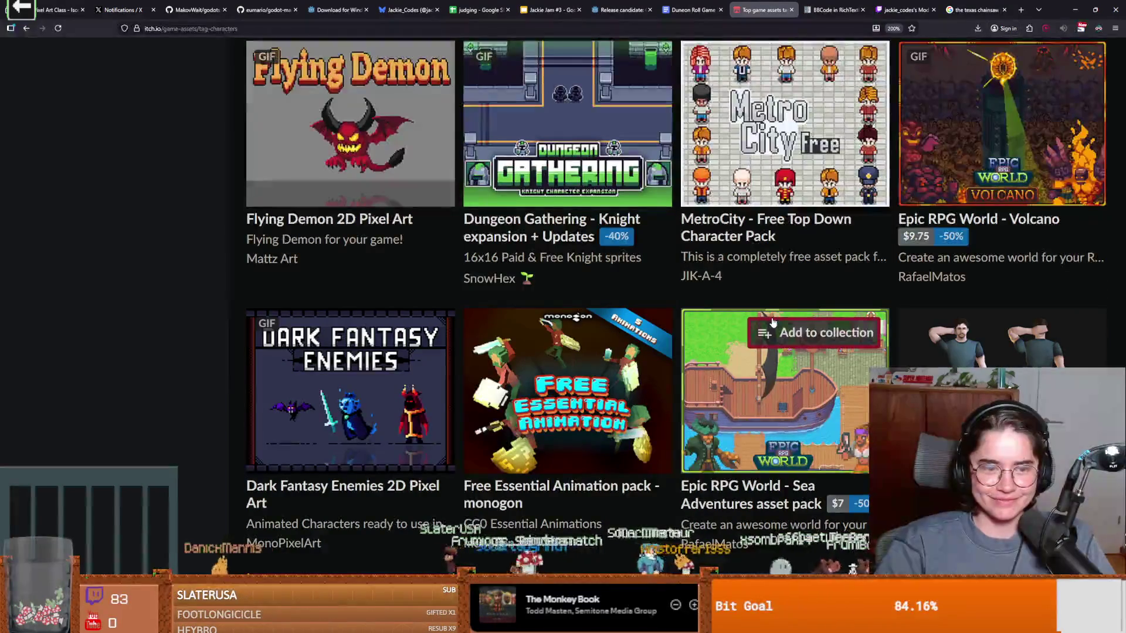
mouse_move(317, 399)
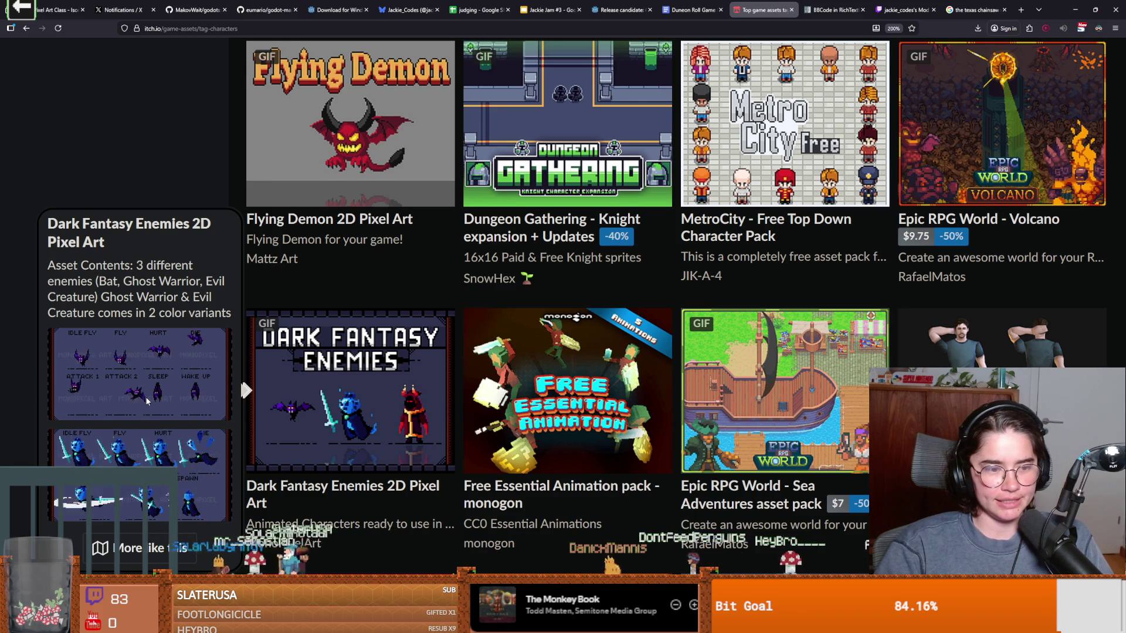
scroll(521, 427, "down", 6)
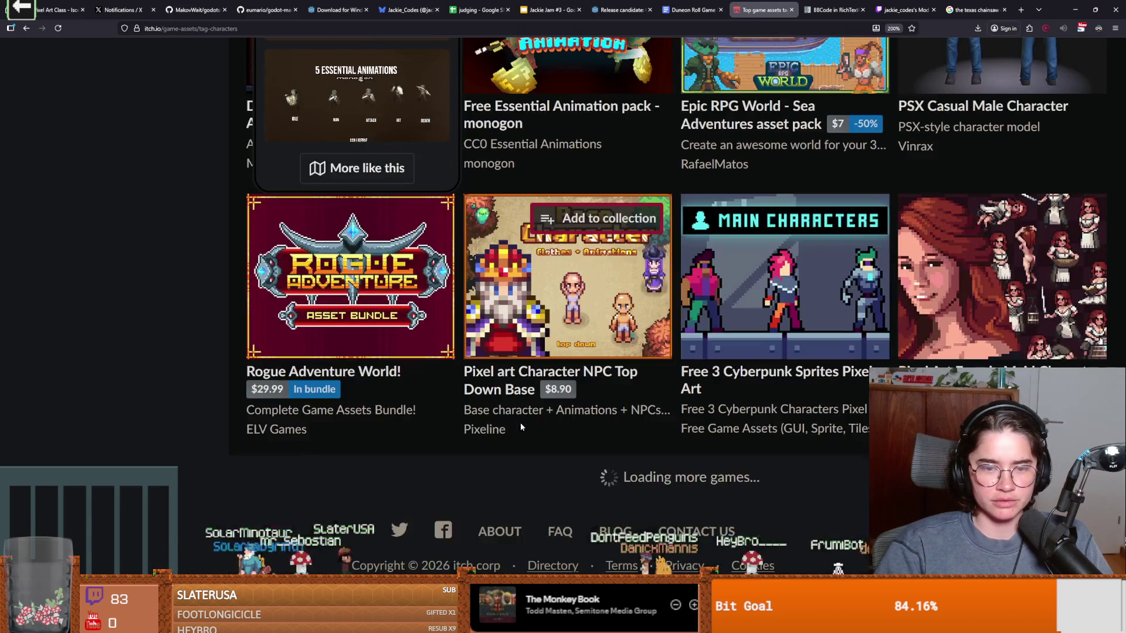
scroll(521, 427, "down", 3)
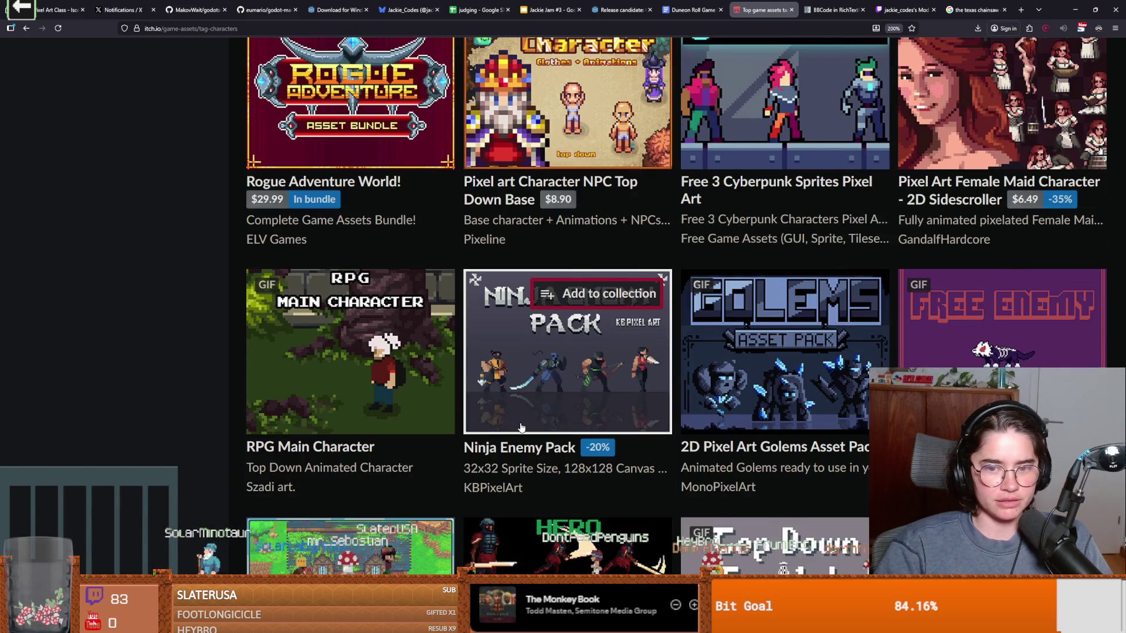
scroll(521, 427, "down", 2)
mouse_move(749, 336)
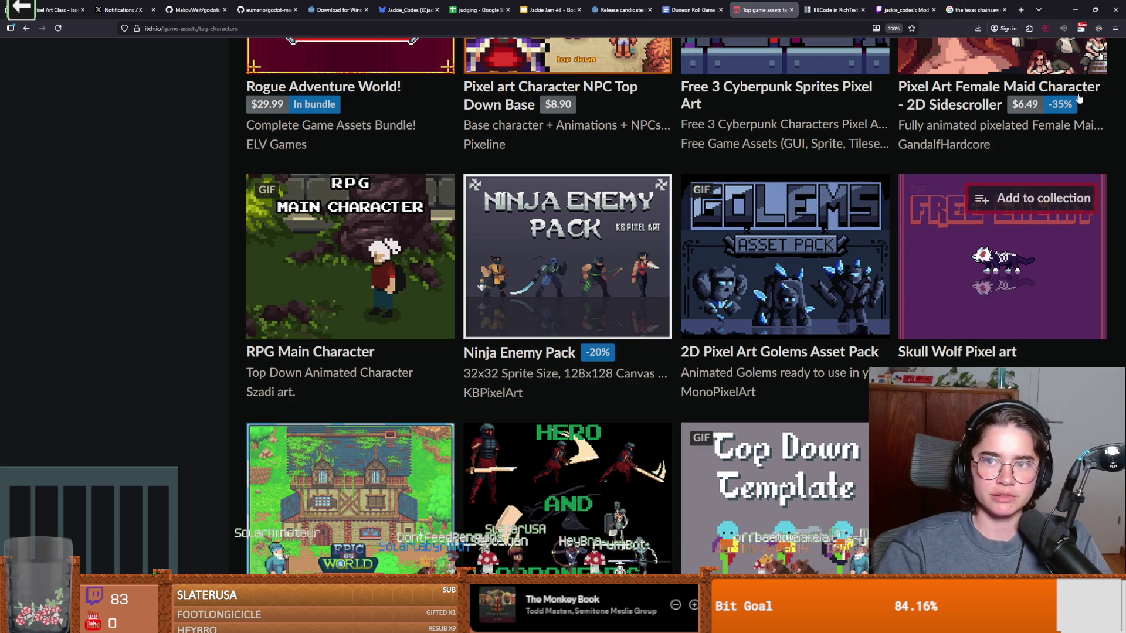
scroll(797, 225, "down", 3)
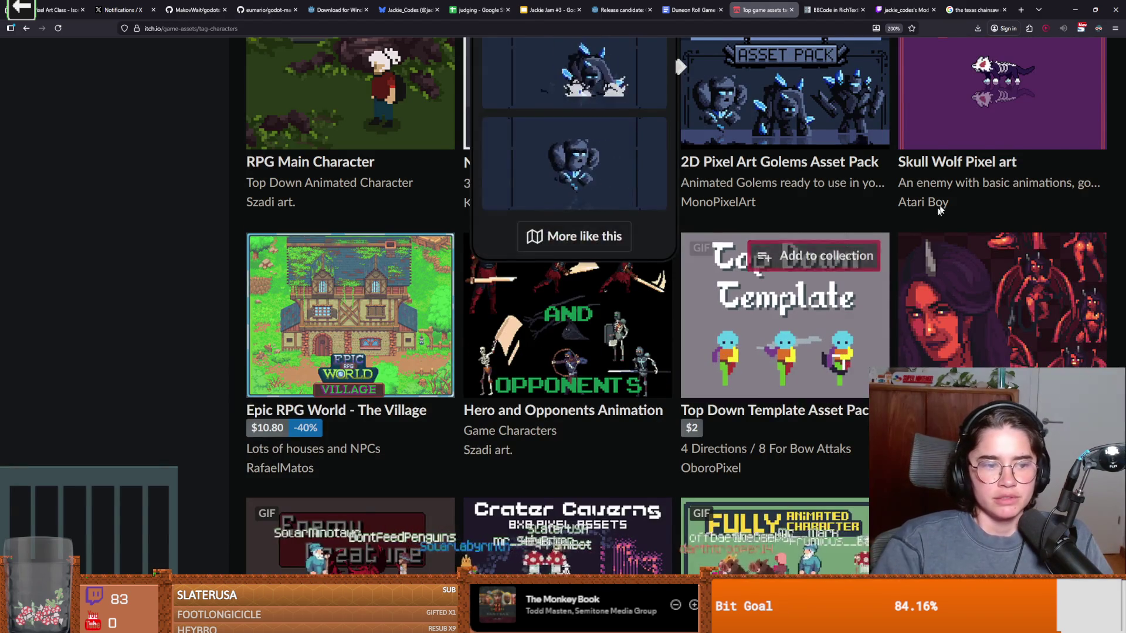
key("alt+Tab")
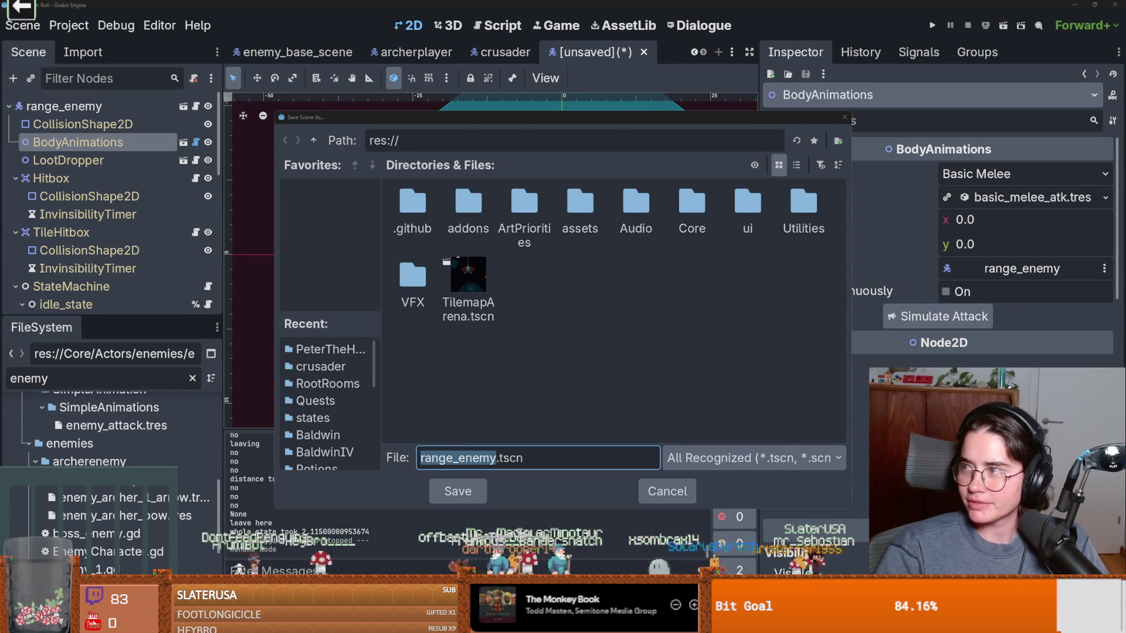
Step: Leave Godot's Save Scene As dialog for the browser showing the Reddit kiwi pizza post
key("alt+Tab")
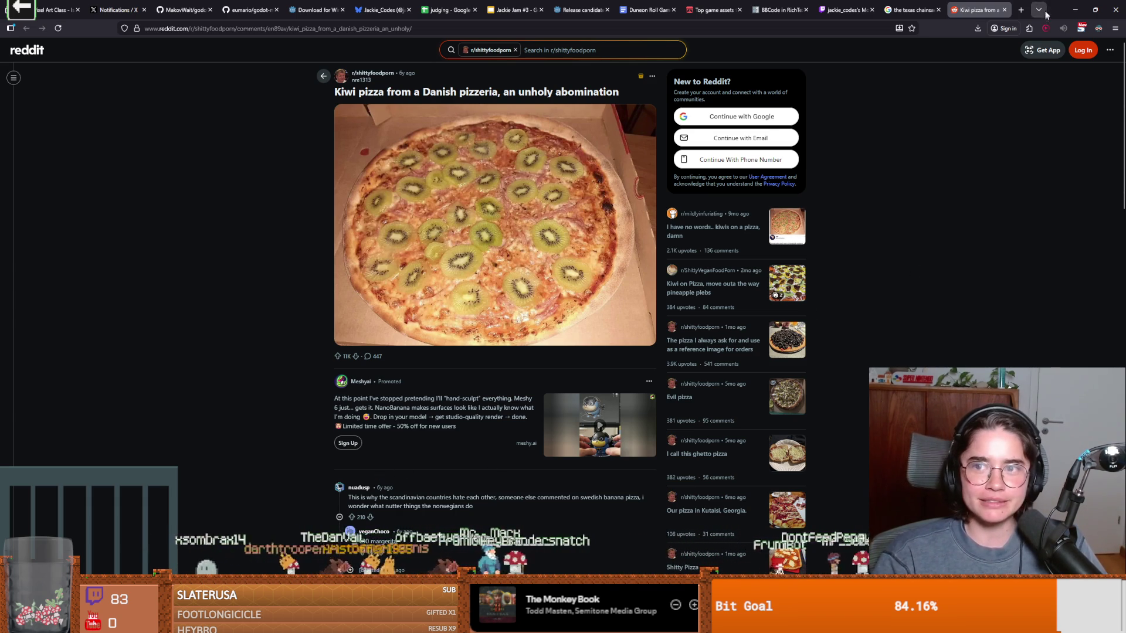
Step: Go back from the Reddit post to the itch.io 'Top game assets' Characters listing
left_click(713, 10)
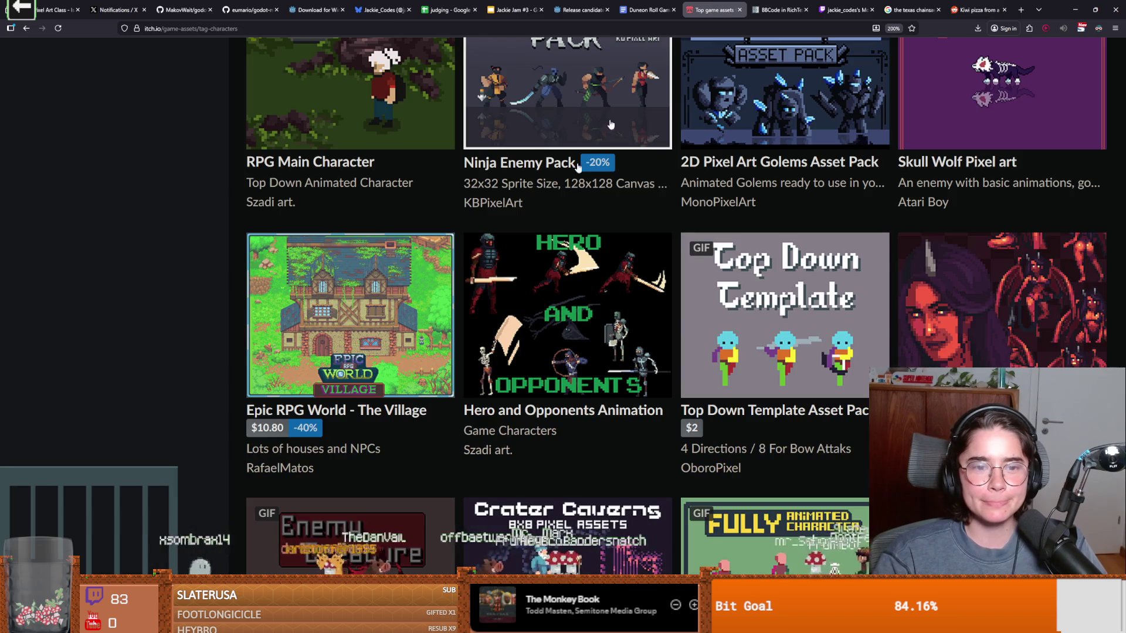
Step: Browse down the top character asset listings, previewing several tiles
scroll(577, 316, "down", 4)
scroll(586, 360, "down", 2)
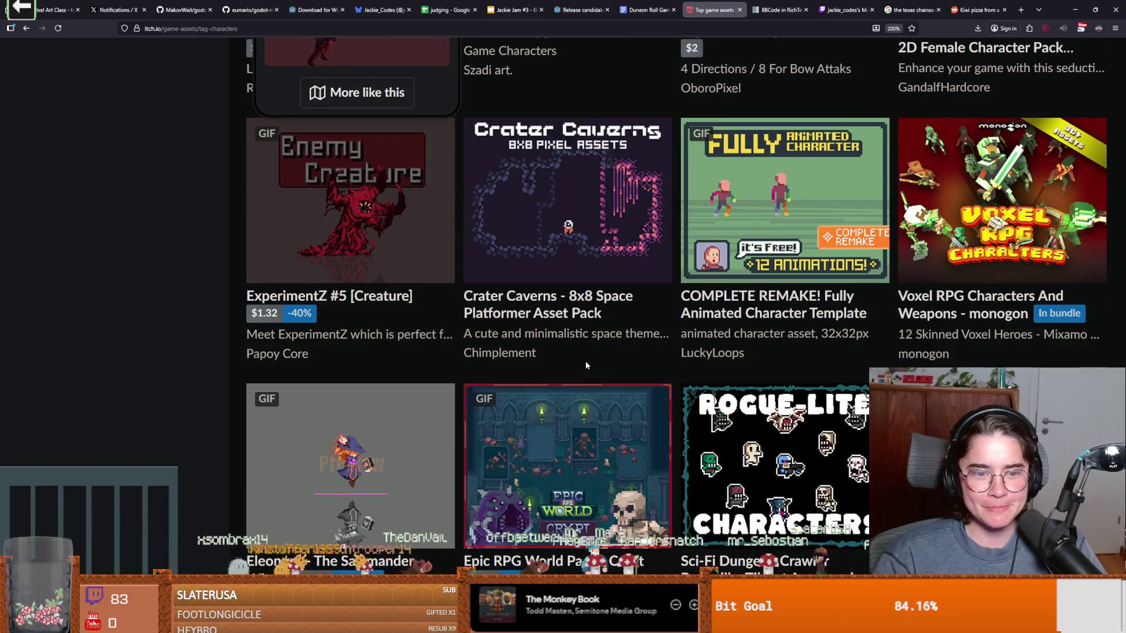
scroll(585, 364, "down", 3)
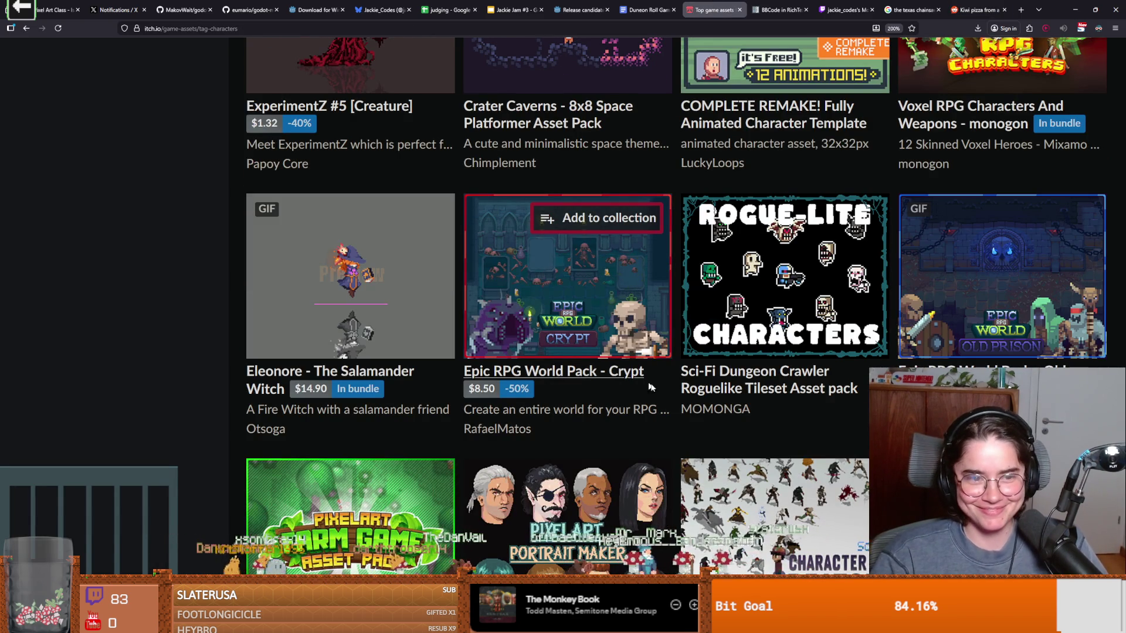
scroll(653, 397, "down", 2)
scroll(743, 351, "up", 3)
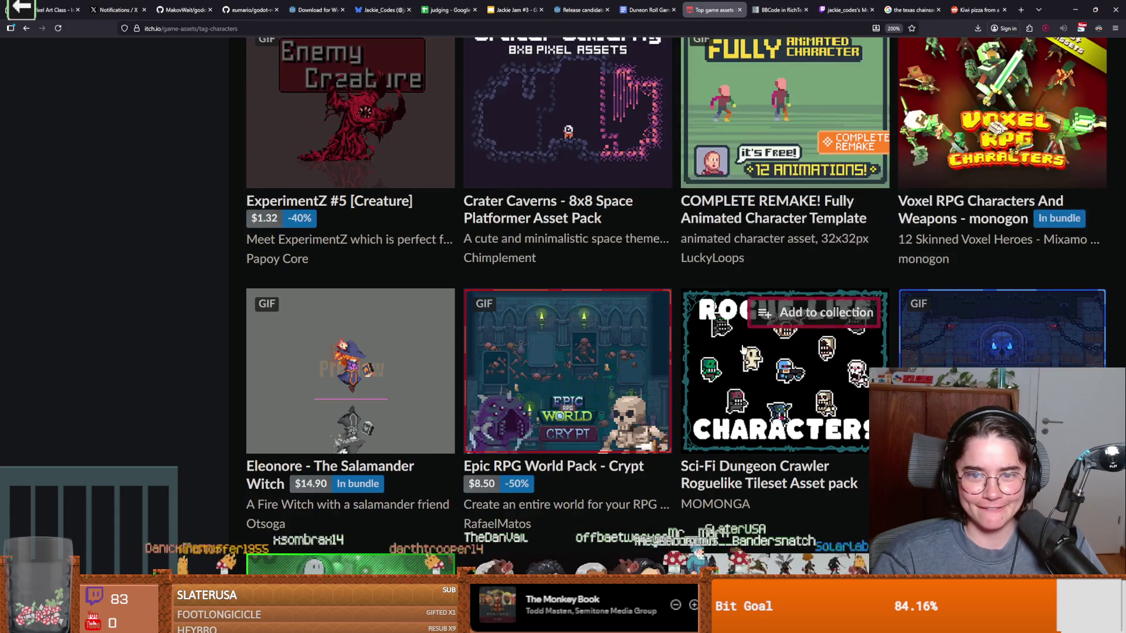
mouse_move(795, 368)
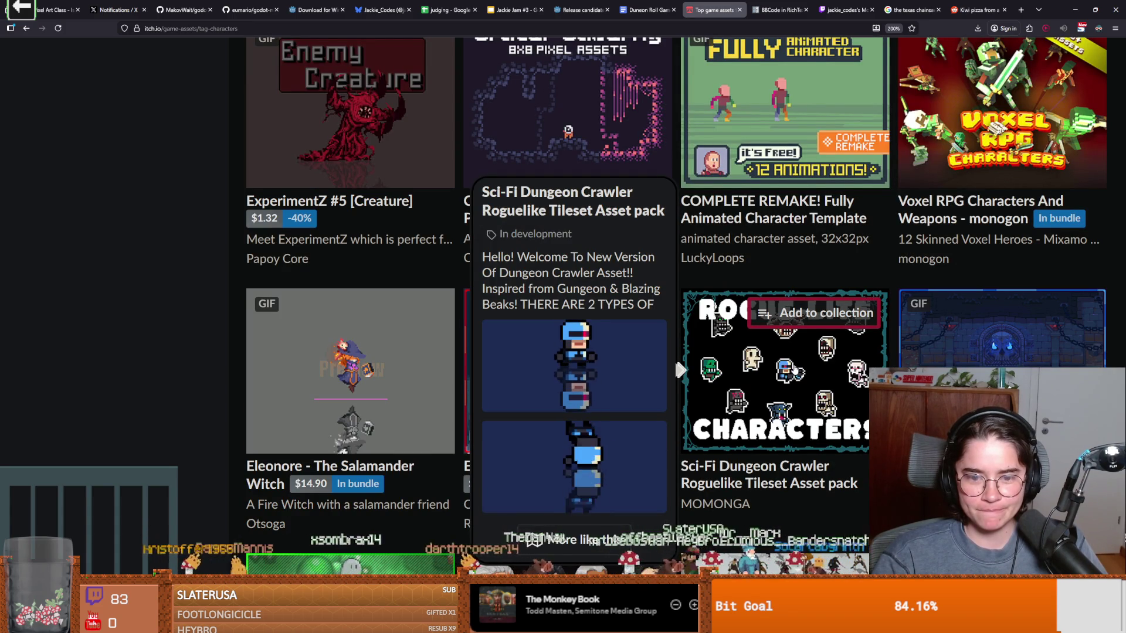
scroll(794, 371, "down", 8)
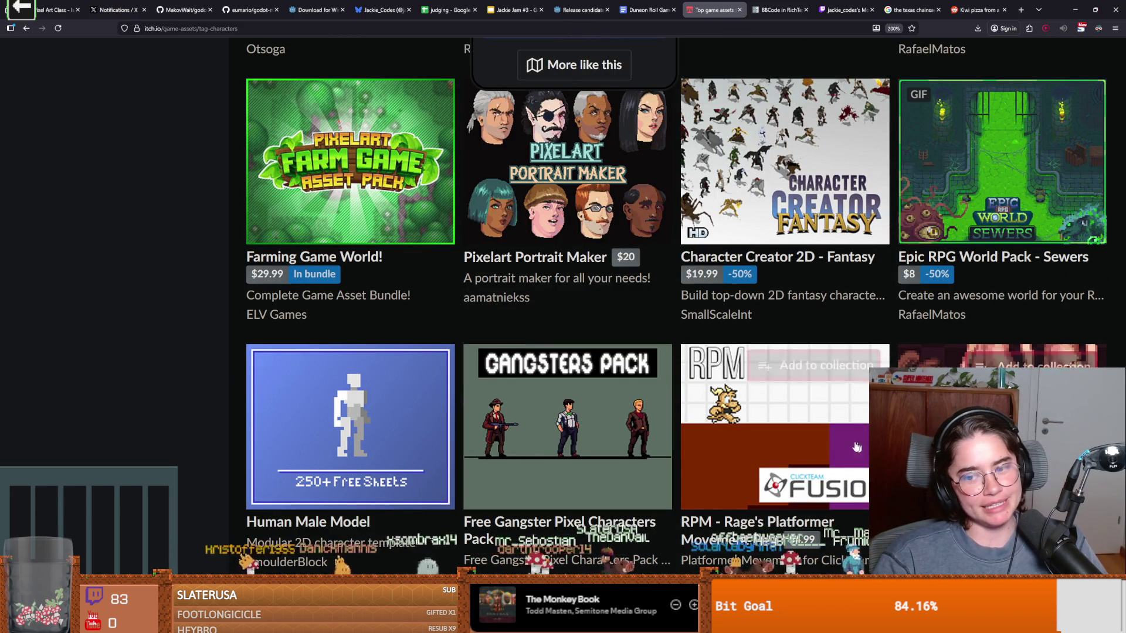
mouse_move(738, 411)
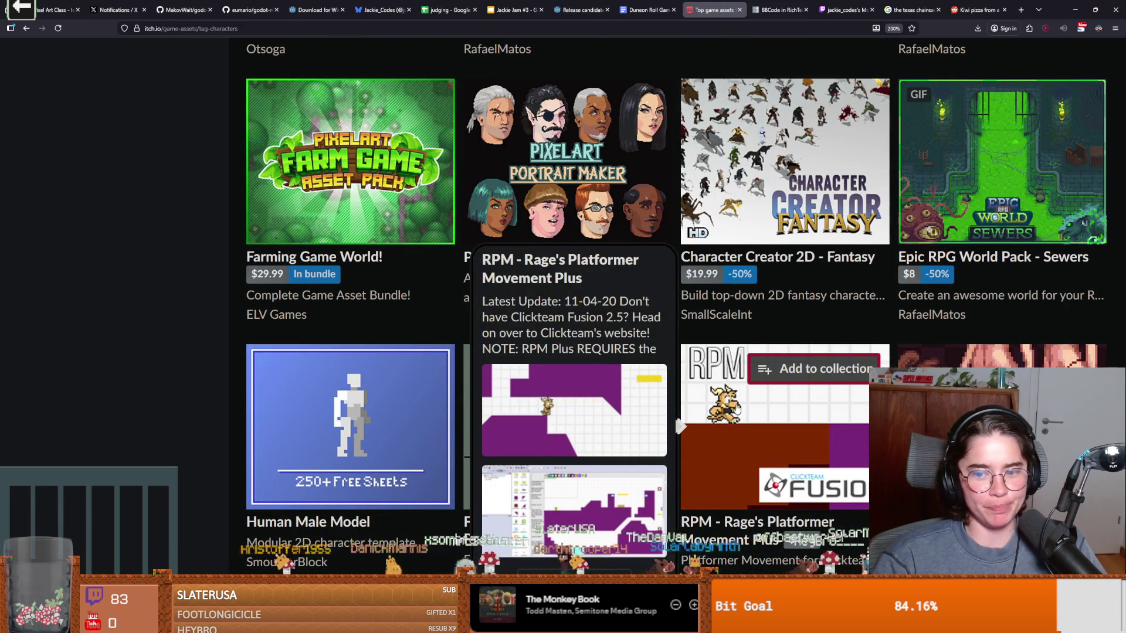
scroll(738, 410, "up", 2)
scroll(713, 375, "down", 5)
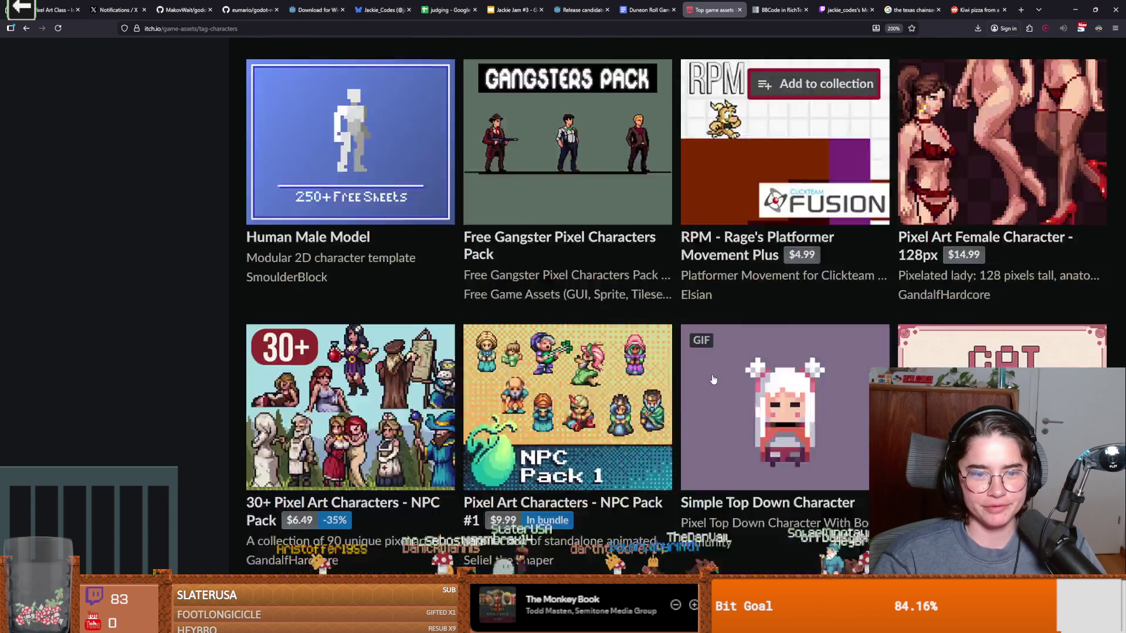
scroll(713, 375, "down", 2)
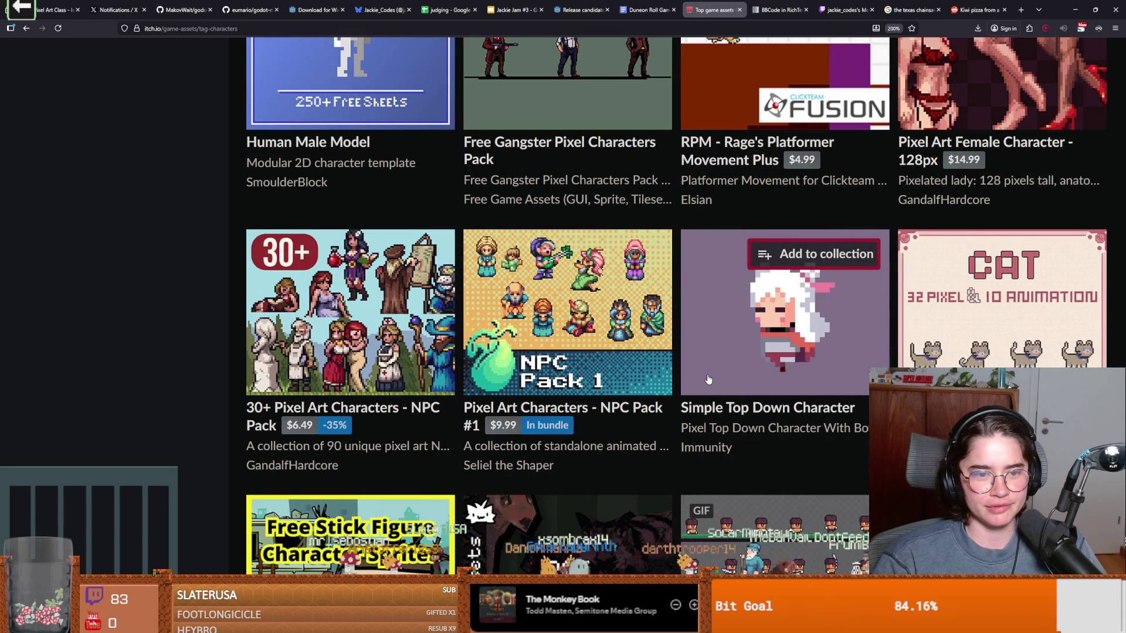
scroll(708, 380, "down", 5)
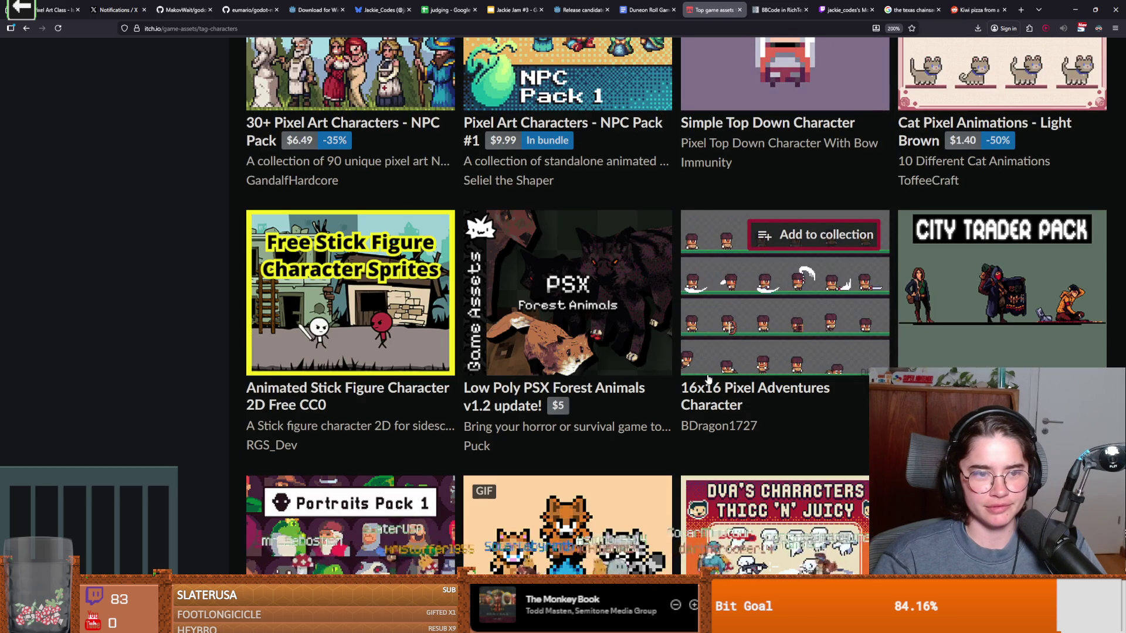
mouse_move(352, 294)
scroll(643, 399, "down", 3)
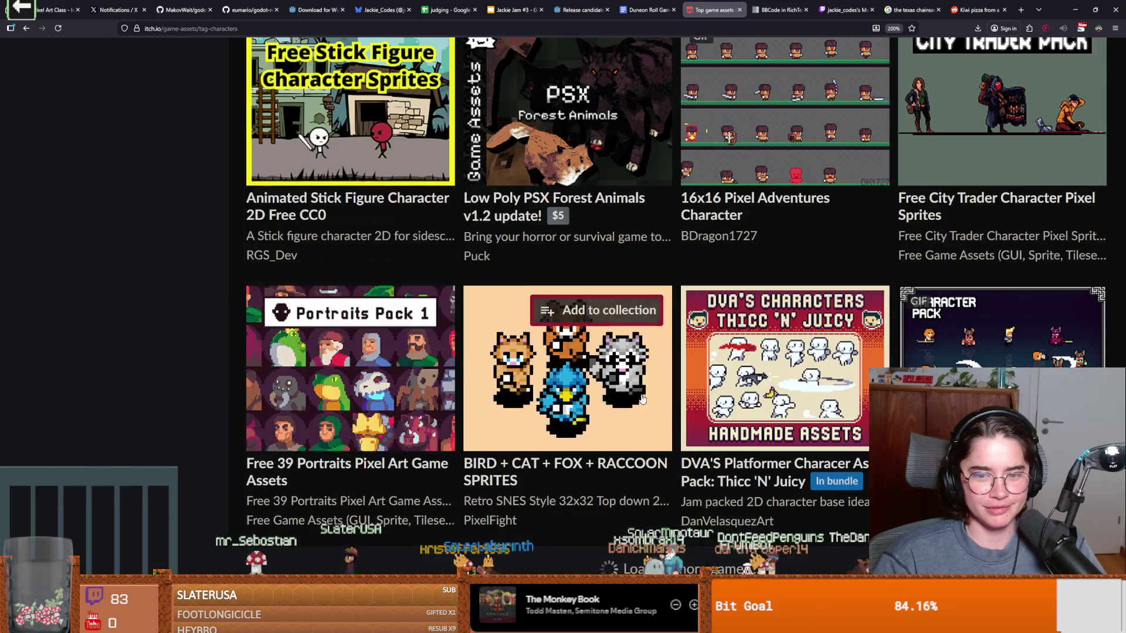
scroll(674, 400, "down", 2)
mouse_move(1016, 326)
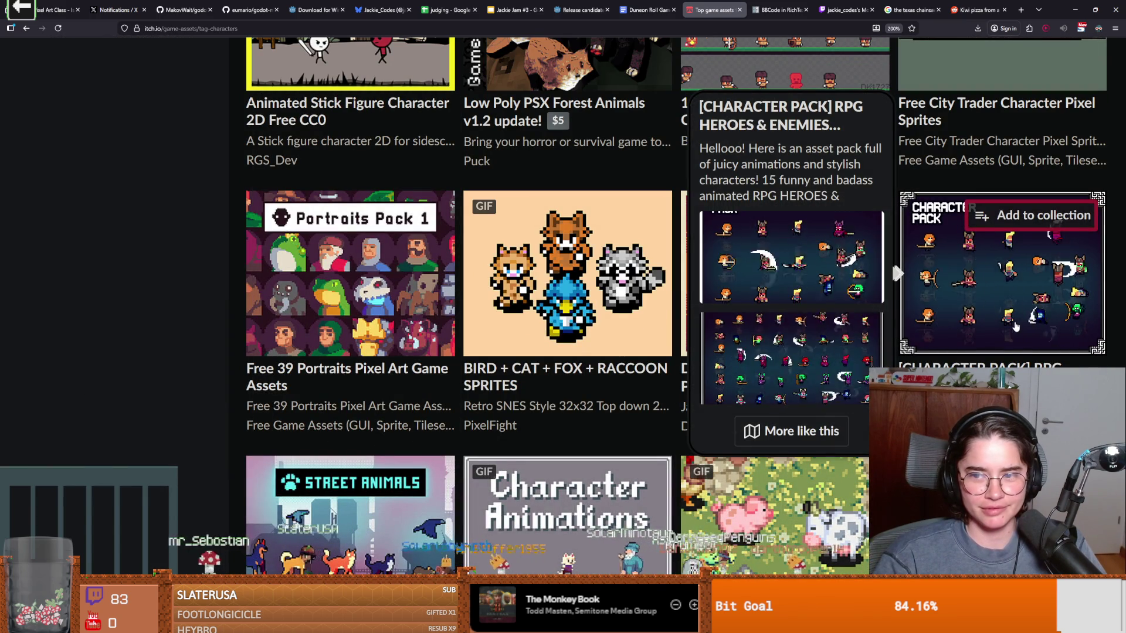
scroll(608, 328, "down", 4)
mouse_move(622, 331)
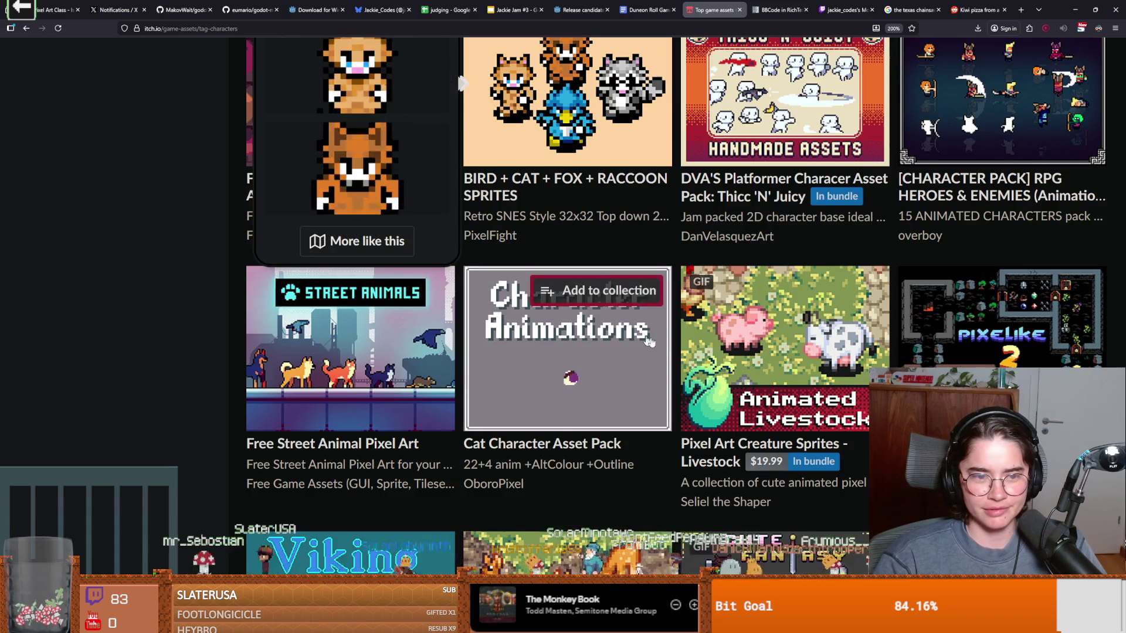
scroll(636, 336, "down", 2)
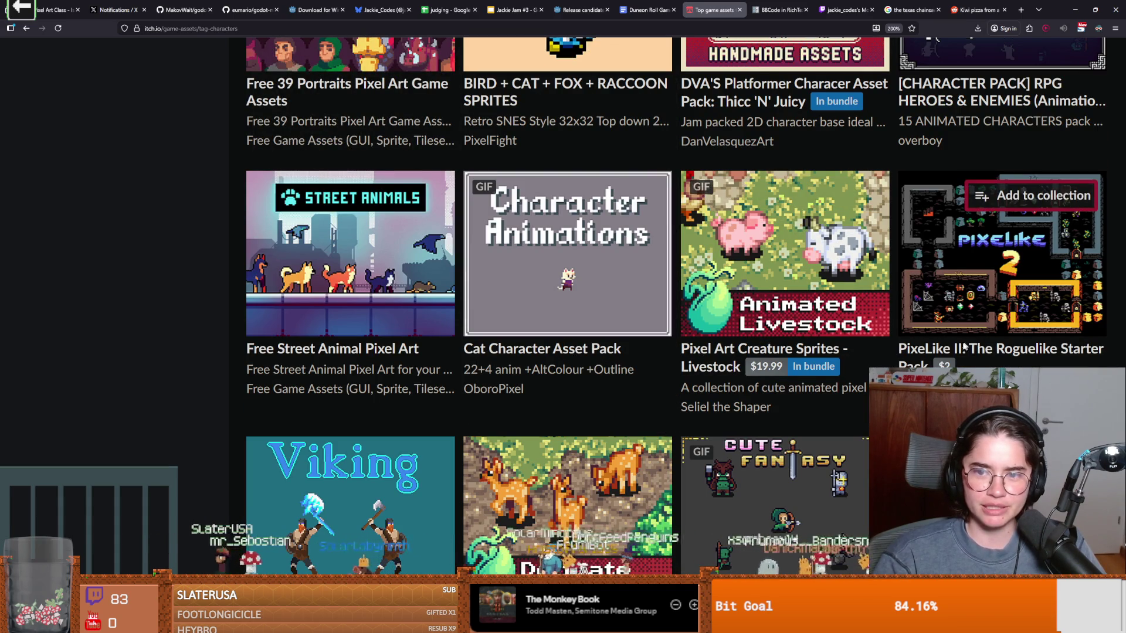
scroll(966, 346, "down", 2)
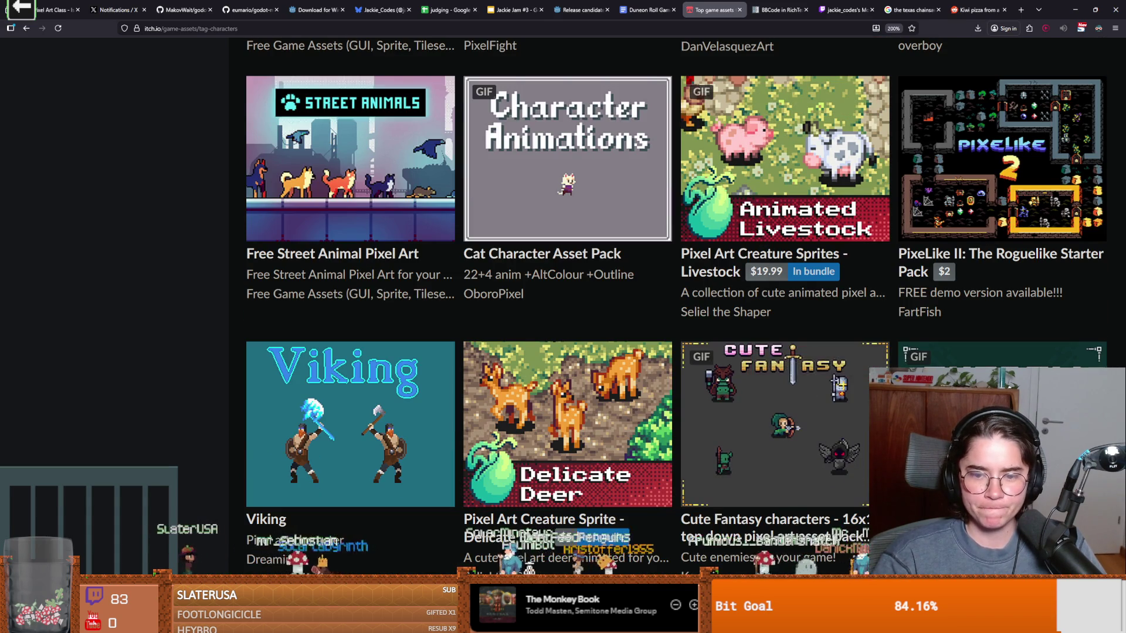
scroll(352, 498, "down", 4)
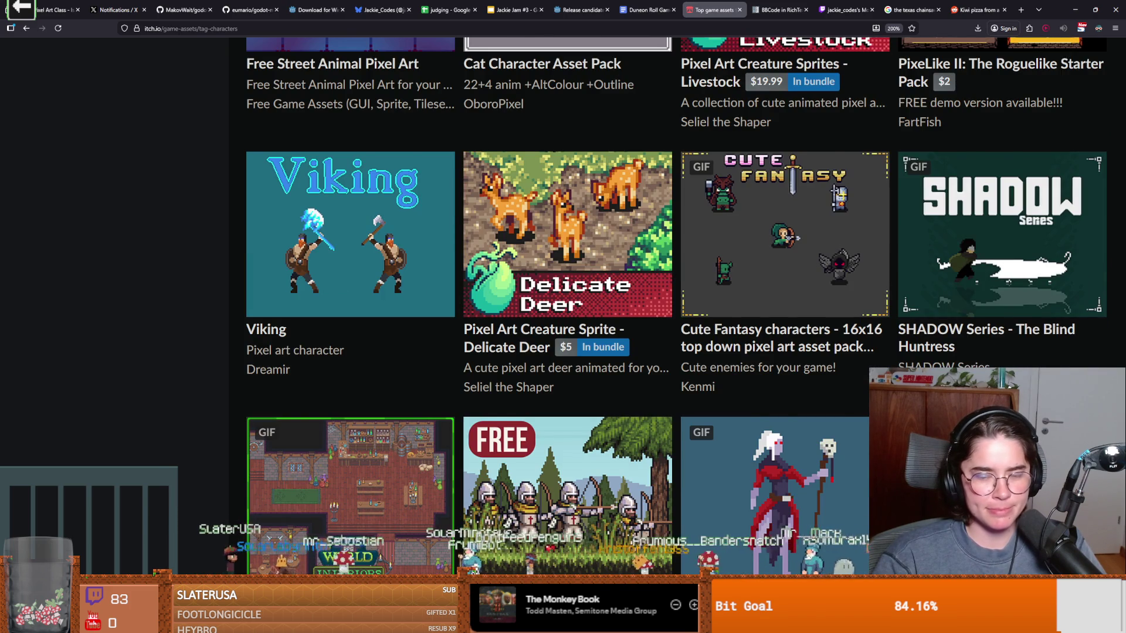
scroll(352, 458, "down", 2)
scroll(352, 411, "down", 4)
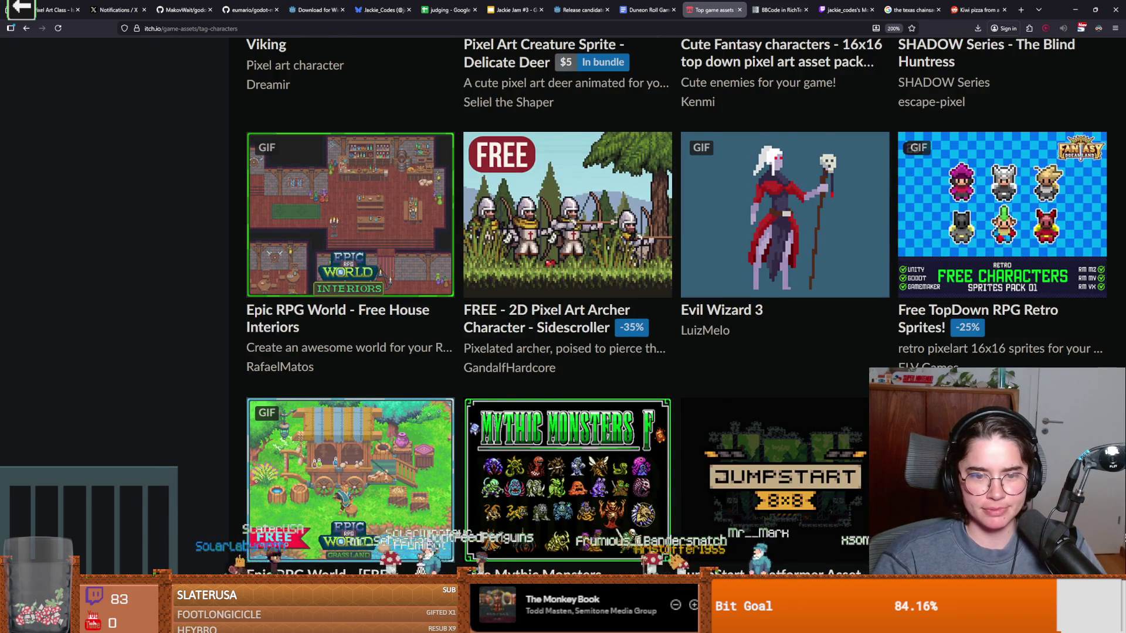
scroll(763, 440, "down", 2)
mouse_move(614, 455)
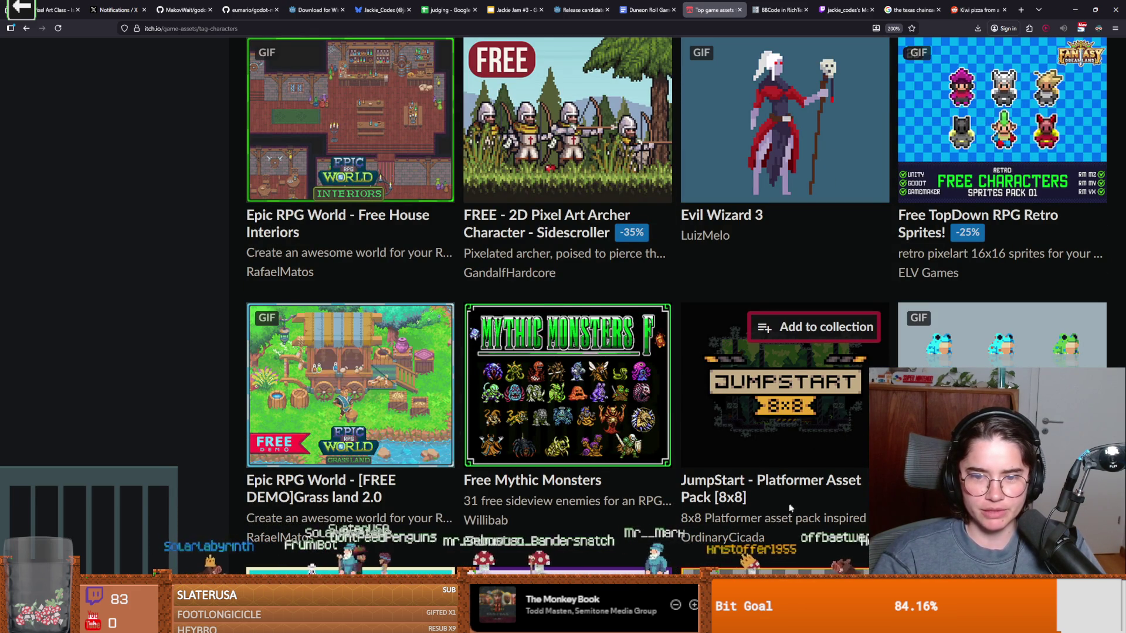
scroll(768, 457, "down", 6)
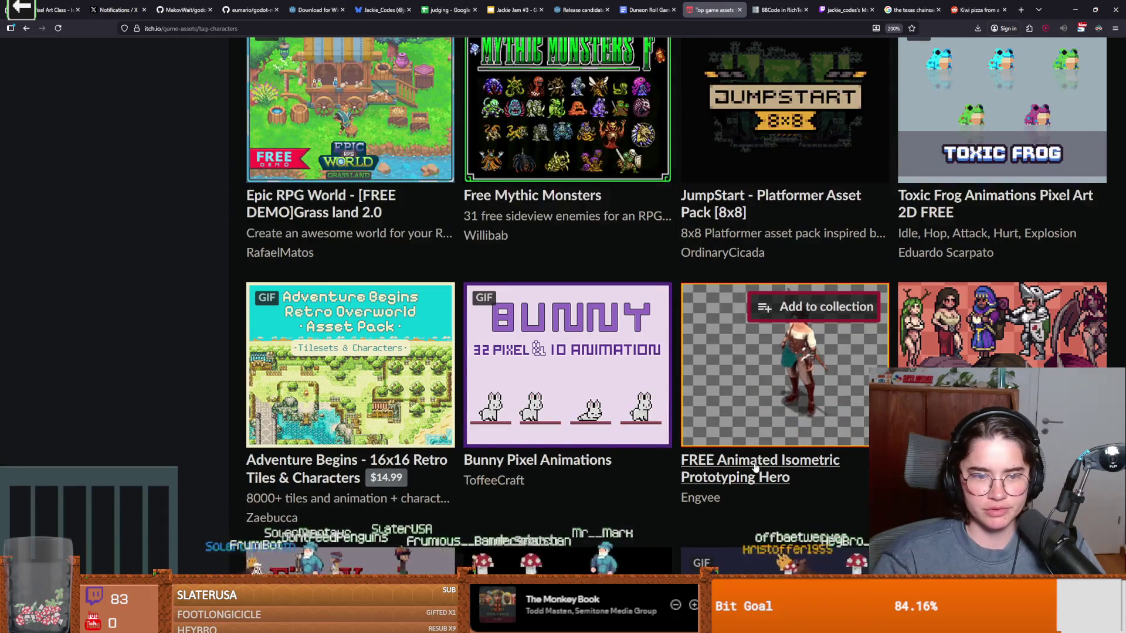
scroll(767, 457, "down", 7)
scroll(767, 457, "up", 3)
scroll(748, 419, "up", 5)
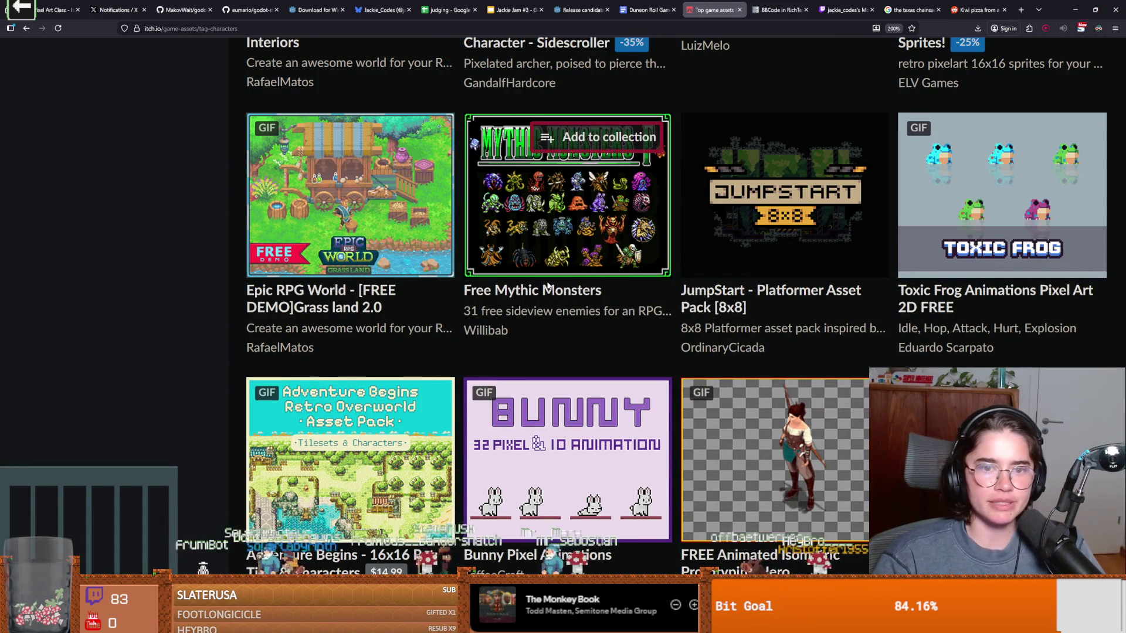
scroll(748, 419, "down", 6)
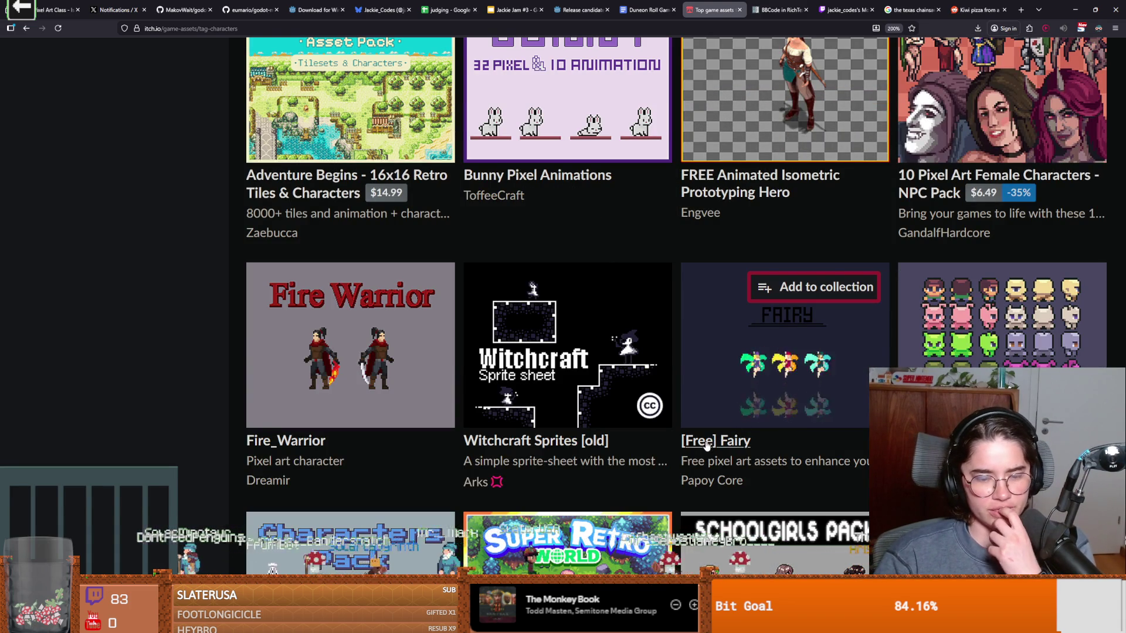
scroll(708, 446, "down", 3)
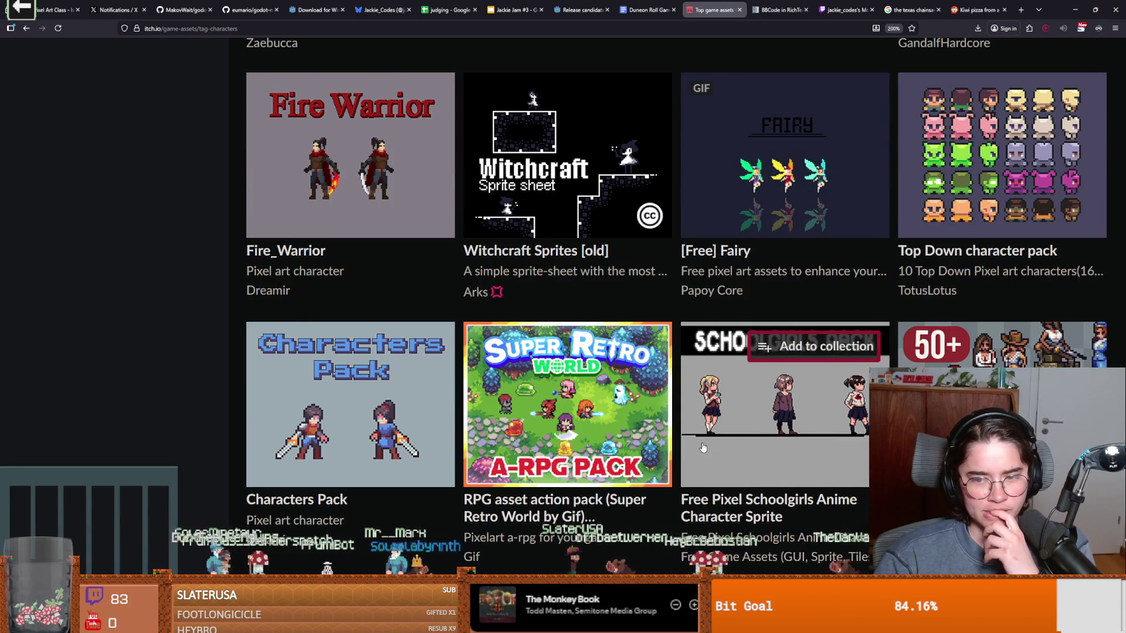
scroll(703, 448, "down", 2)
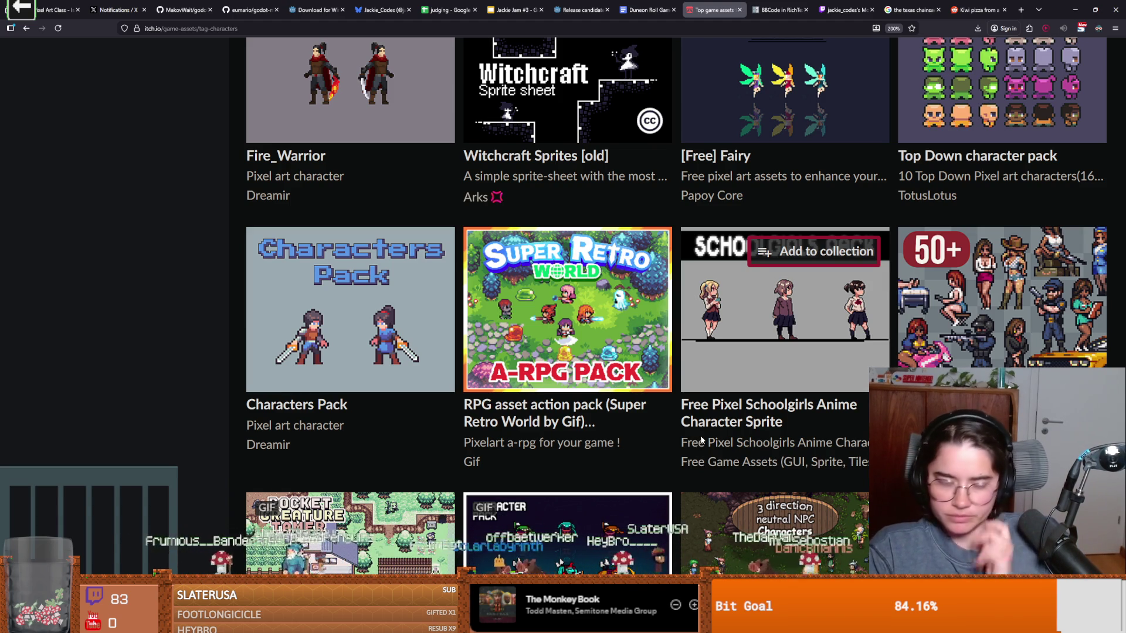
Step: Keep browsing further down the character packs, previewing tile descriptions
scroll(663, 423, "down", 3)
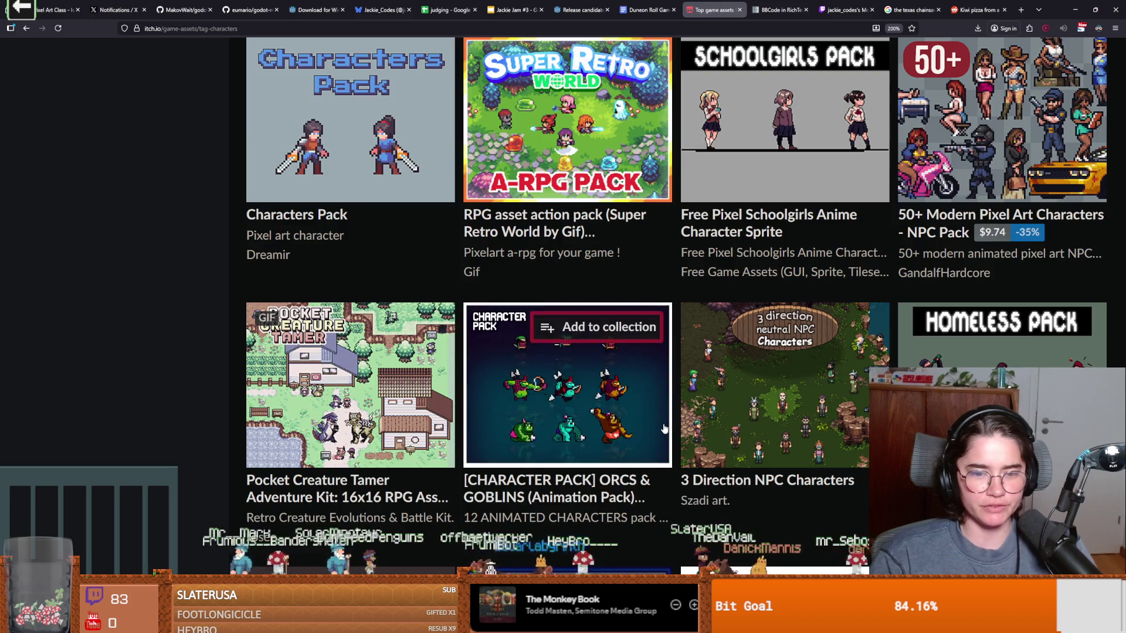
mouse_move(690, 419)
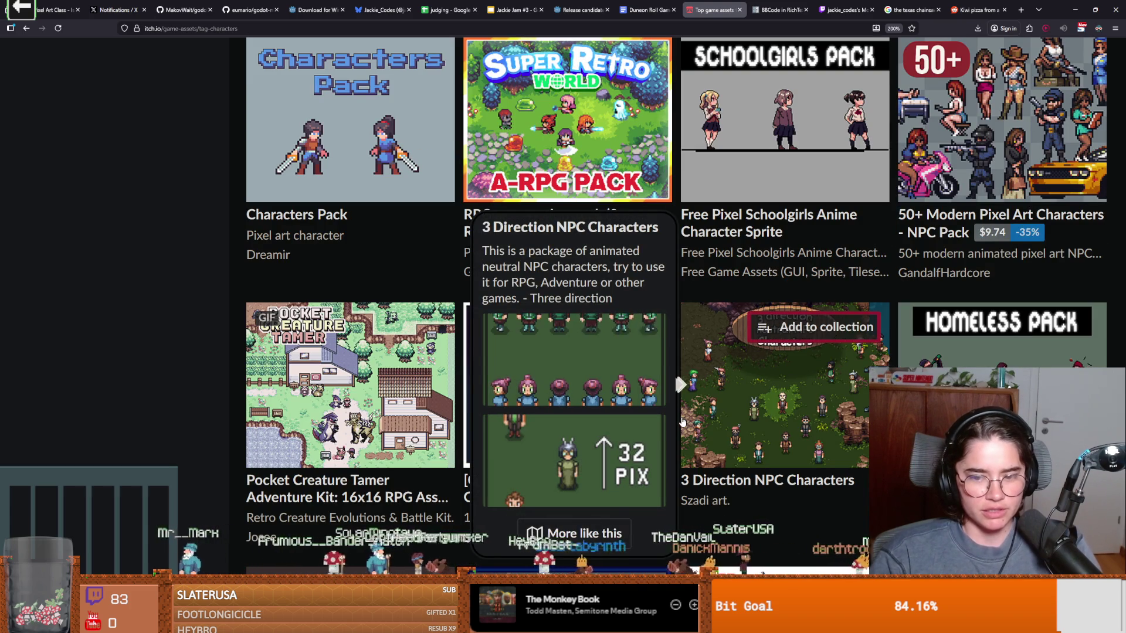
scroll(676, 444, "down", 5)
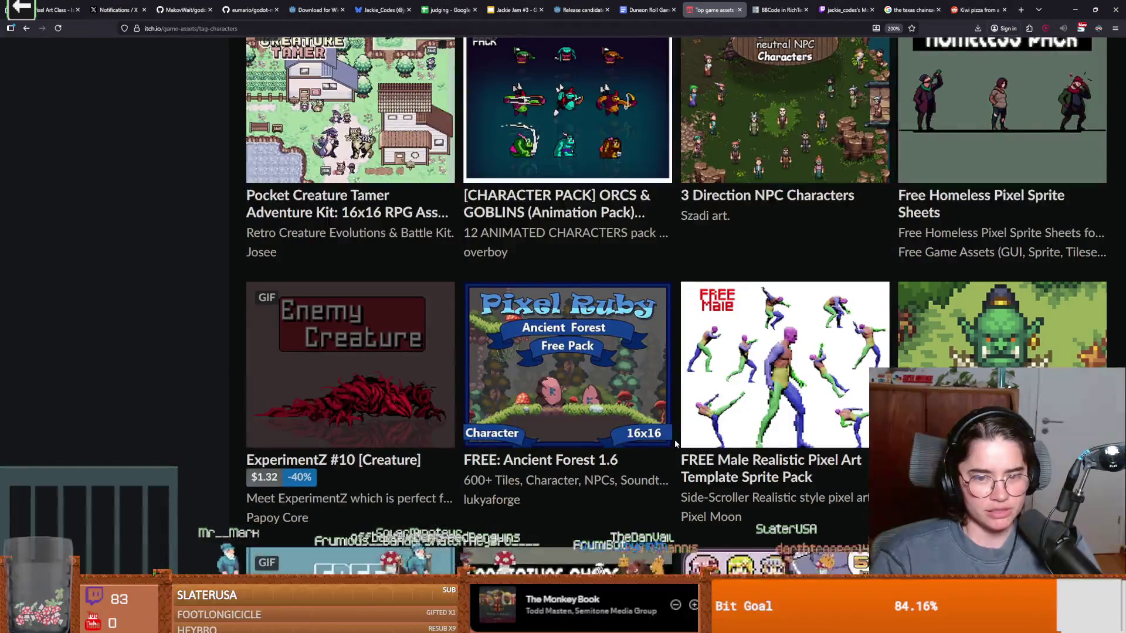
scroll(675, 444, "up", 2)
scroll(675, 444, "down", 3)
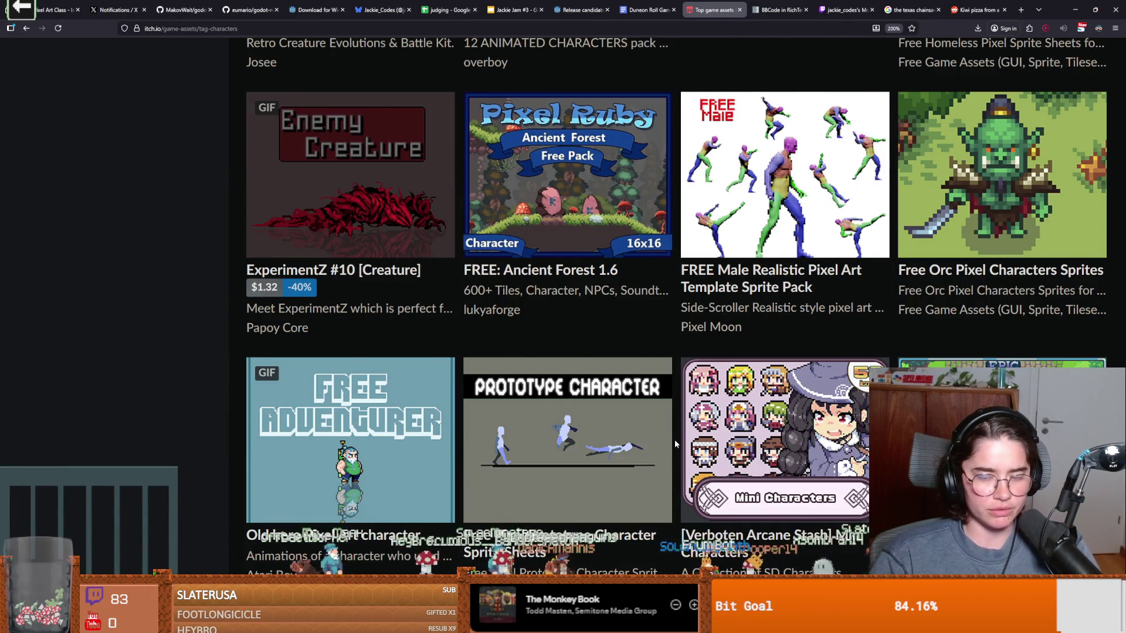
scroll(675, 444, "down", 5)
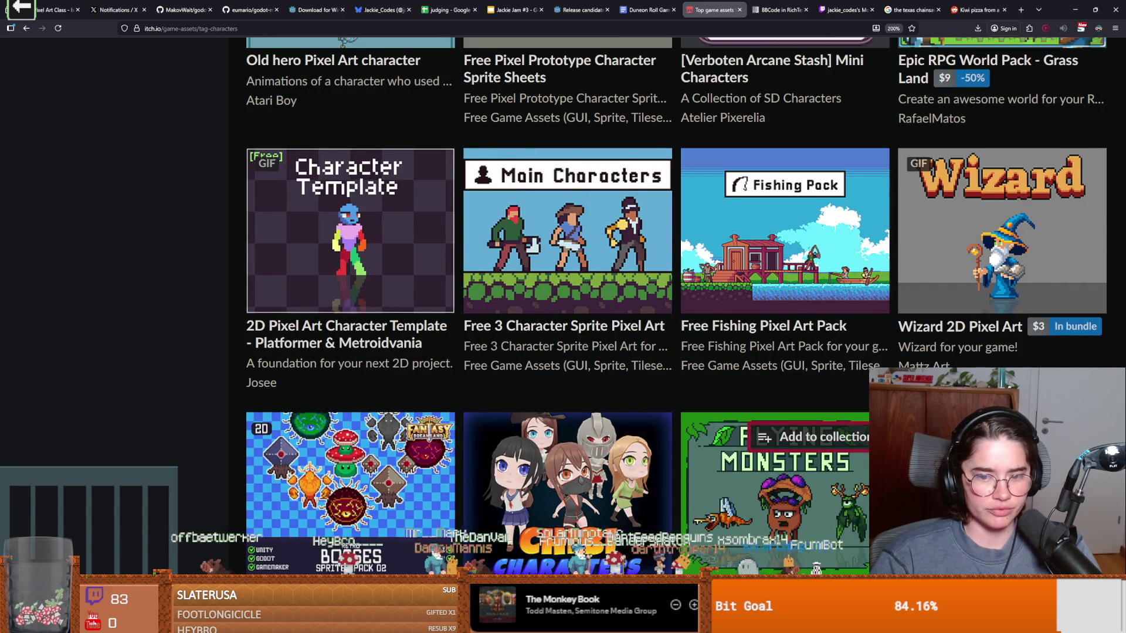
scroll(821, 445, "down", 2)
mouse_move(847, 382)
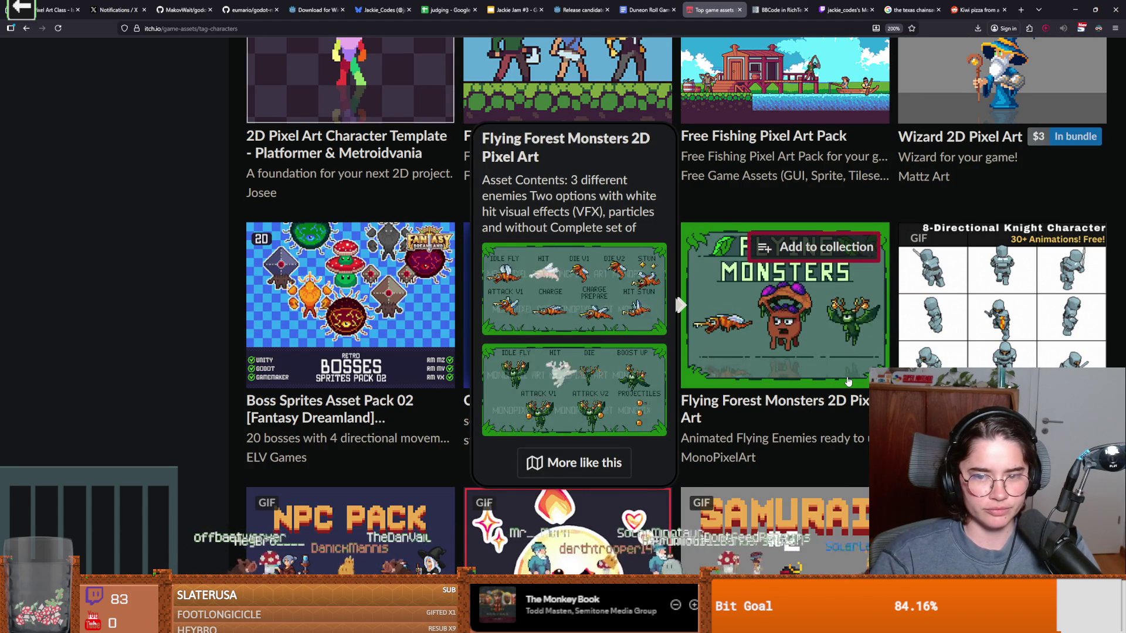
scroll(848, 382, "down", 3)
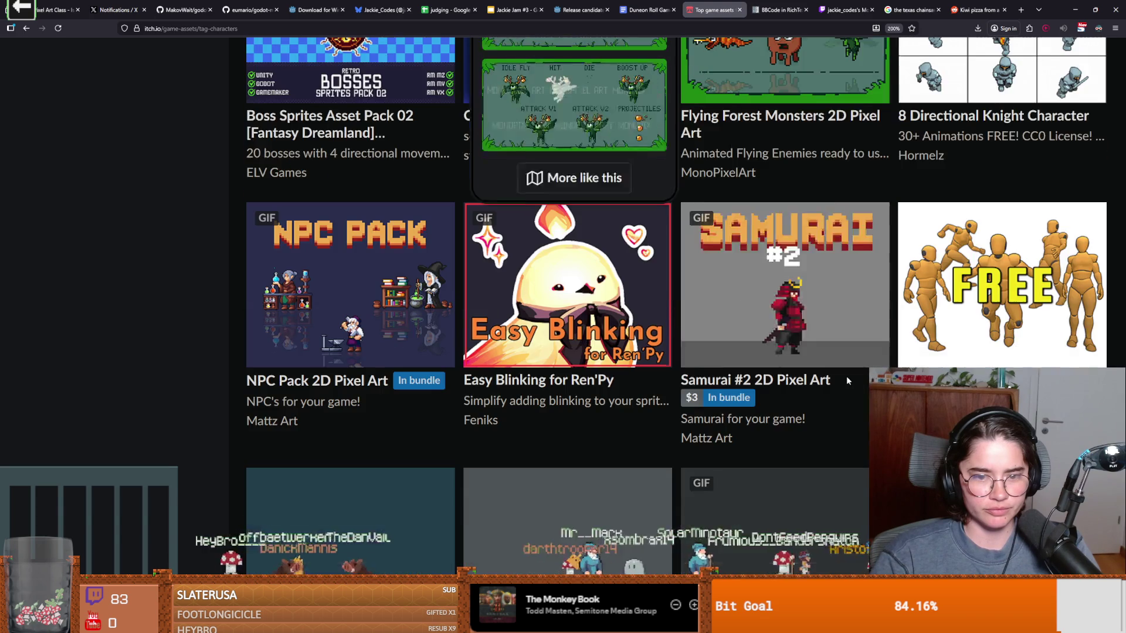
mouse_move(352, 315)
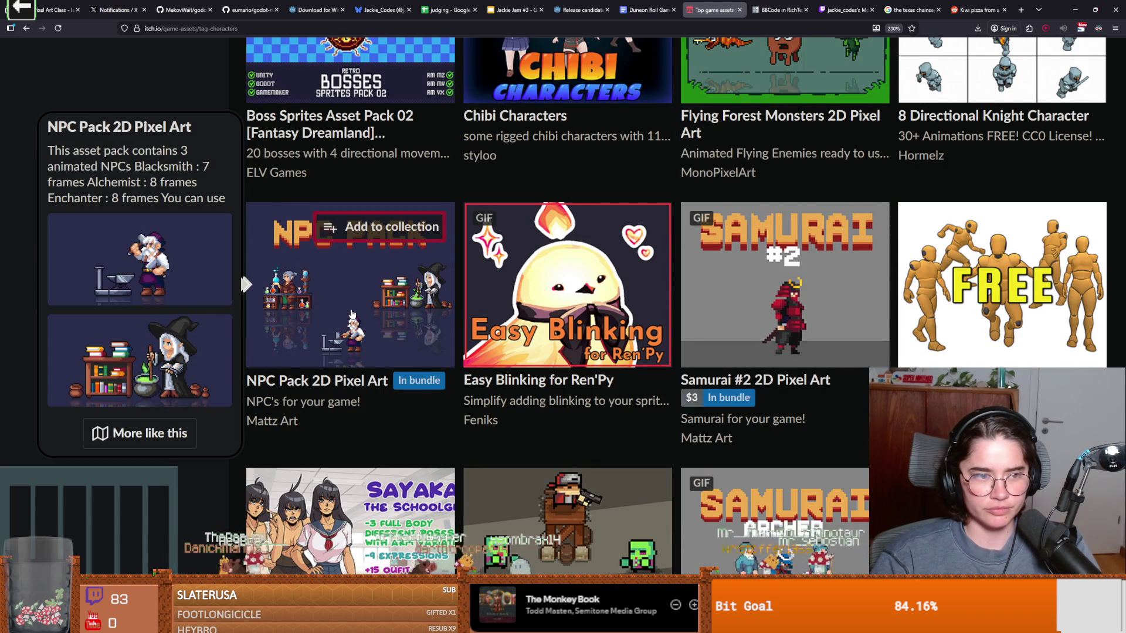
scroll(352, 315, "down", 2)
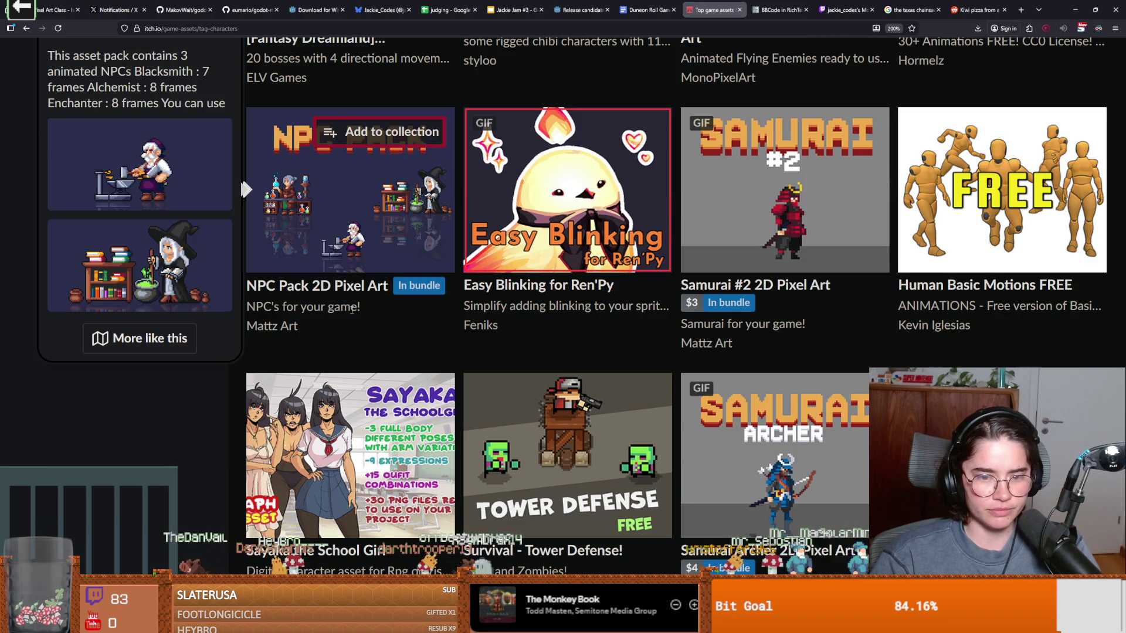
scroll(646, 414, "down", 1)
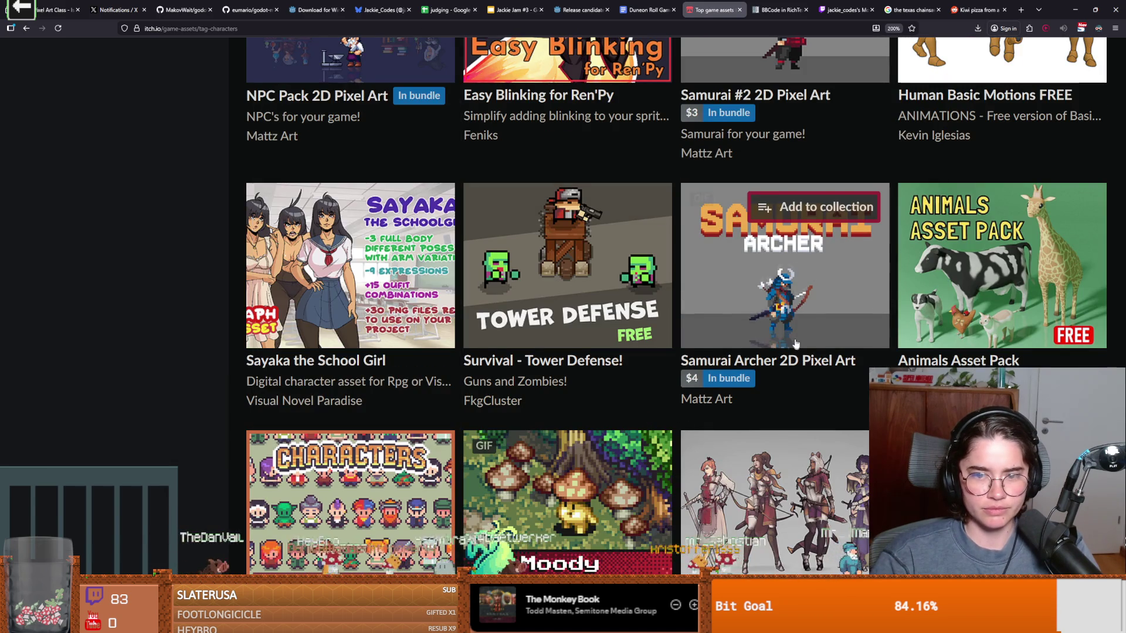
scroll(747, 390, "down", 1)
scroll(746, 391, "down", 3)
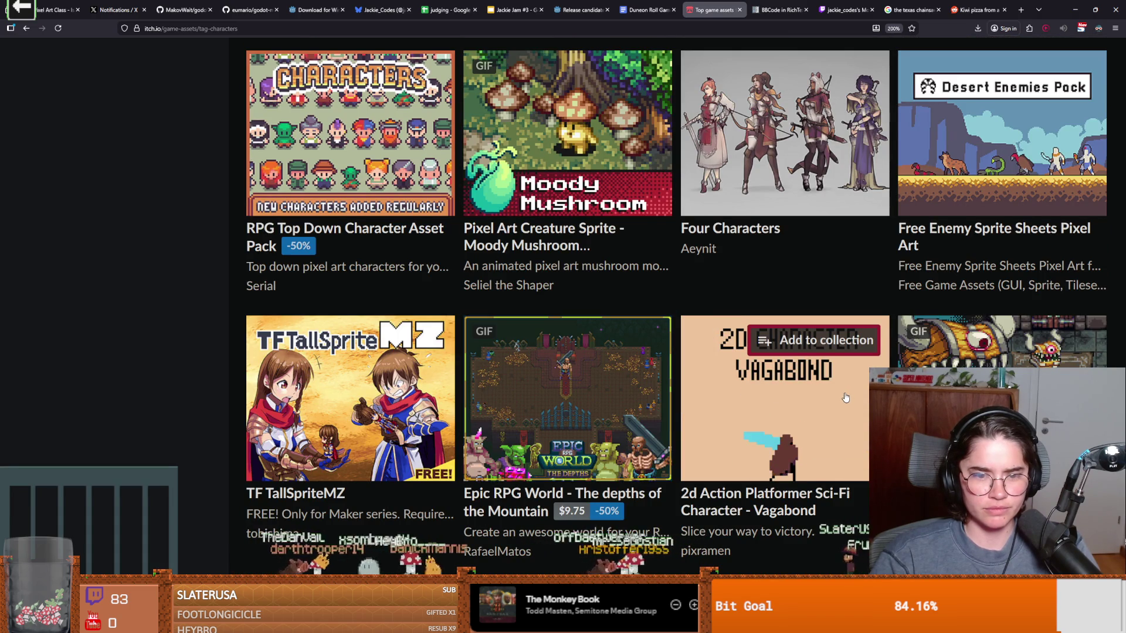
scroll(845, 399, "down", 1)
scroll(845, 398, "down", 2)
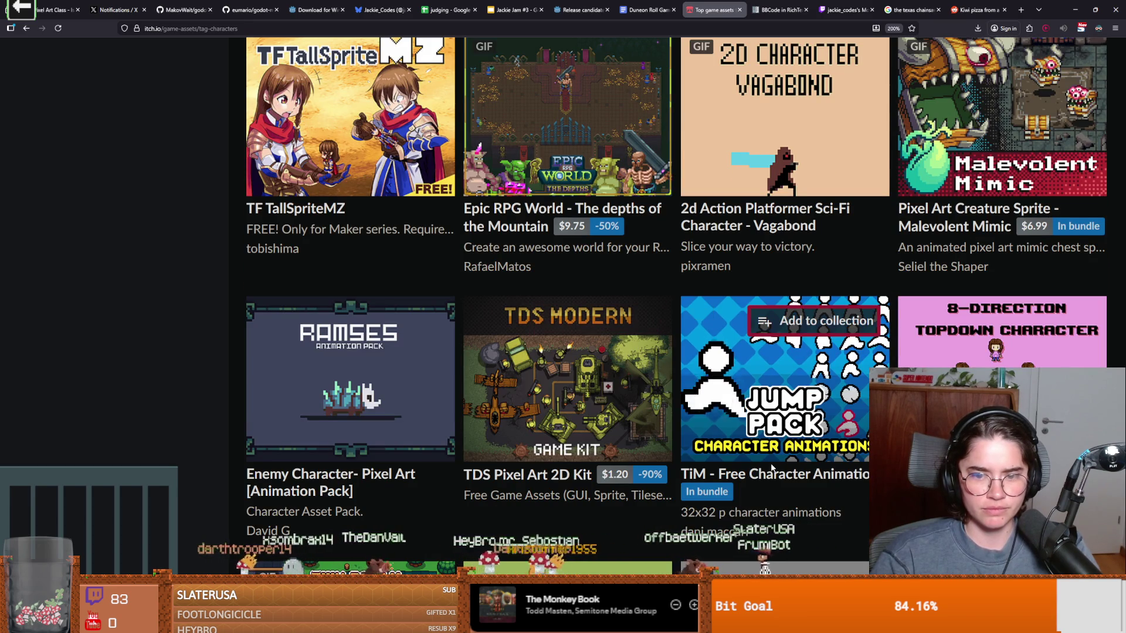
scroll(772, 468, "down", 2)
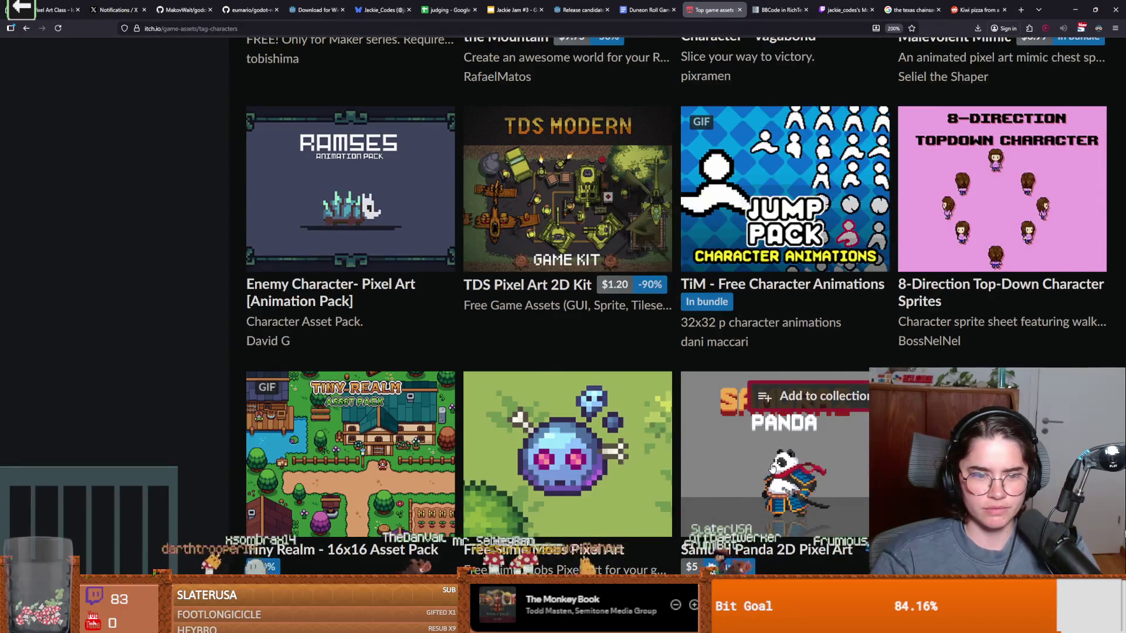
scroll(770, 463, "down", 1)
mouse_move(786, 369)
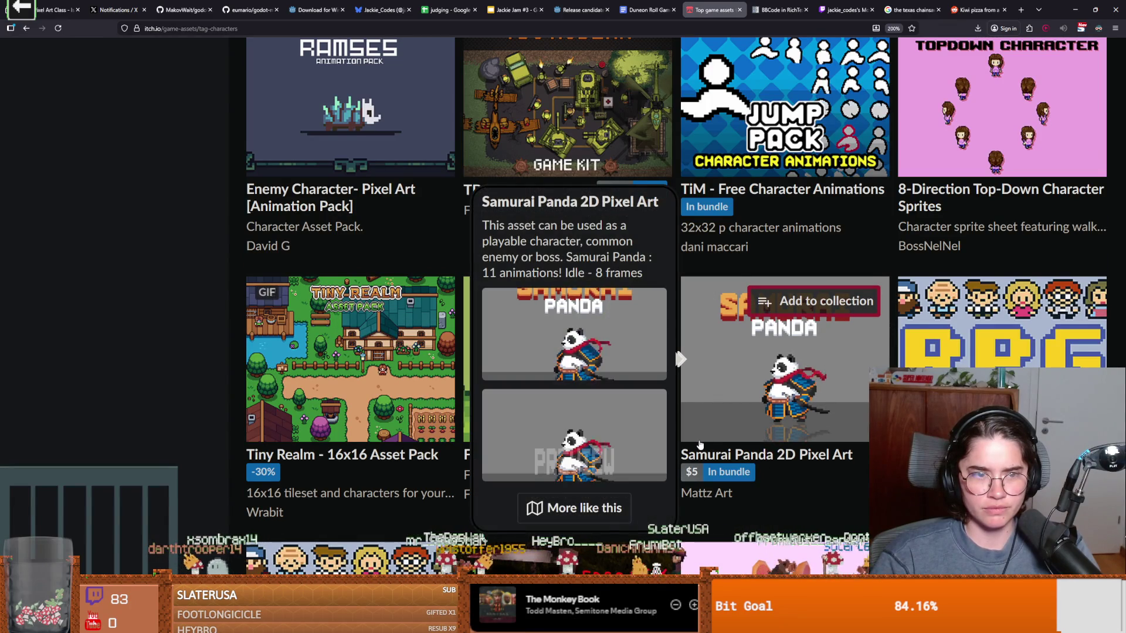
mouse_move(361, 152)
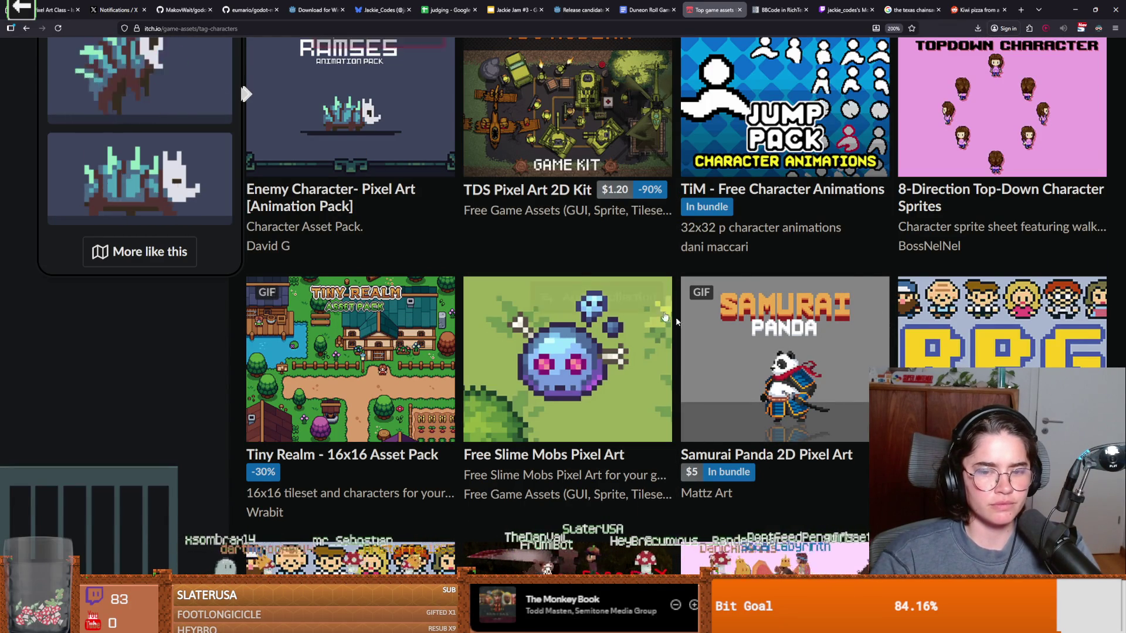
scroll(696, 329, "down", 3)
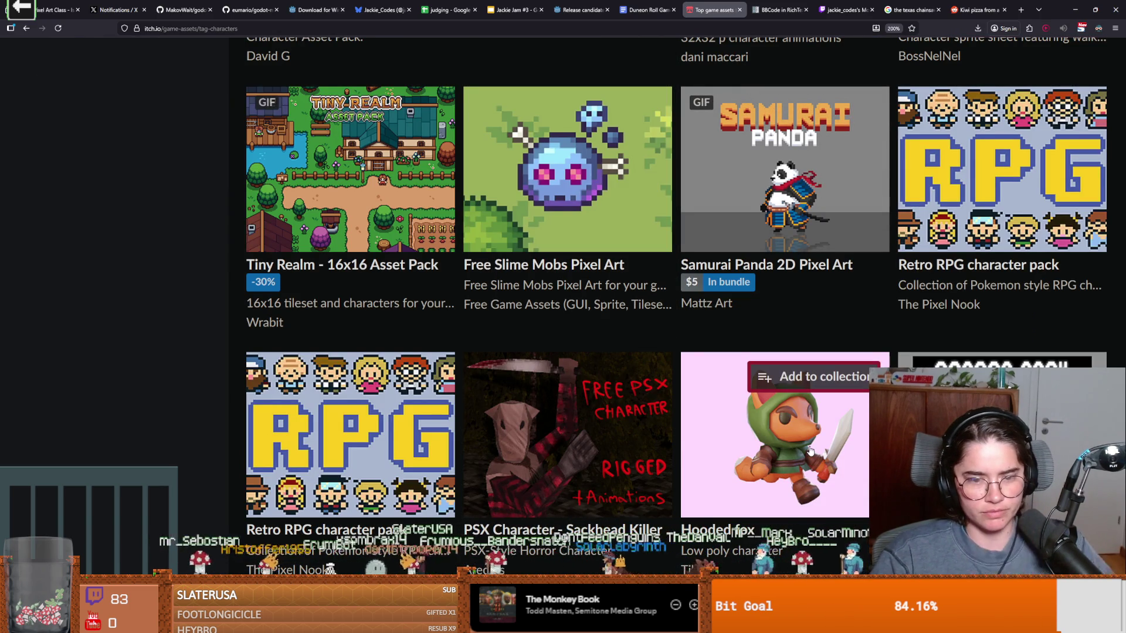
mouse_move(846, 440)
scroll(845, 440, "down", 5)
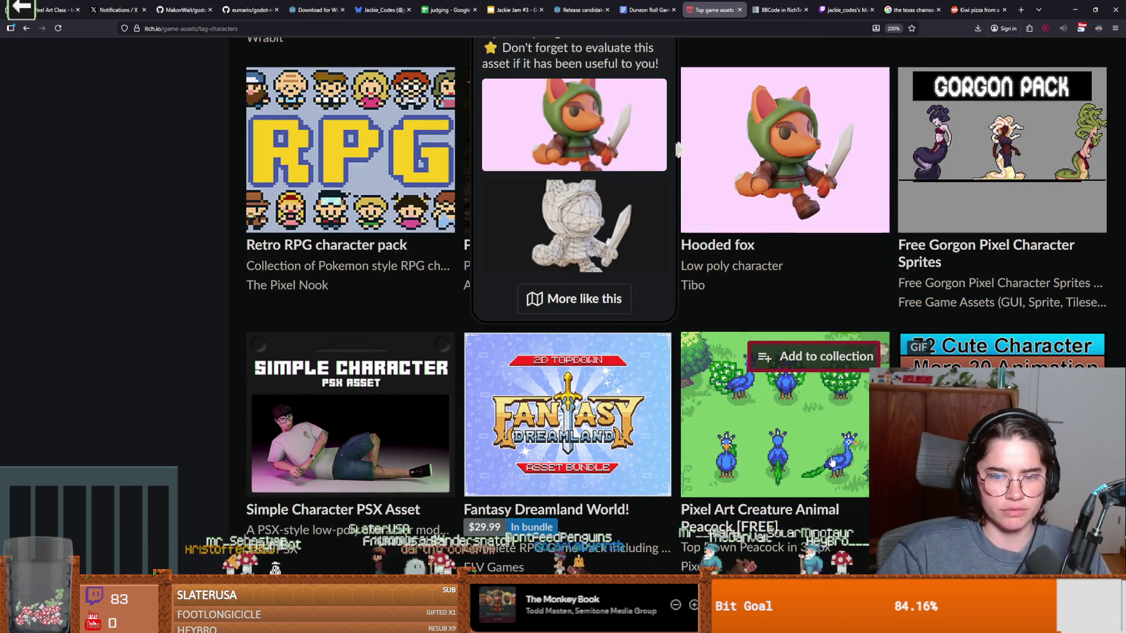
scroll(836, 458, "down", 3)
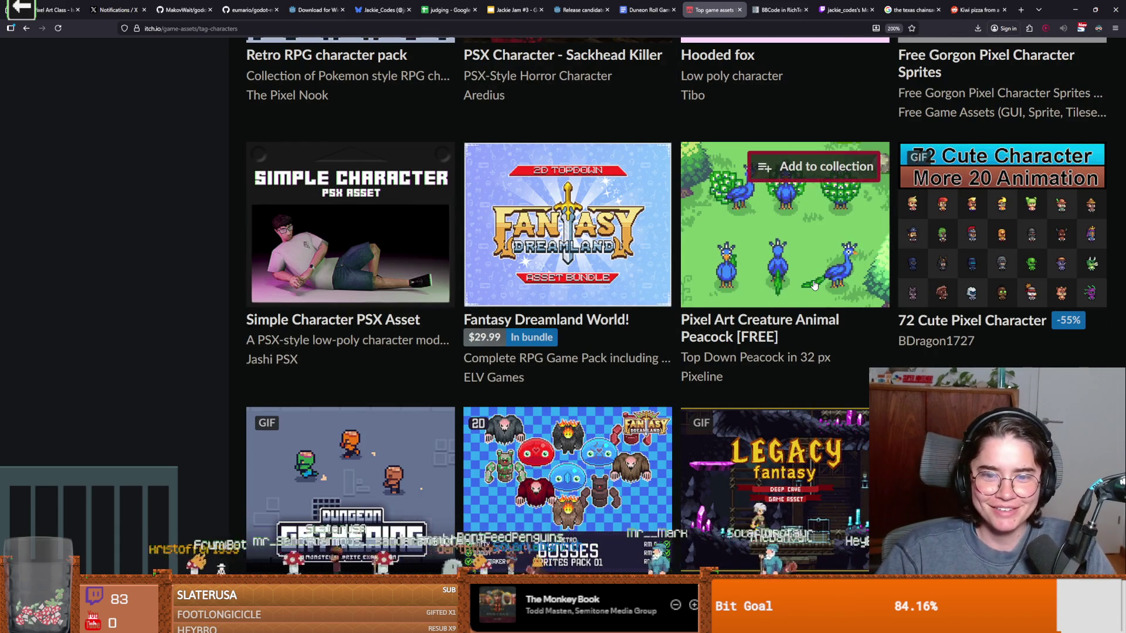
mouse_move(815, 285)
mouse_move(965, 293)
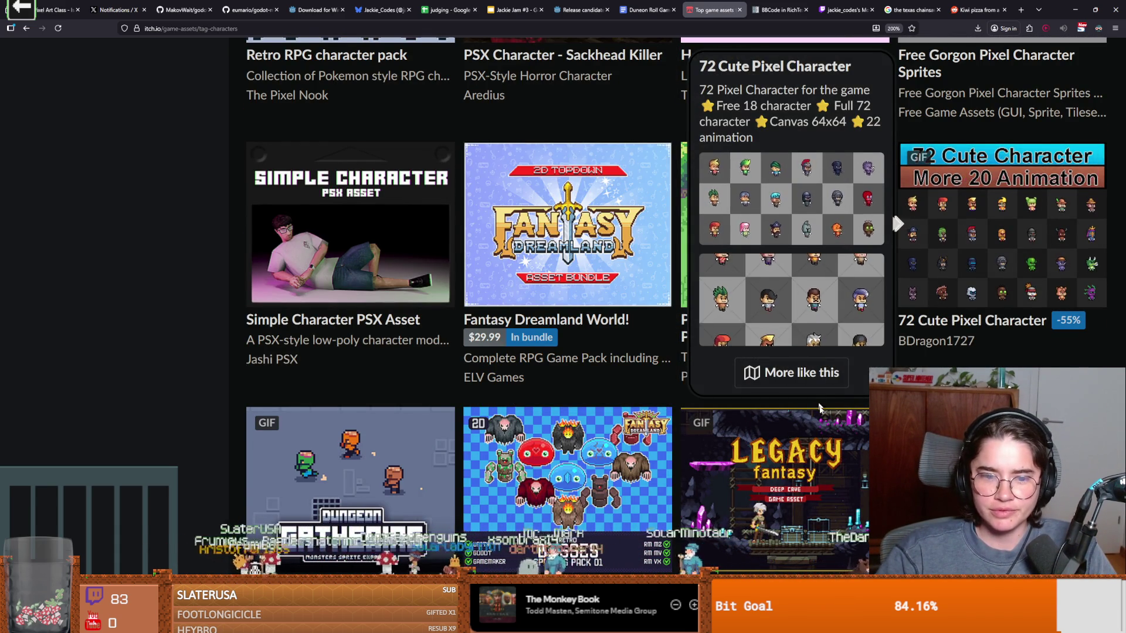
scroll(824, 457, "down", 1)
mouse_move(824, 457)
scroll(822, 451, "down", 2)
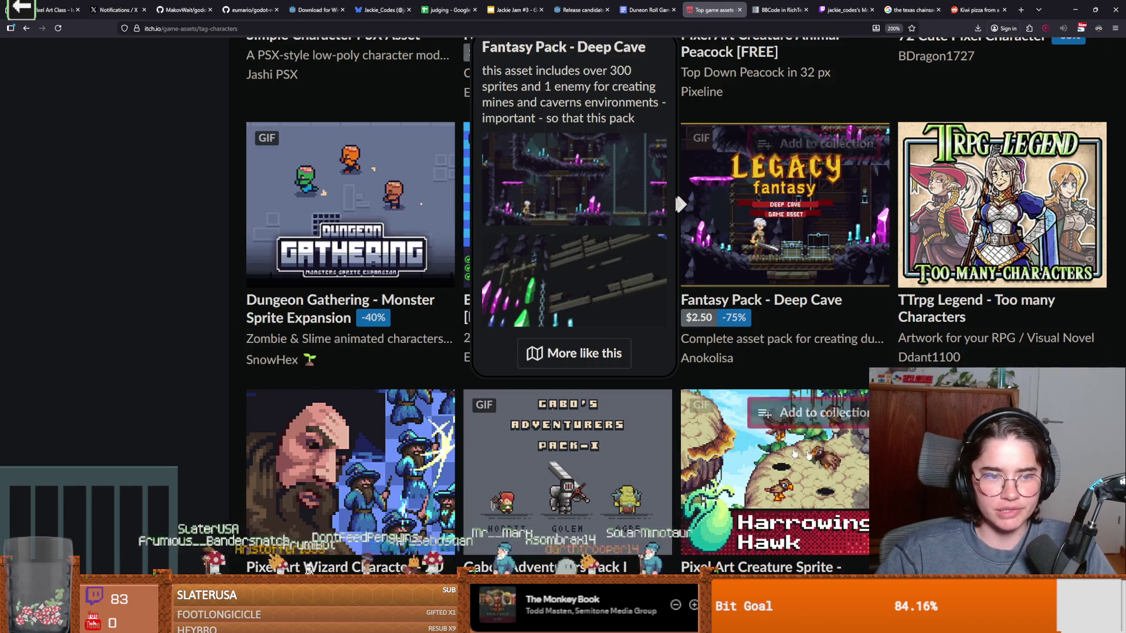
mouse_move(396, 245)
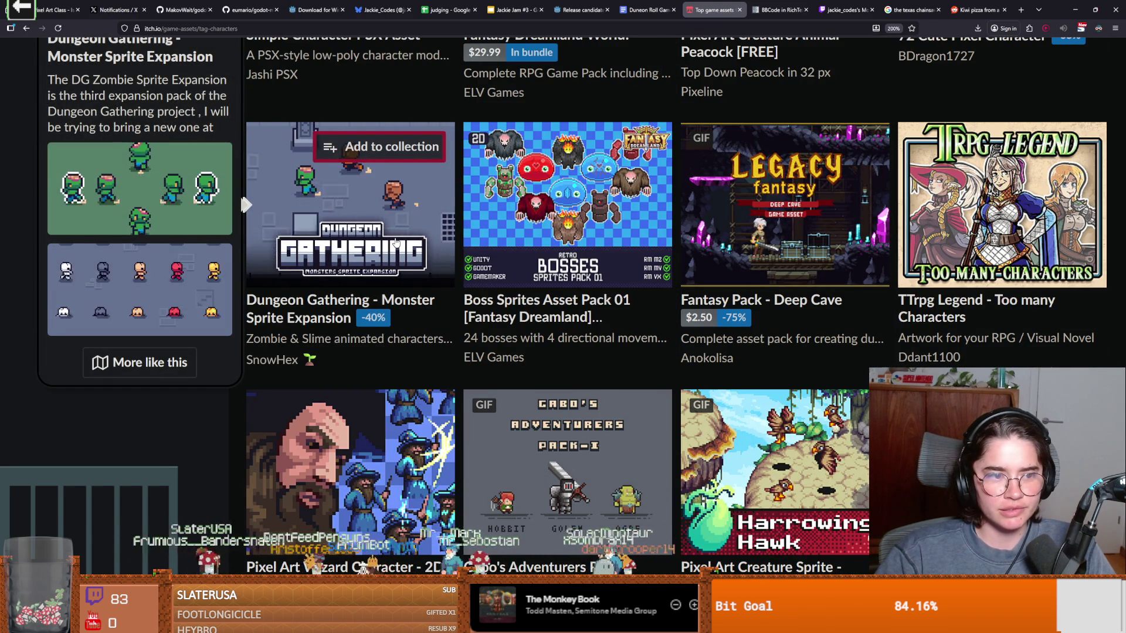
scroll(396, 245, "down", 1)
scroll(450, 217, "down", 1)
scroll(449, 311, "up", 1)
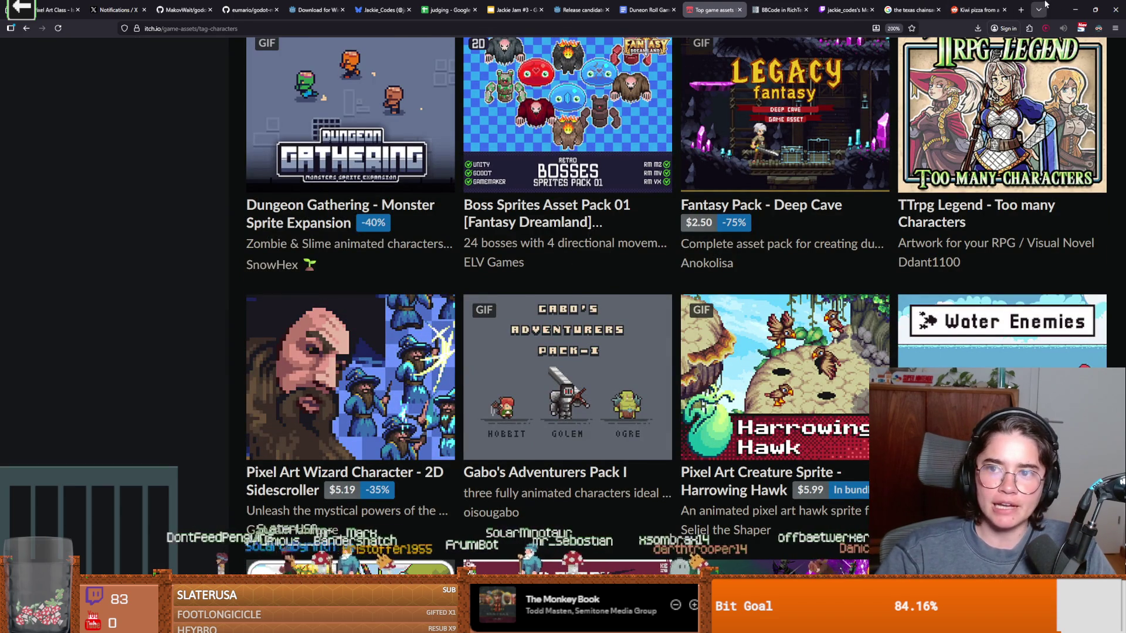
Step: Move from itch.io to the crusader knight sprite open in Aseprite
scroll(760, 239, "down", 3)
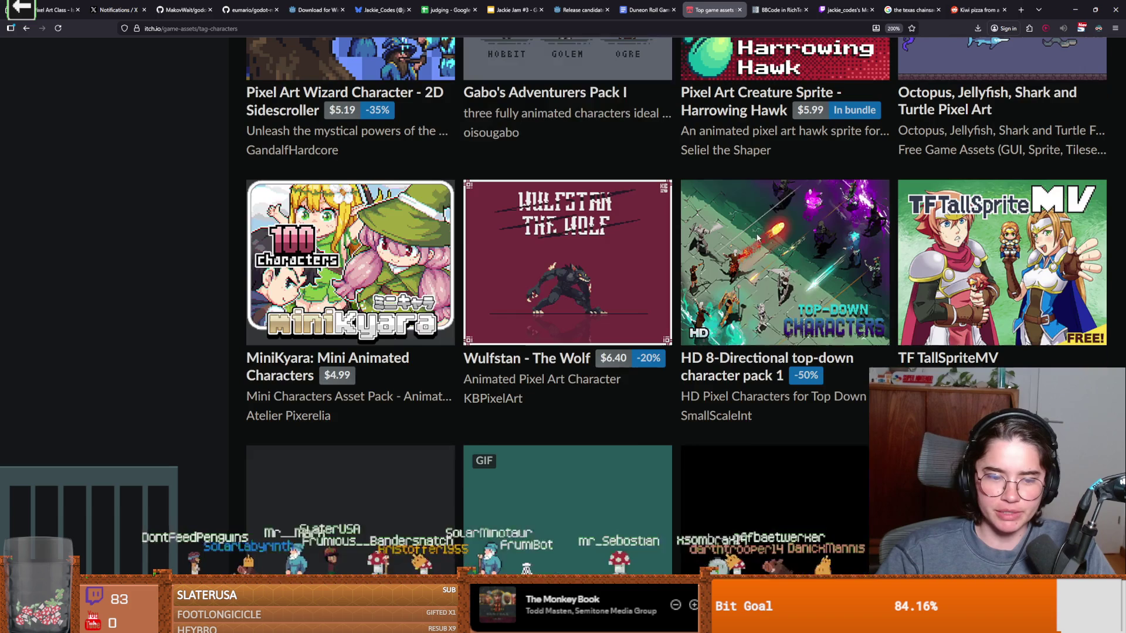
scroll(759, 238, "down", 2)
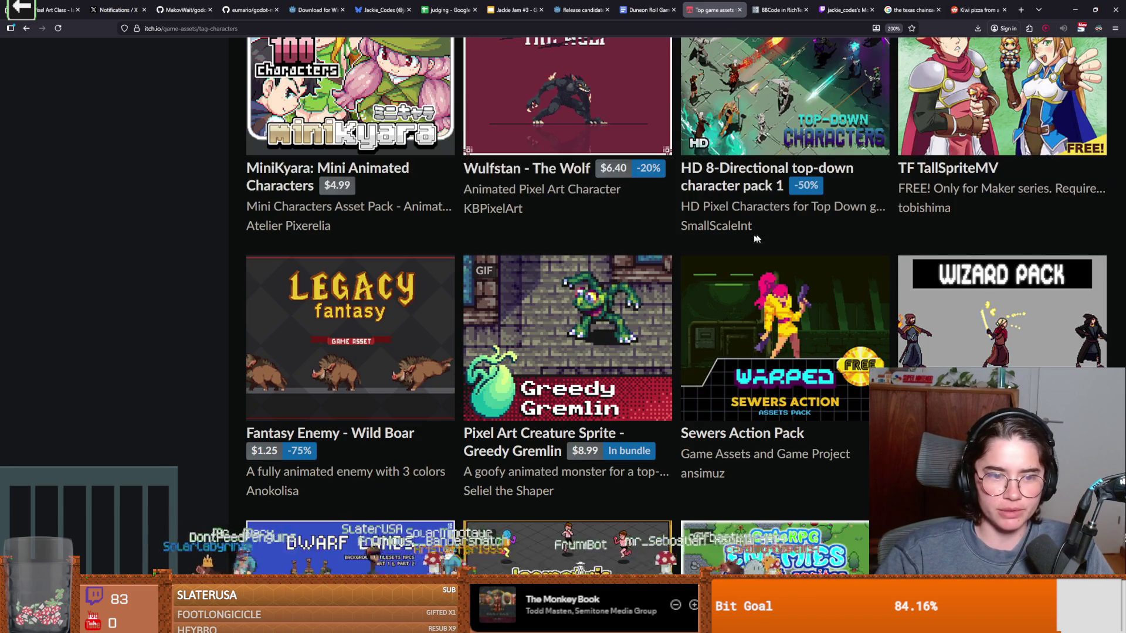
scroll(423, 302, "down", 3)
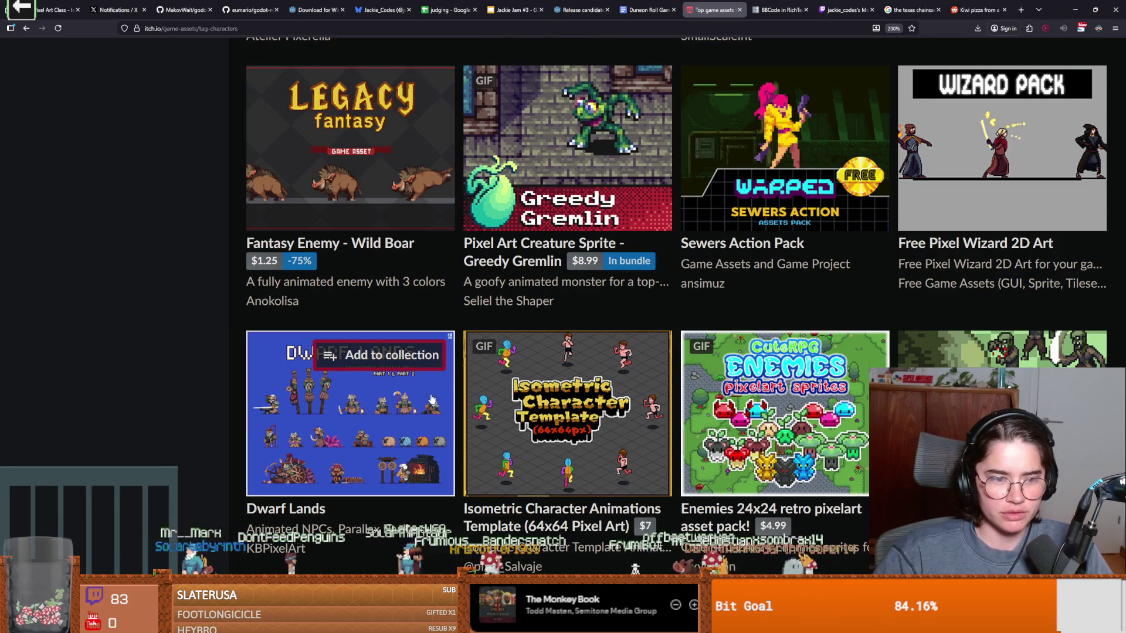
mouse_move(425, 396)
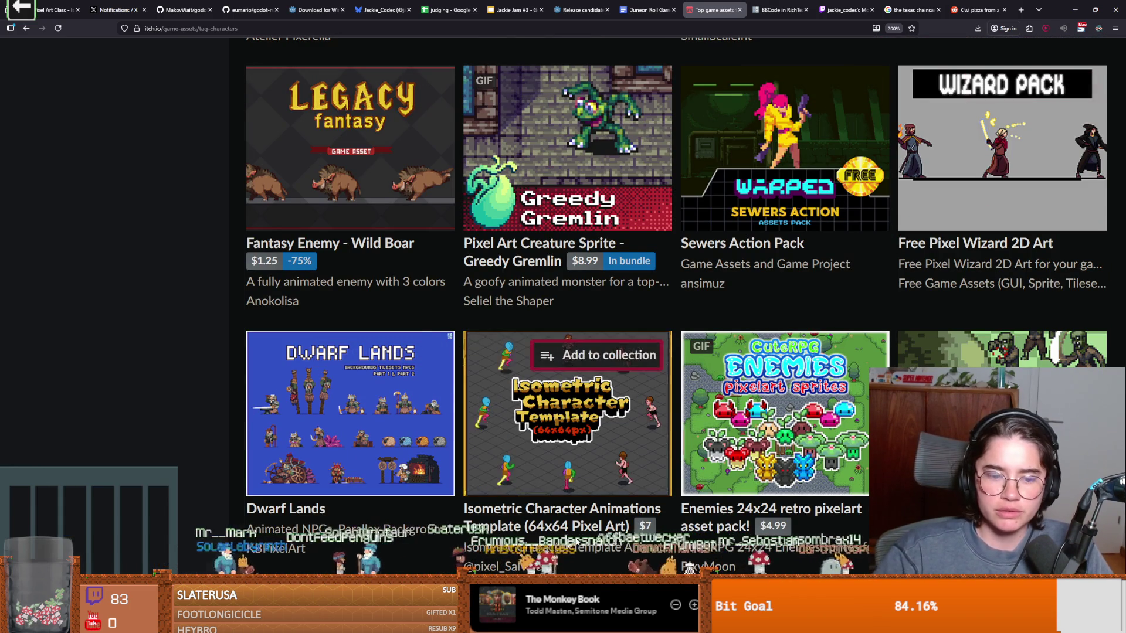
left_click(381, 560)
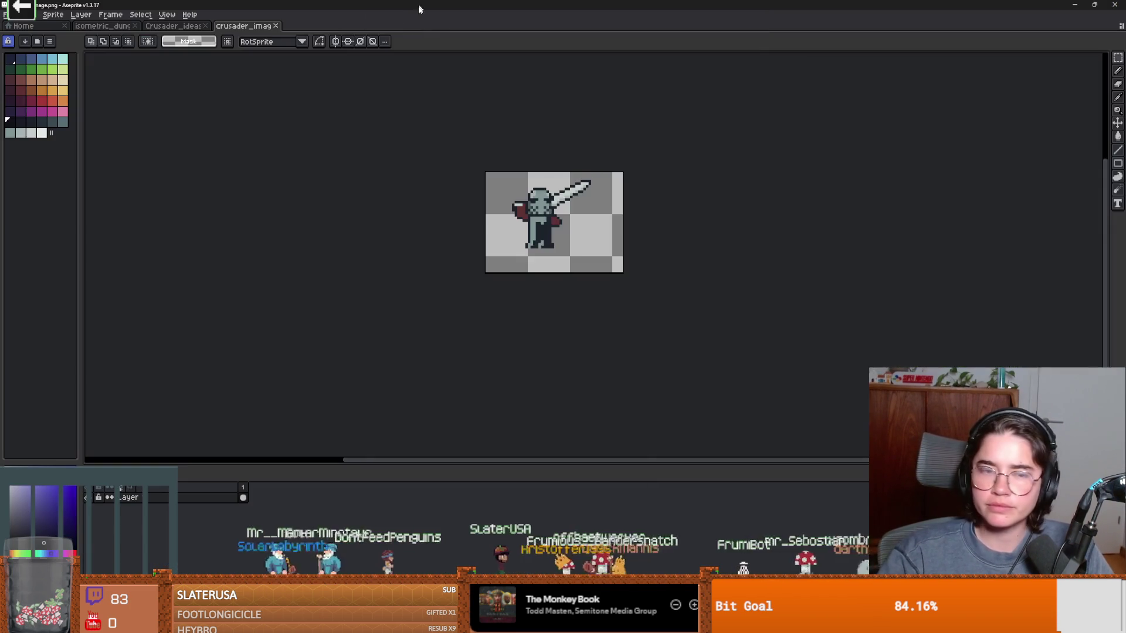
Step: Create a new blank sprite, Sprite-0002, entering 1 in the size field
scroll(224, 205, "up", 2)
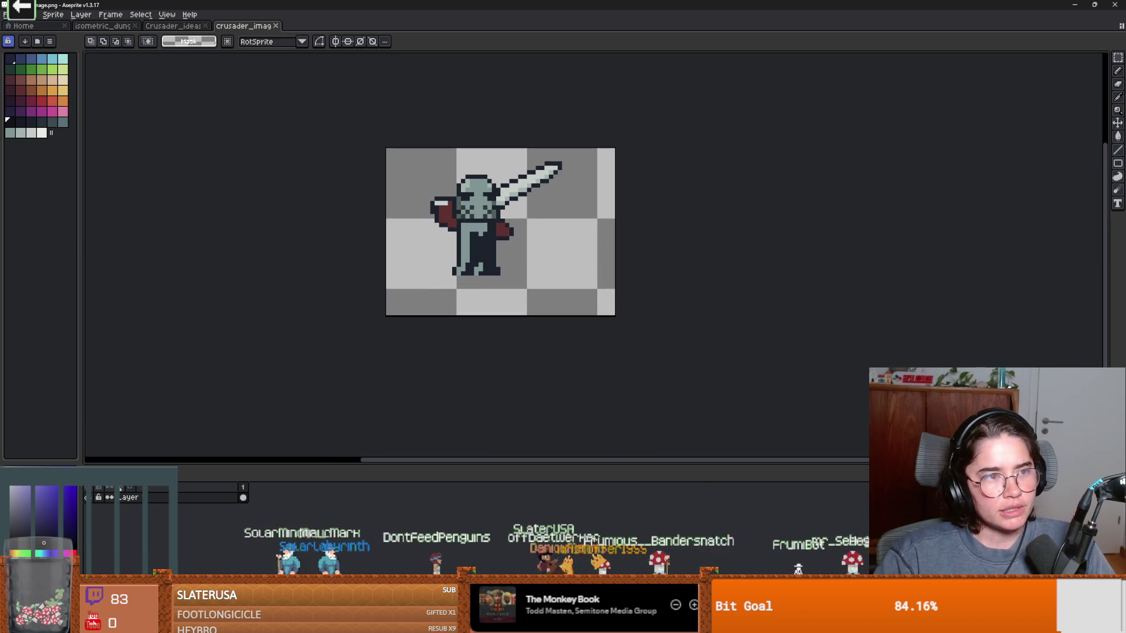
left_click(6, 14)
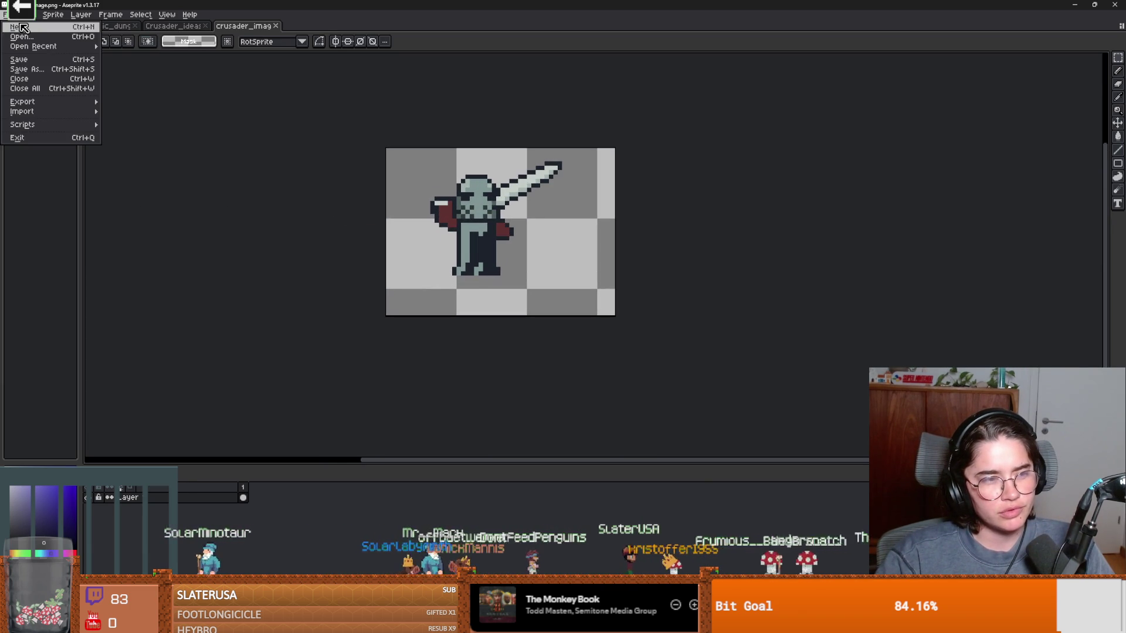
left_click(36, 29)
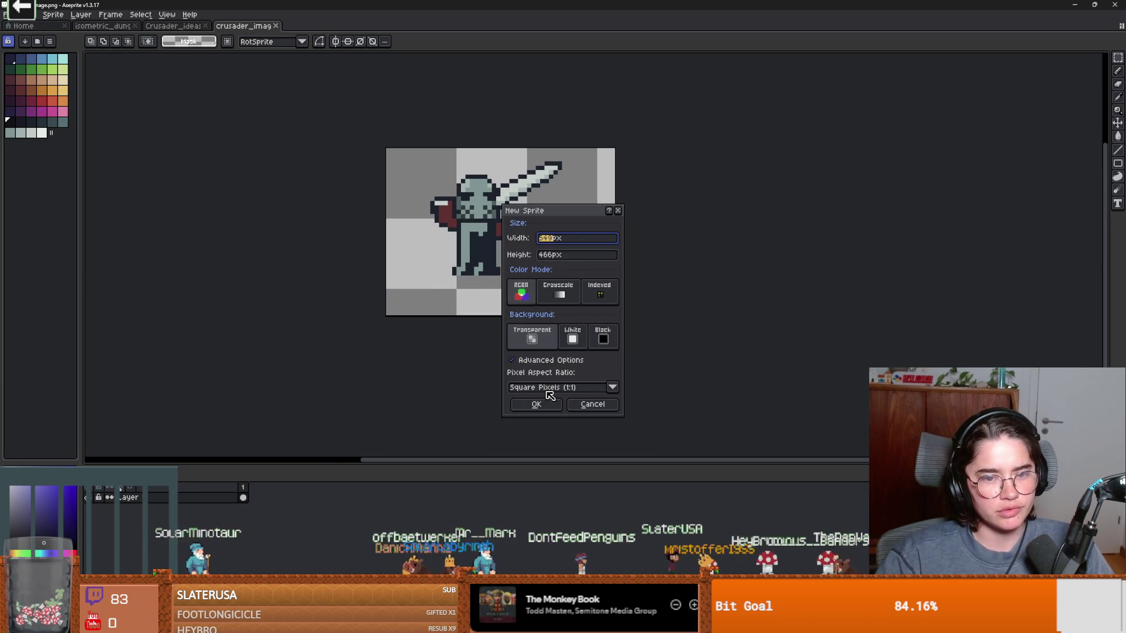
type("1")
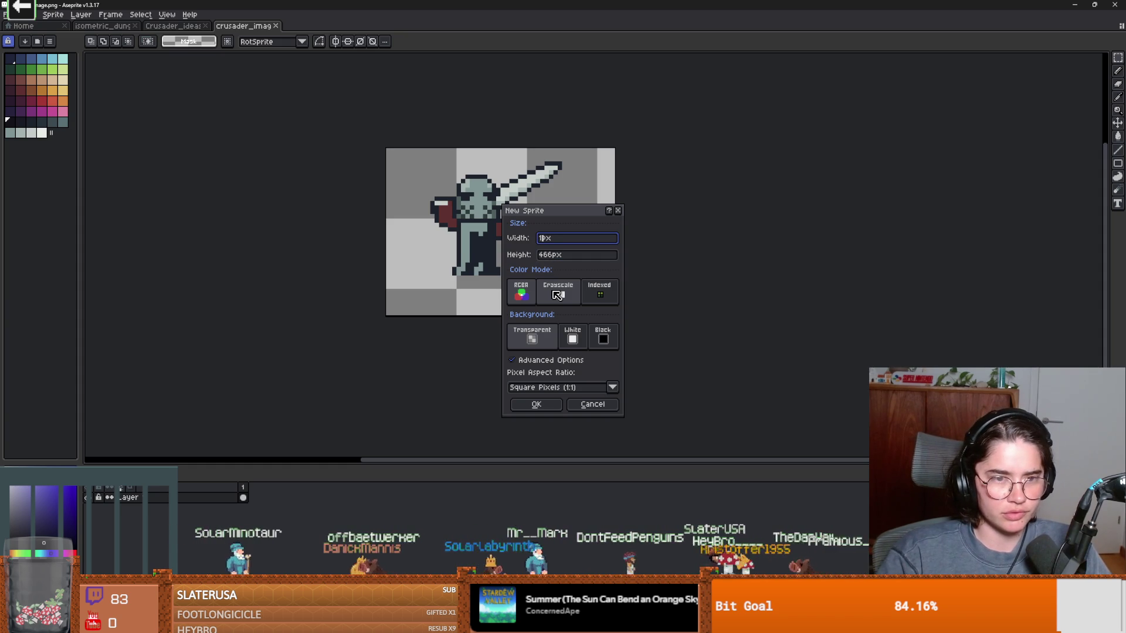
key("Return")
Step: Enlarge the new sprite's canvas to 35×34 px by dragging its borders
scroll(550, 289, "up", 4)
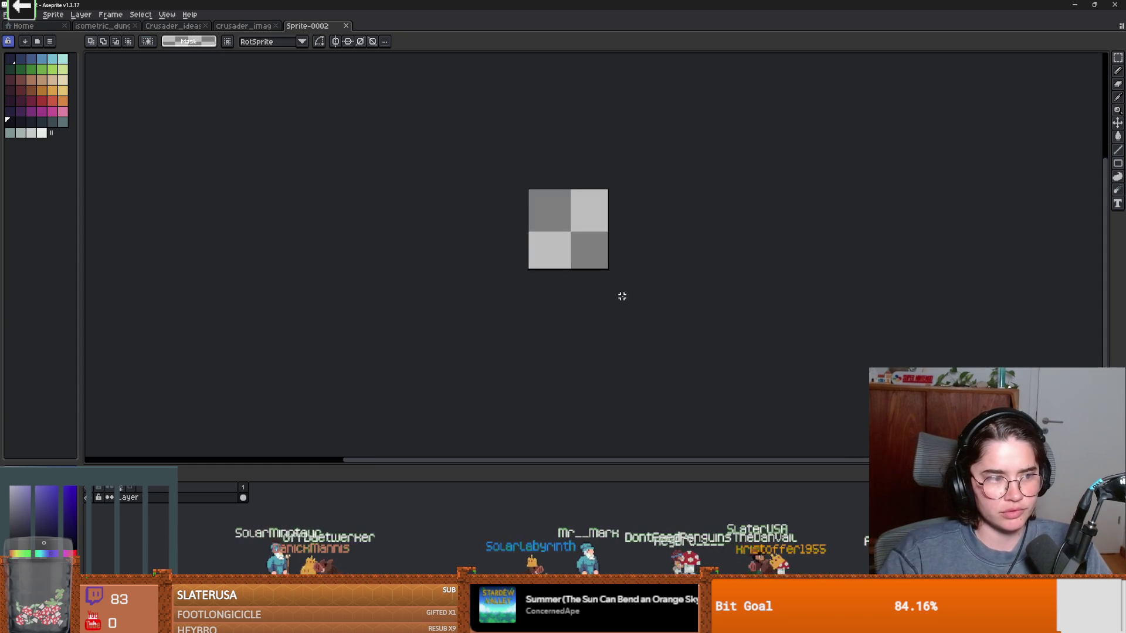
key("ctrl+alt+c")
mouse_move(513, 317)
left_mouse_down()
mouse_move(556, 336)
mouse_move(526, 317)
mouse_move(563, 320)
left_mouse_up()
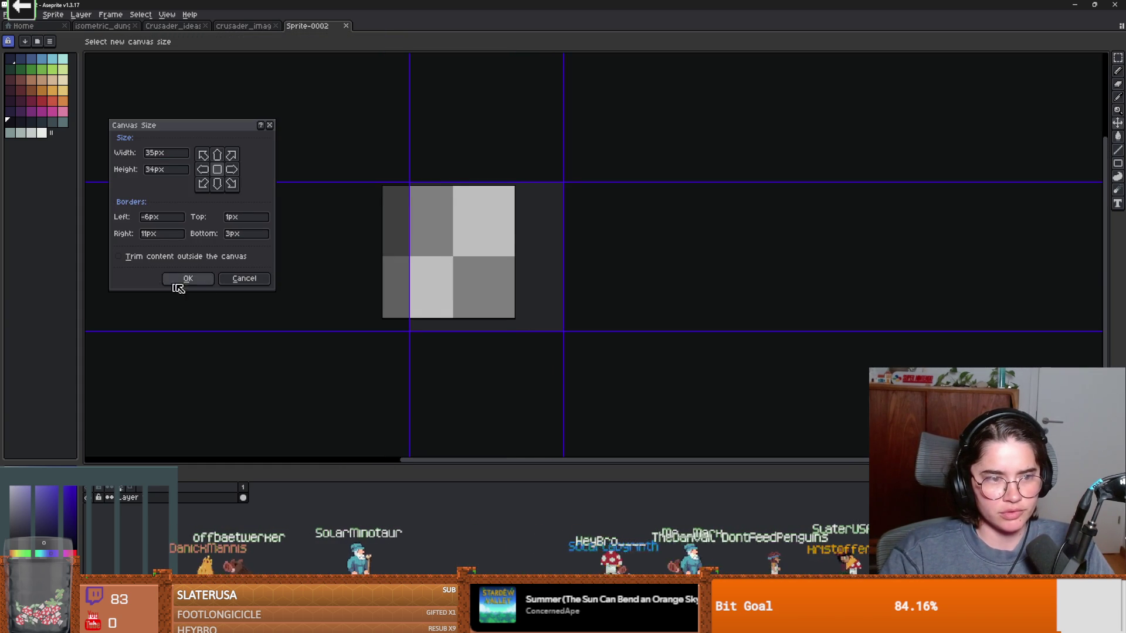
left_click(171, 282)
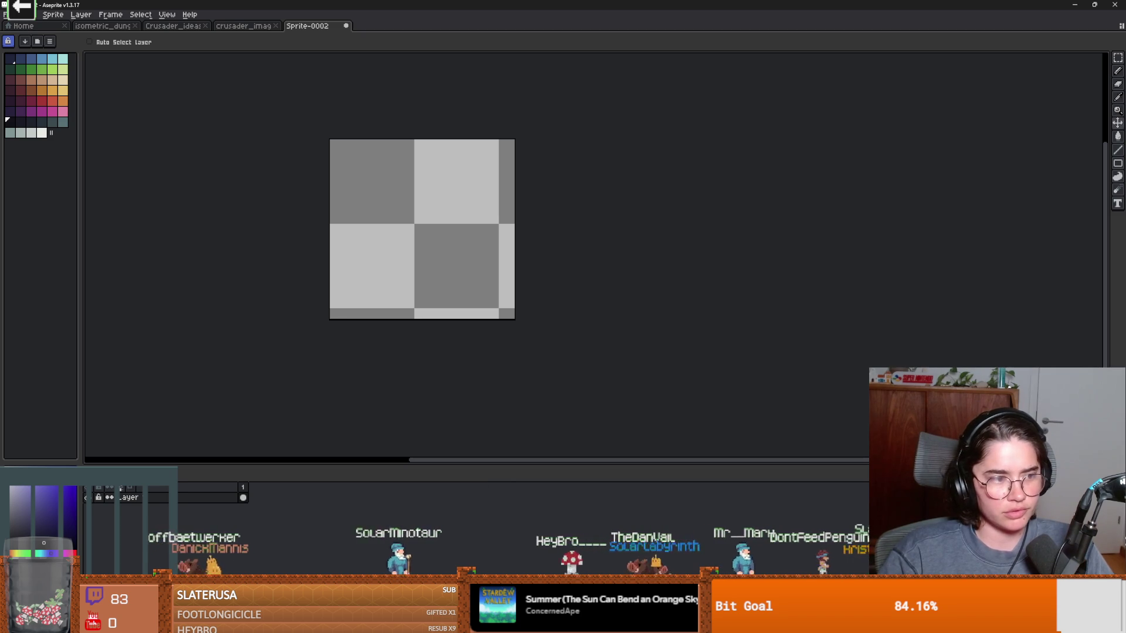
key("alt+Tab")
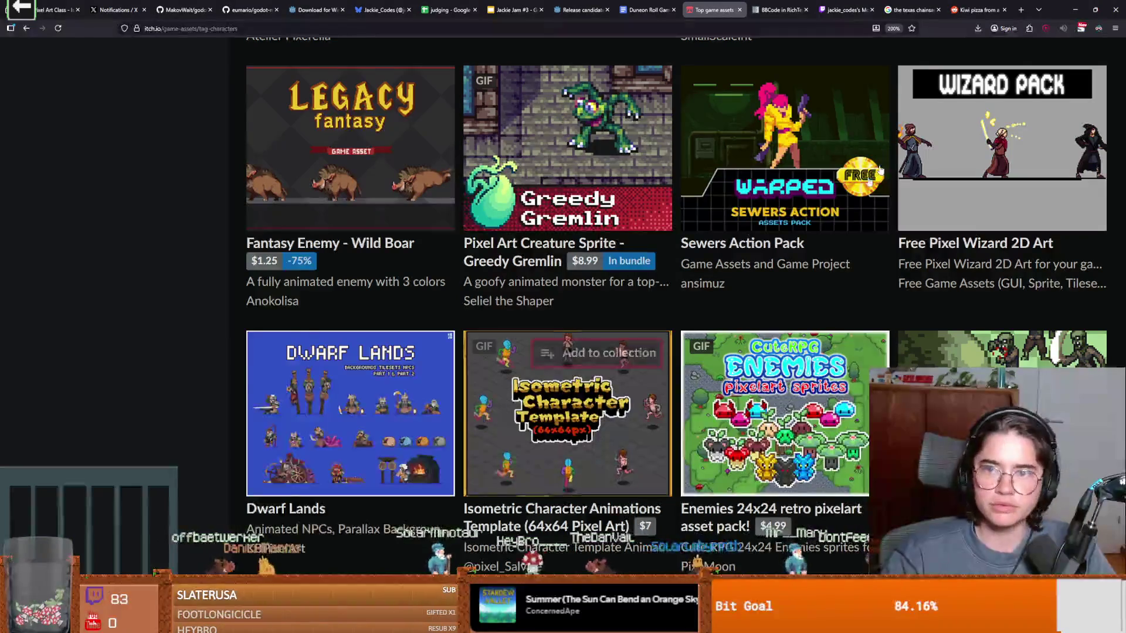
key("alt+Tab")
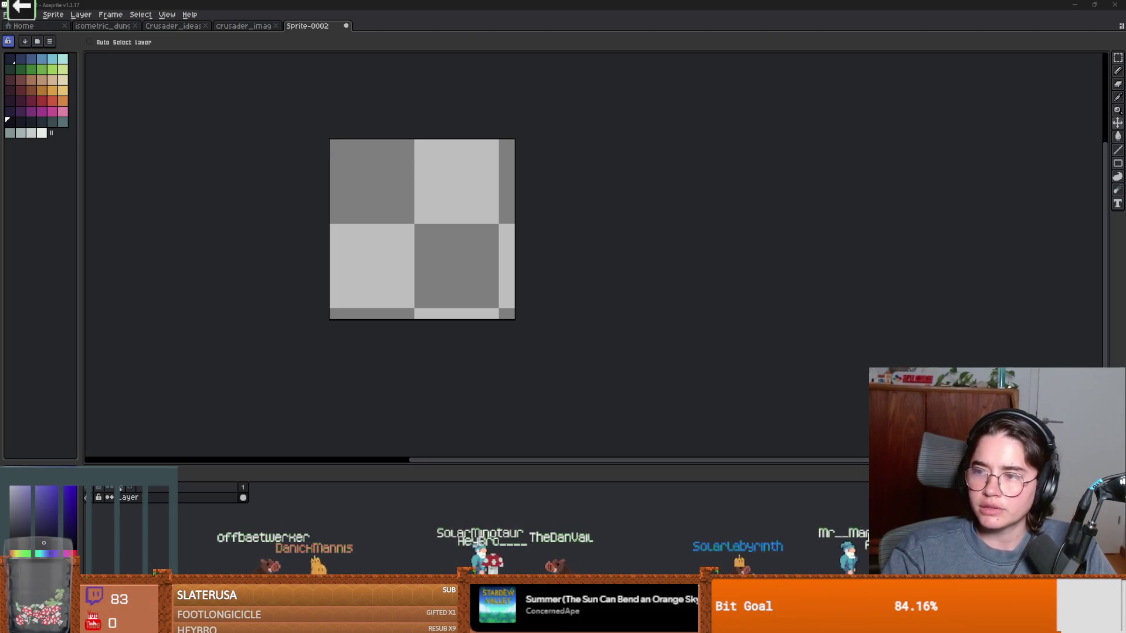